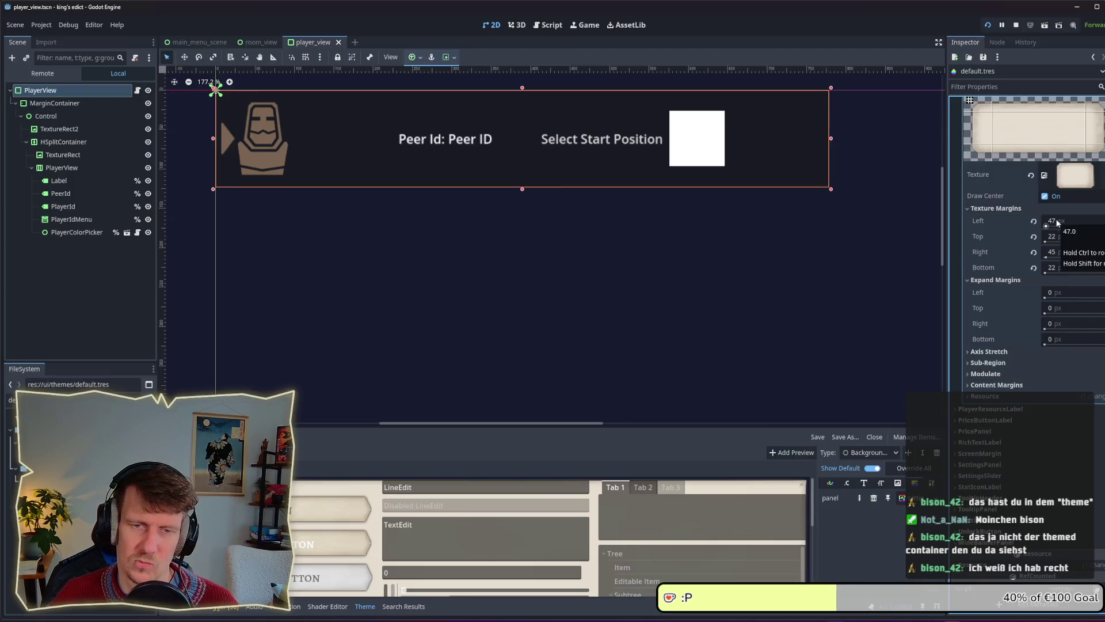
Check the panel in the running game, then select MarginContainer to see its four 10 px margin overrides.
scroll(1059, 259, "up", 2)
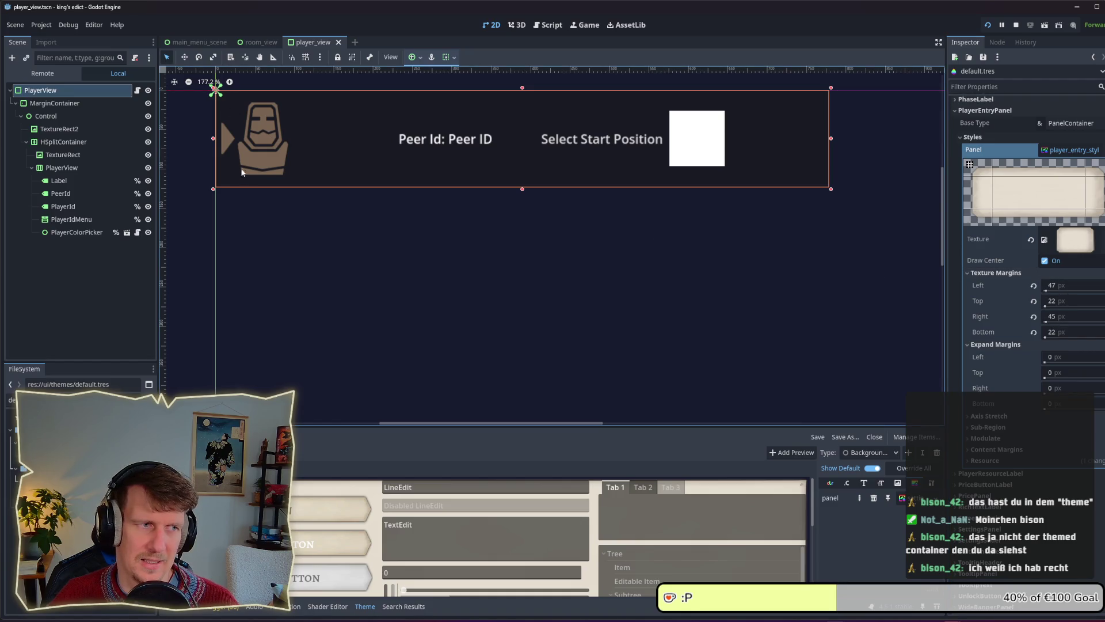
key("alt+Tab")
left_click(671, 198)
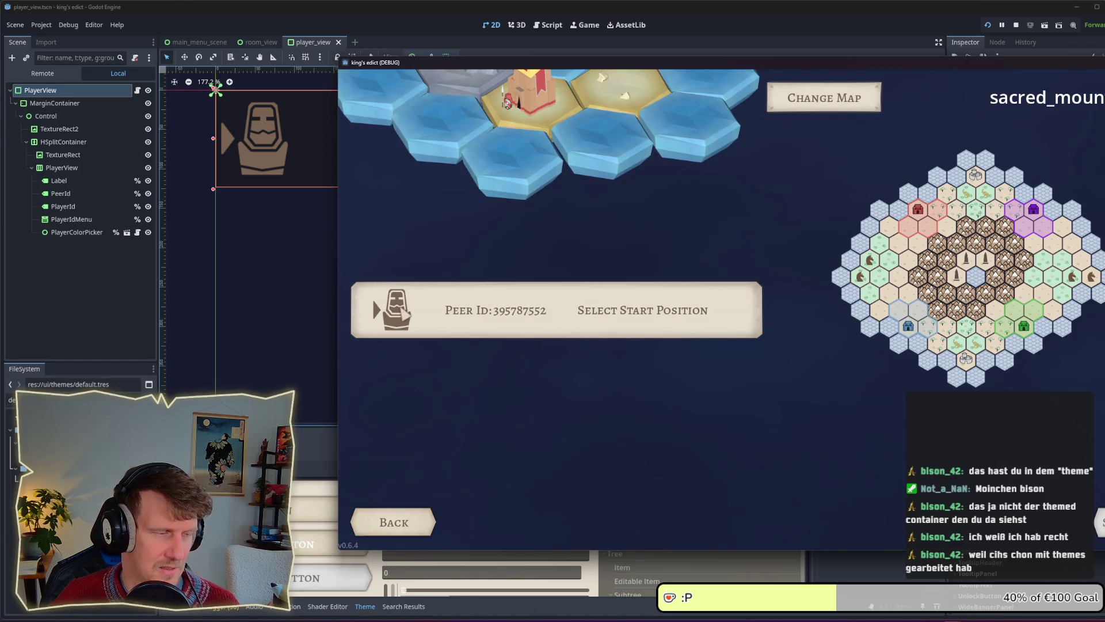
left_click(40, 107)
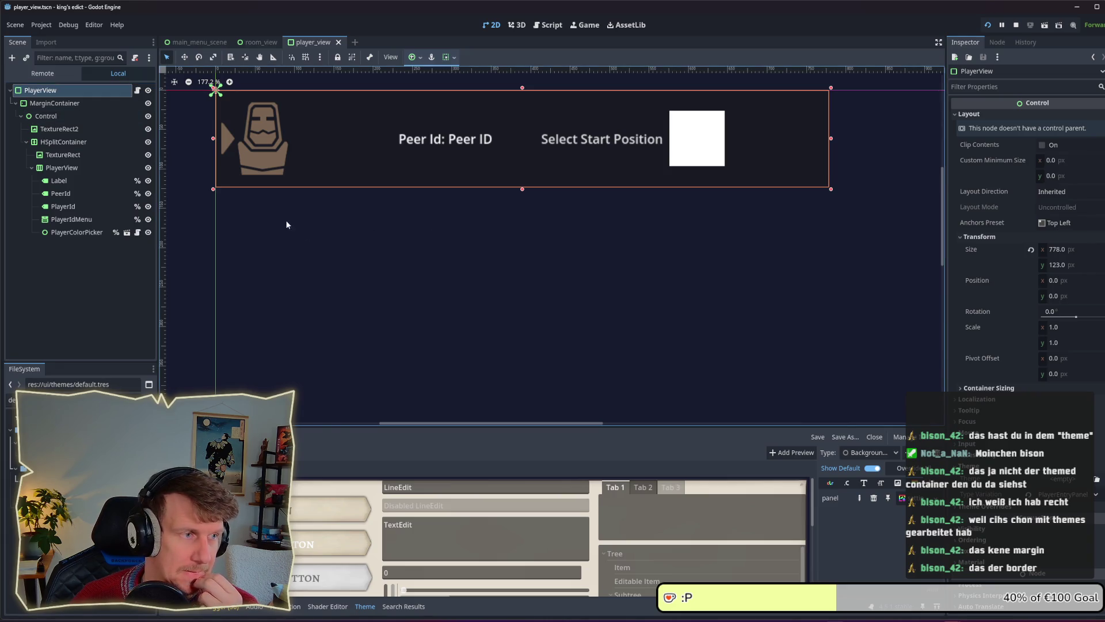
left_click(94, 105)
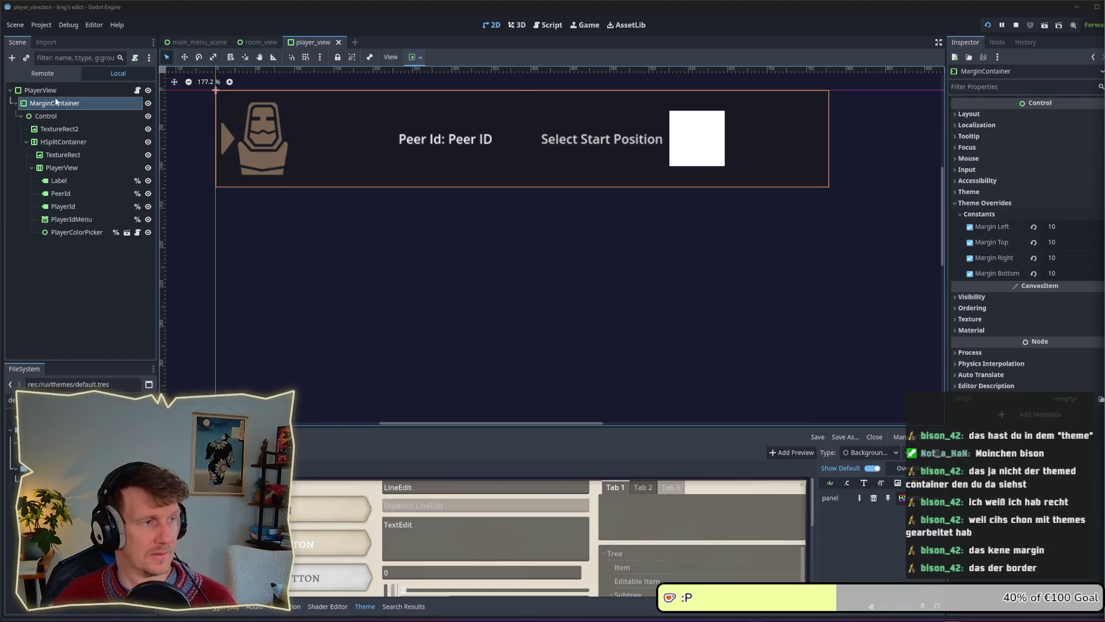
Inspect PlayerView, MarginContainer and the PlayerEntryPanel panel style, comparing with the running game.
left_click(57, 94)
left_click(62, 104)
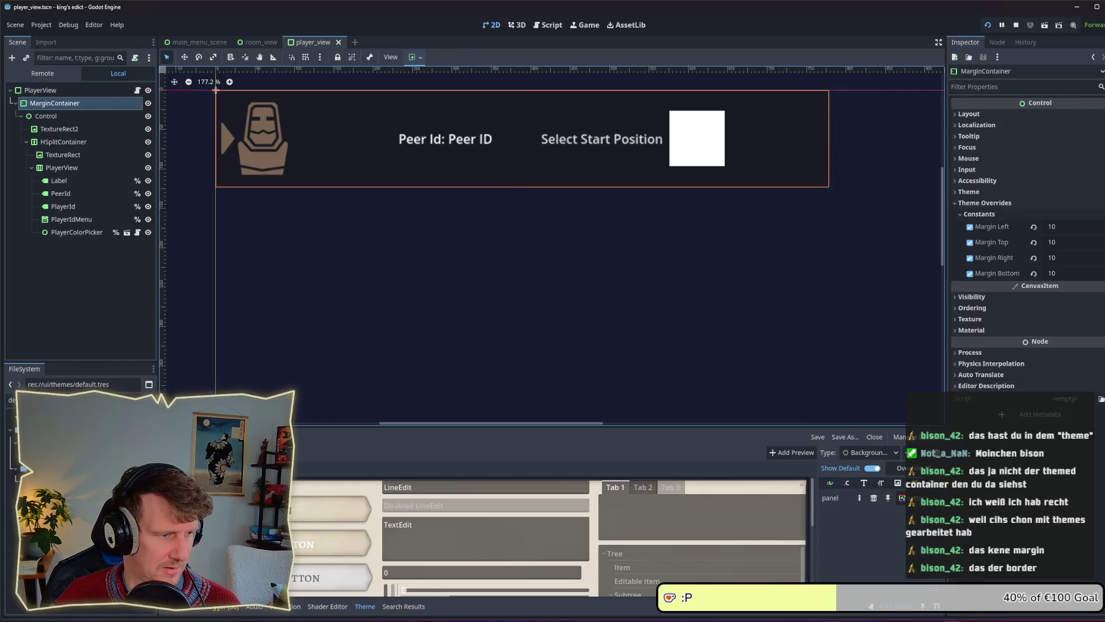
left_click(903, 498)
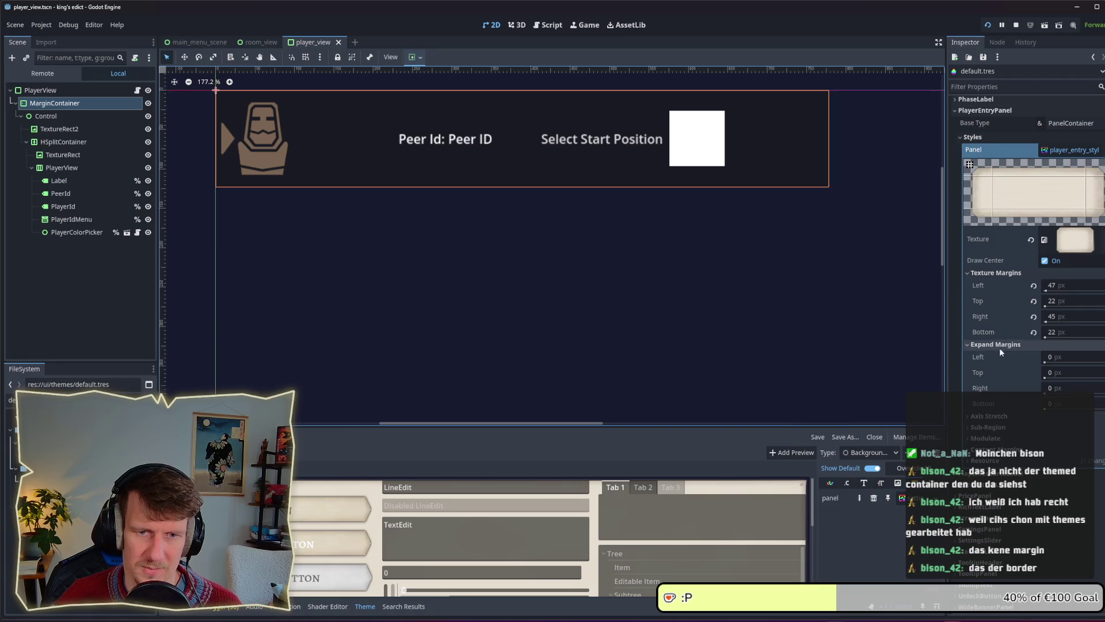
key("alt+Tab")
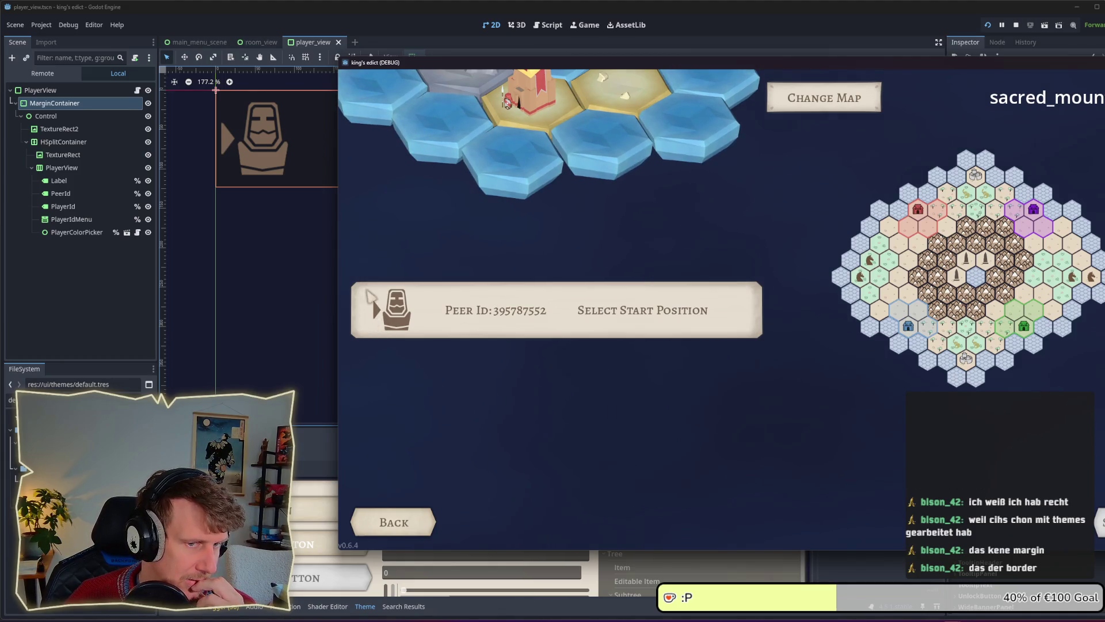
left_click(258, 237)
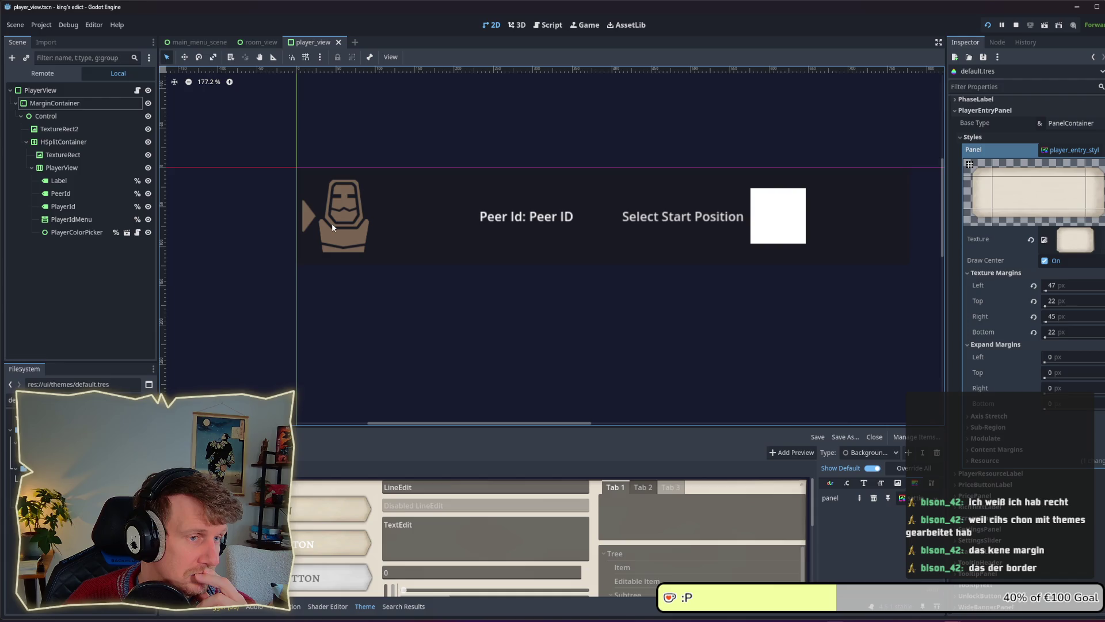
Compare the portrait TextureRect and PlayerView root against the running game, then open the Game workspace.
left_click(321, 200)
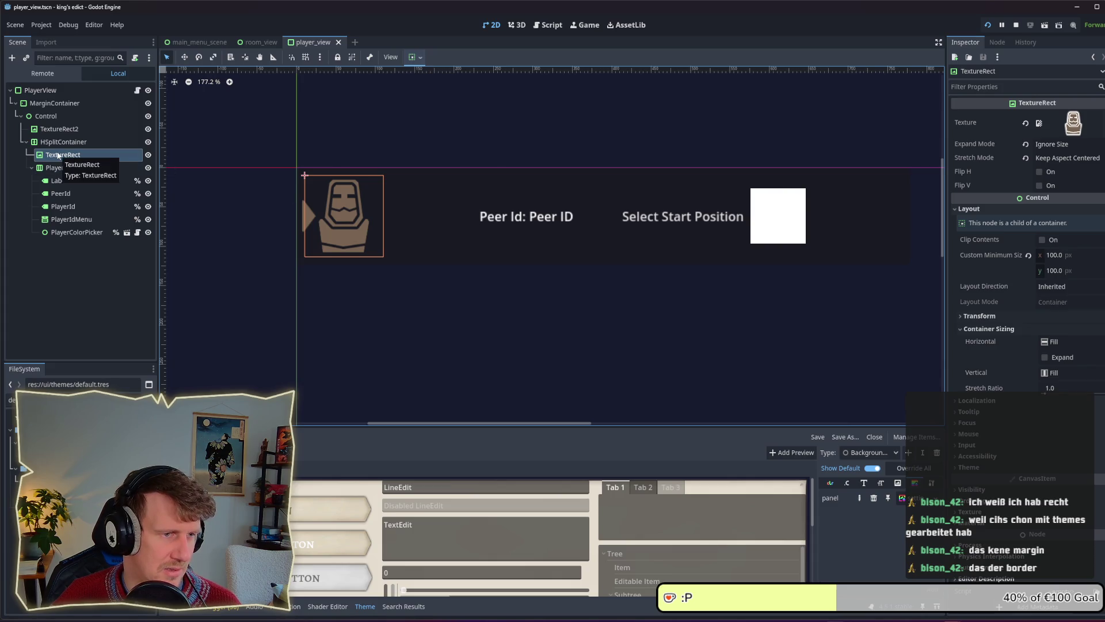
key("alt+Tab")
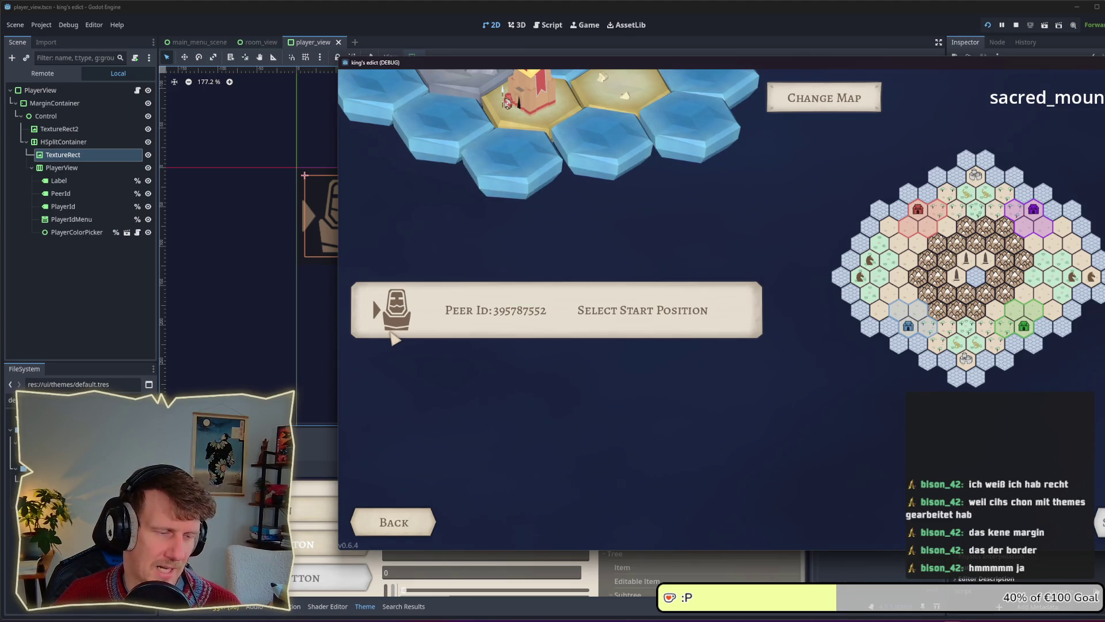
left_click(60, 276)
left_click(62, 95)
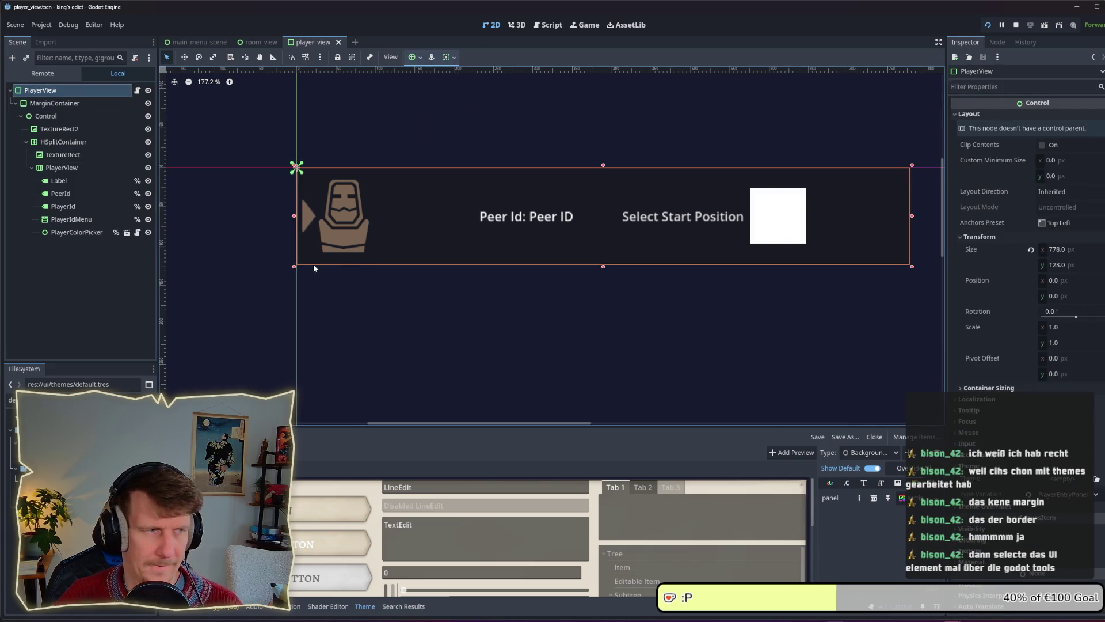
key("alt+Tab")
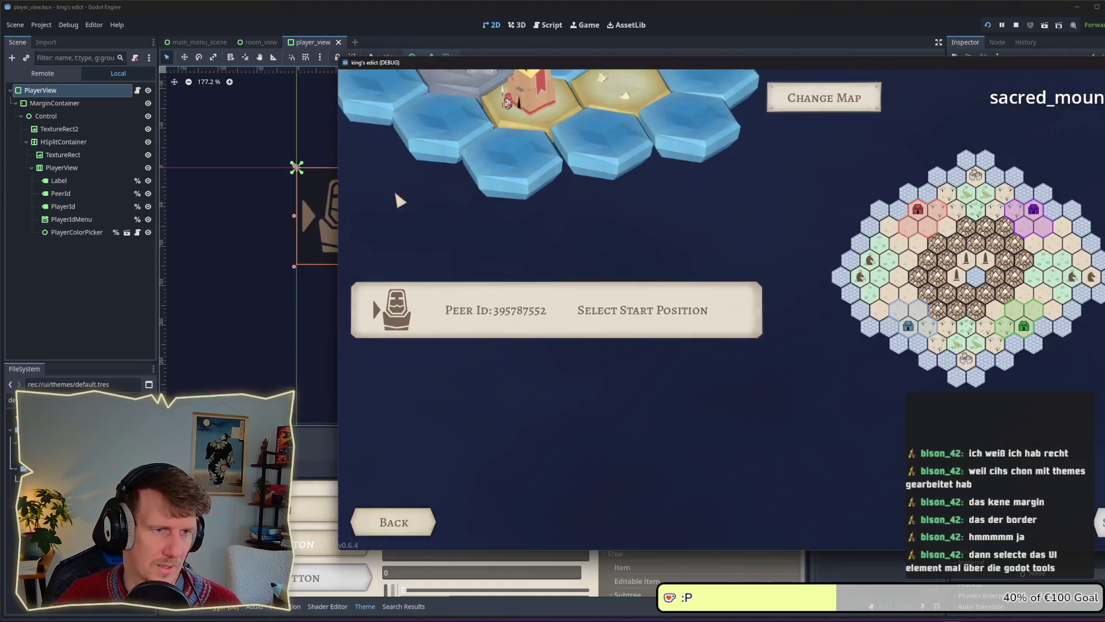
left_click(257, 23)
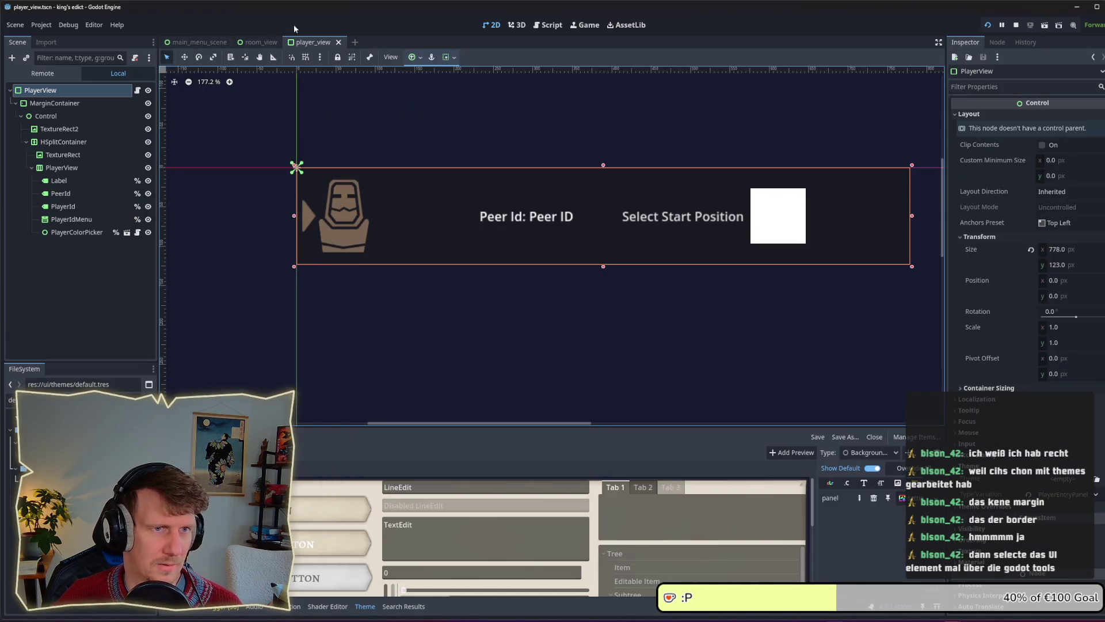
left_click(585, 25)
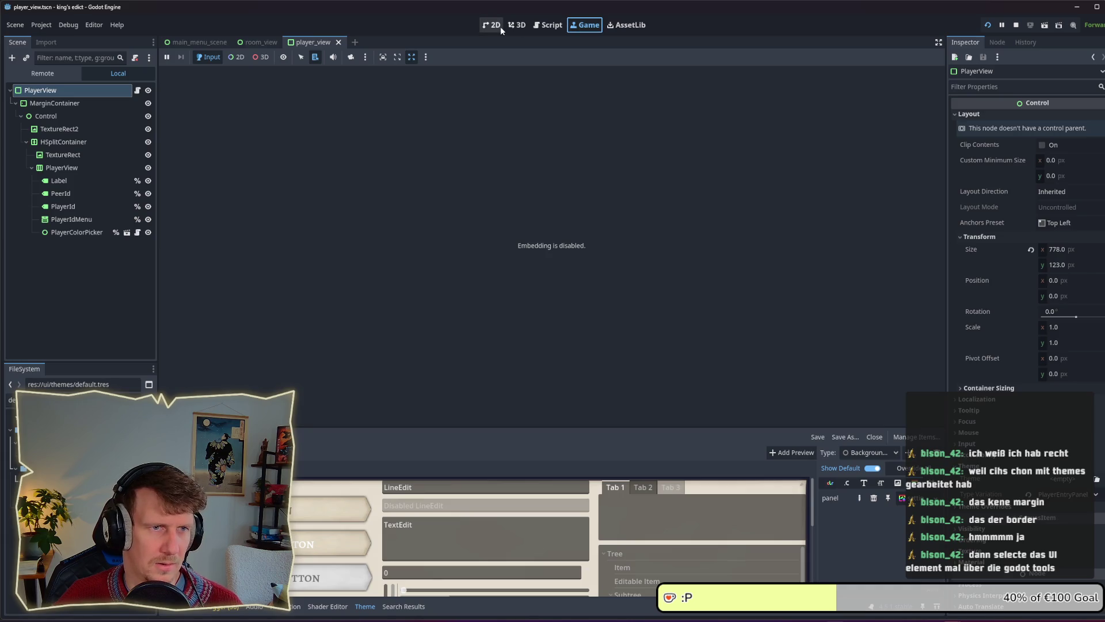
Toggle game embedding in the Game view's options and relaunch the project.
left_click(365, 57)
left_click(426, 57)
left_click(426, 57)
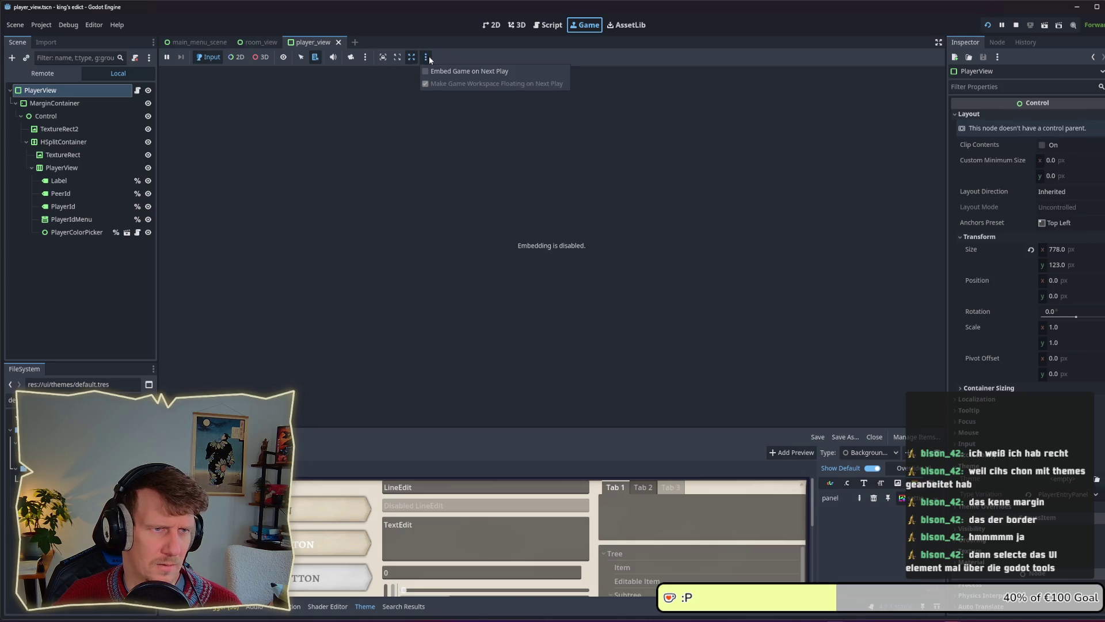
left_click(427, 71)
left_click(1010, 26)
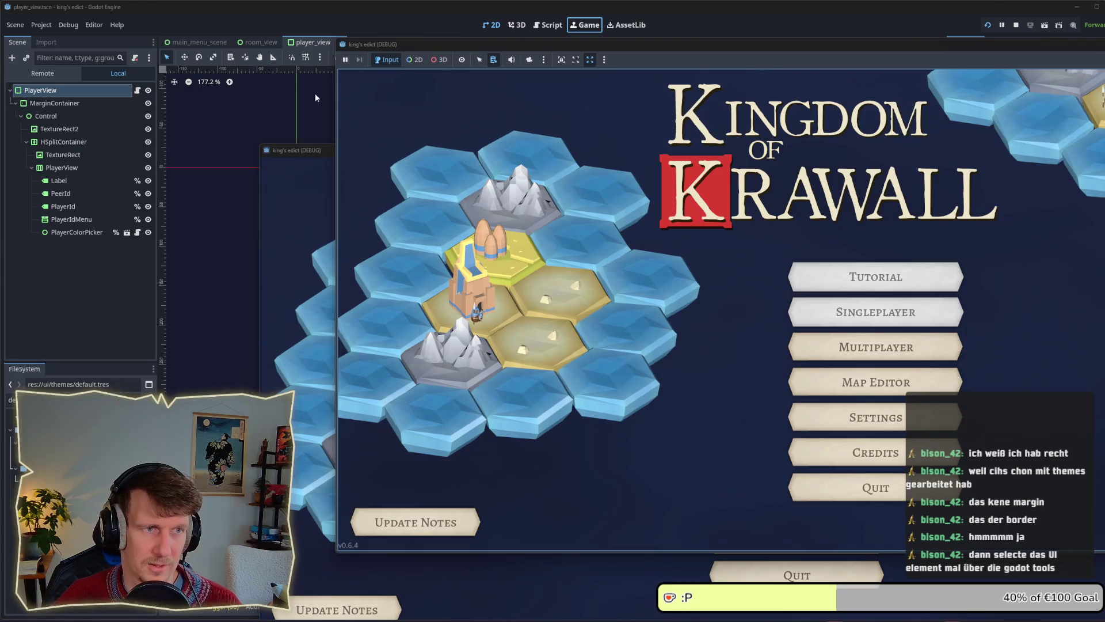
Create a multiplayer game lobby with green_island.map as the map.
left_click(828, 345)
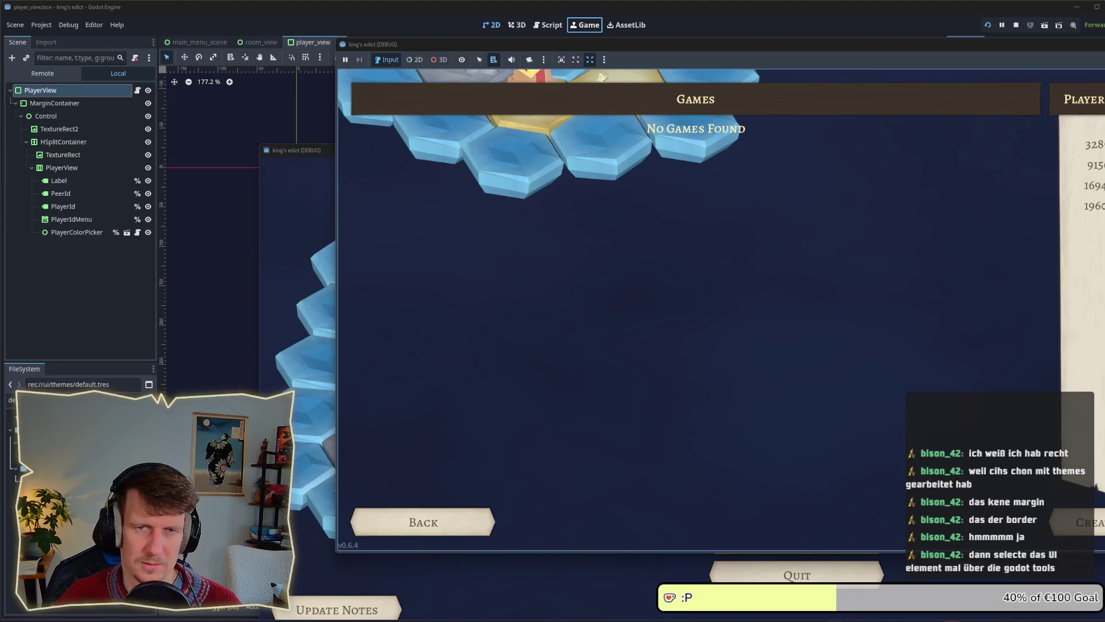
left_click(1082, 522)
left_click_drag(770, 48, 563, 34)
left_click(620, 85)
left_click(612, 137)
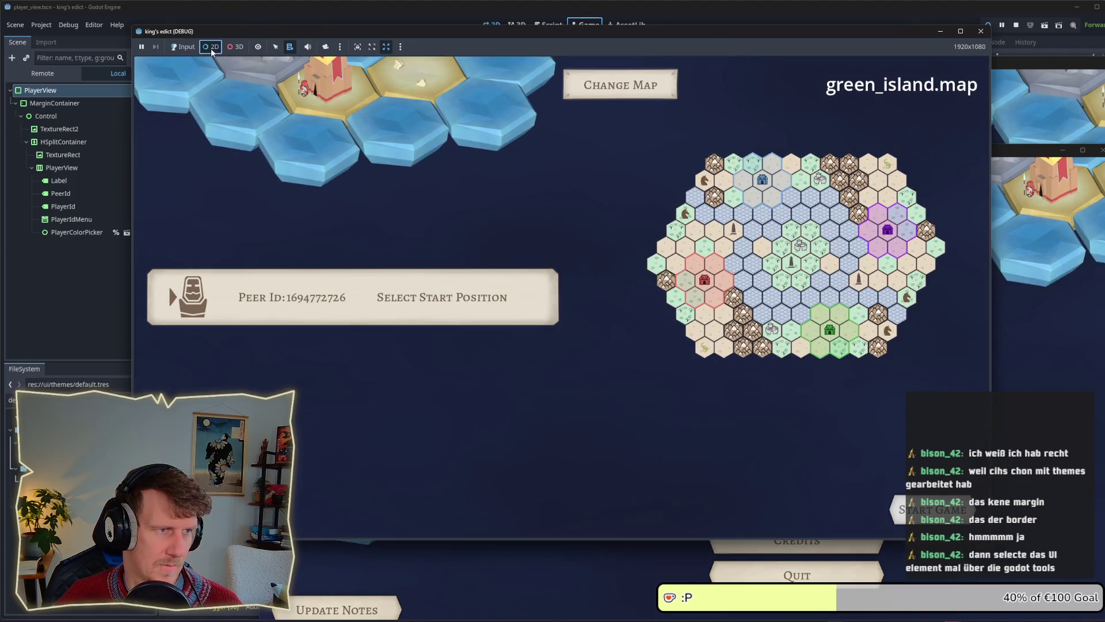
Inspect the live outer player panel and the HSplitContainer holding portrait and texts.
right_click(155, 290)
left_click(193, 271)
right_click(159, 276)
left_click(173, 282)
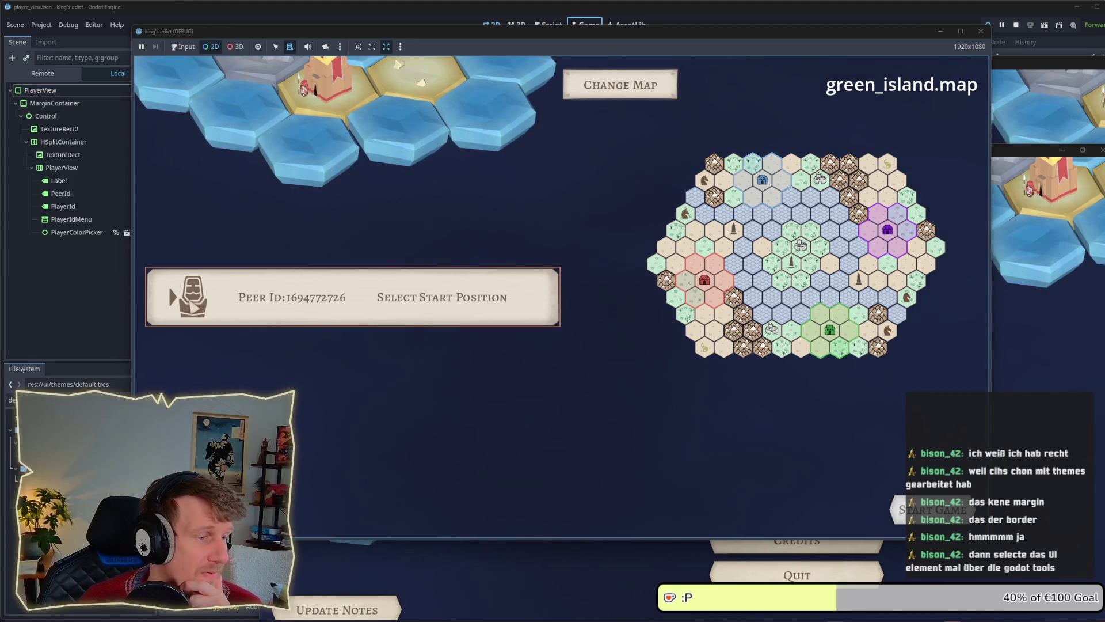
right_click(192, 303)
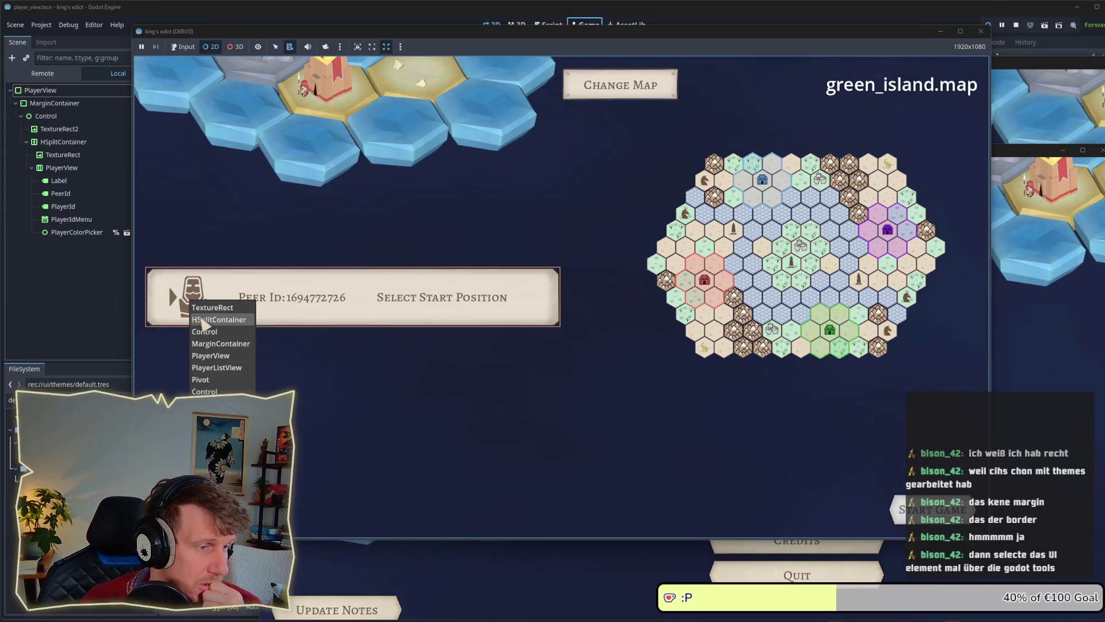
left_click(202, 320)
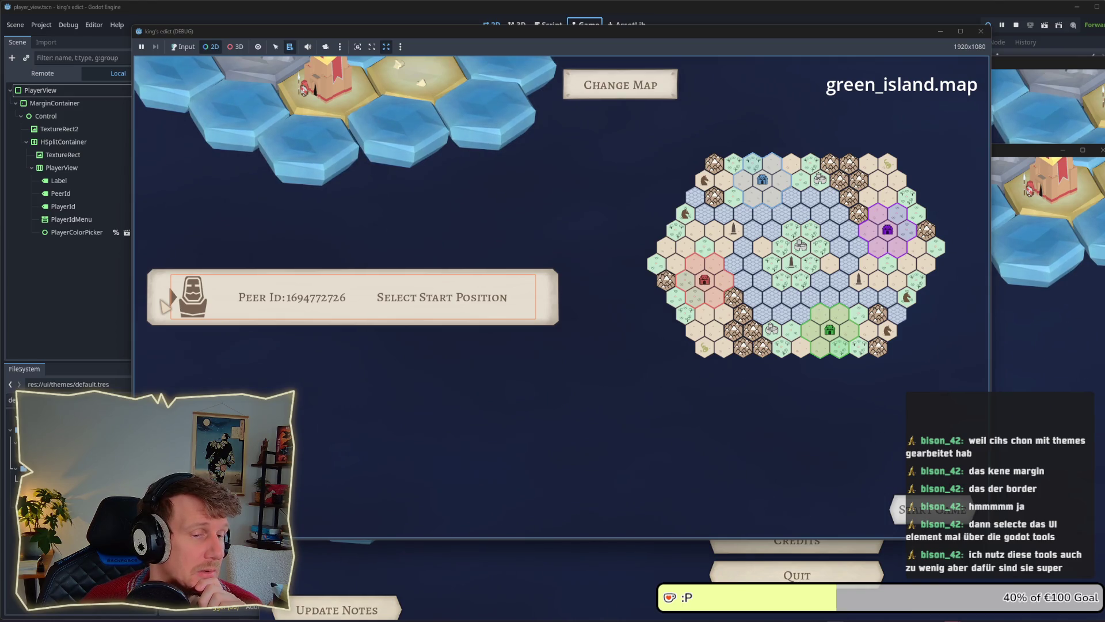
Inspect the live MarginContainer, PlayerListView and inner HSplitContainer from the node list.
right_click(161, 303)
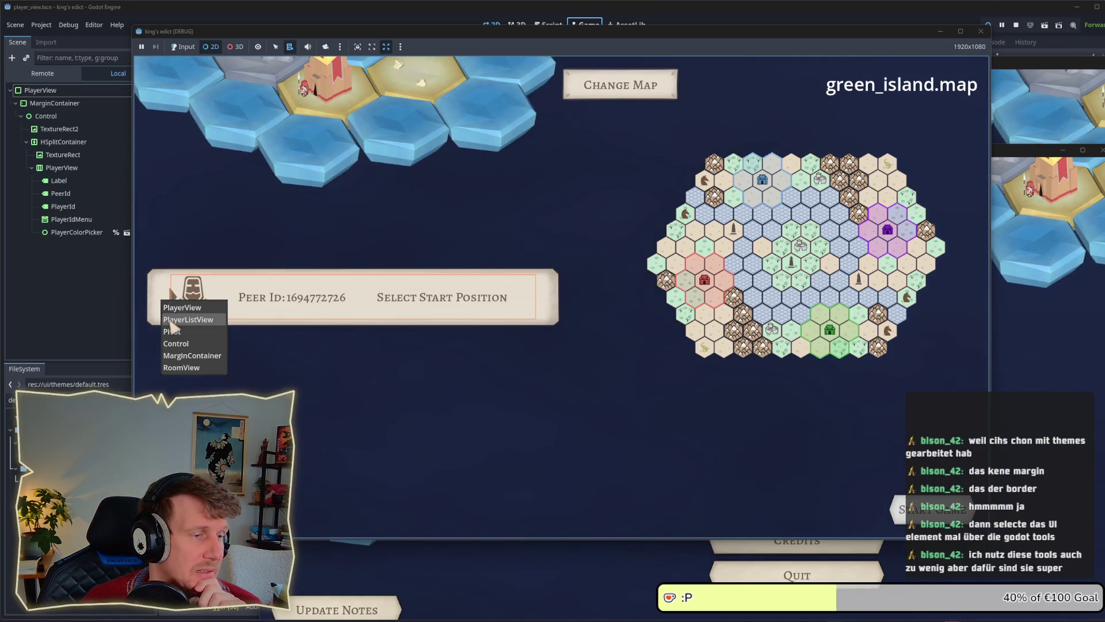
left_click(180, 354)
right_click(159, 298)
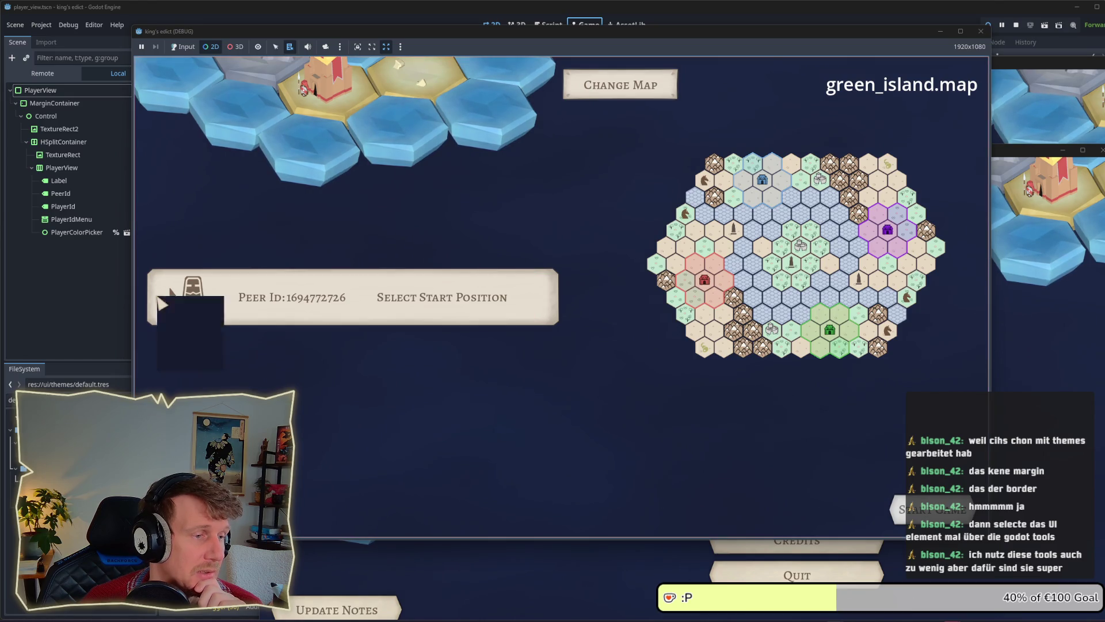
left_click(167, 316)
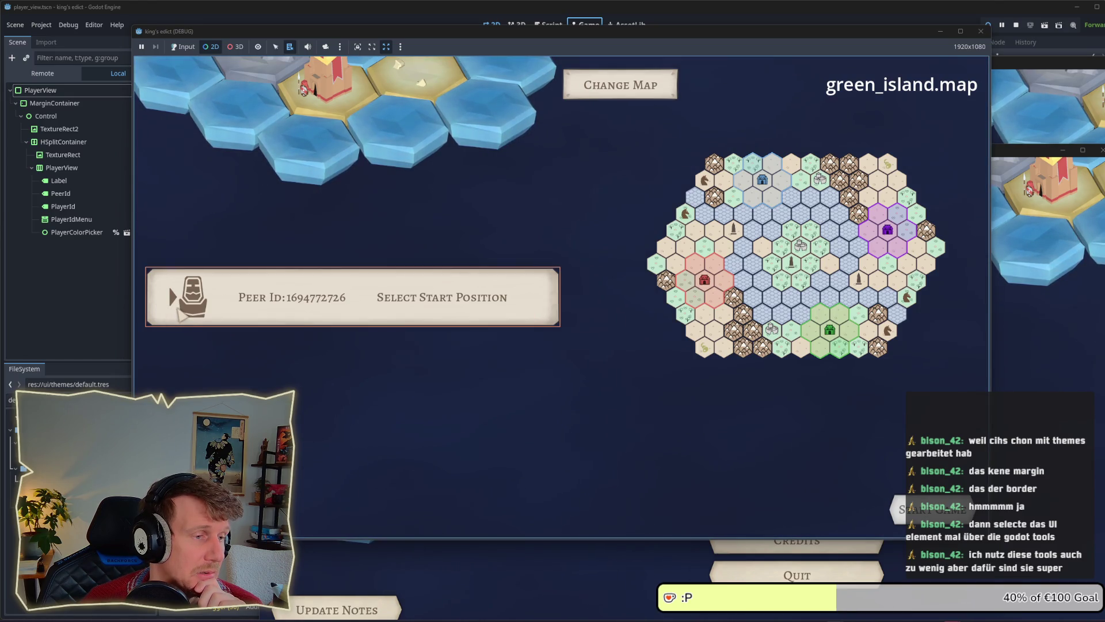
right_click(178, 311)
left_click(185, 328)
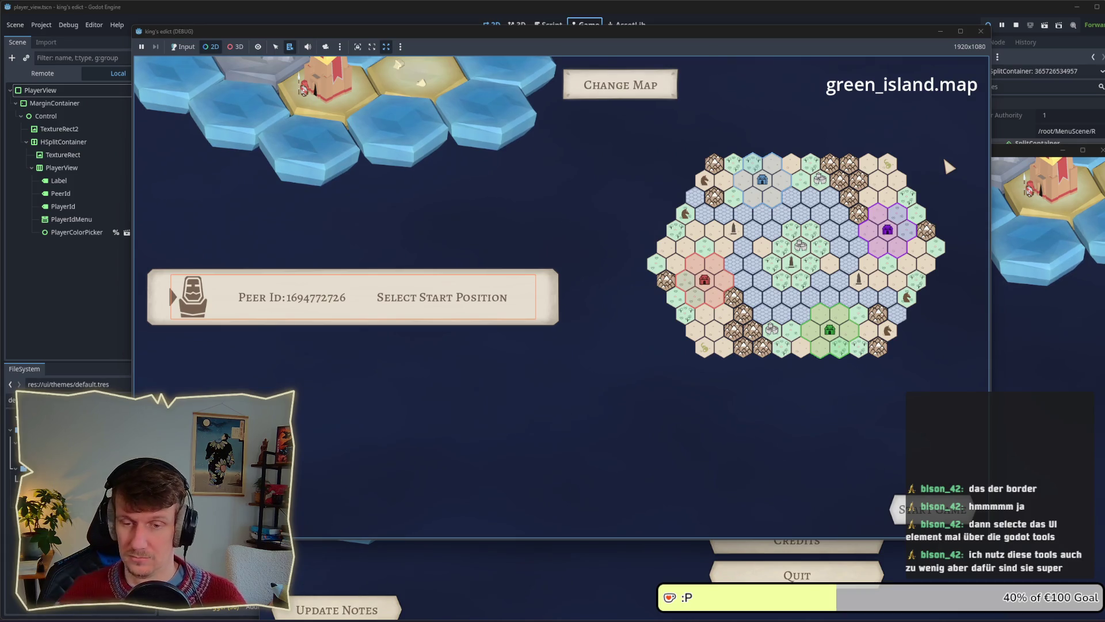
key("alt+Tab")
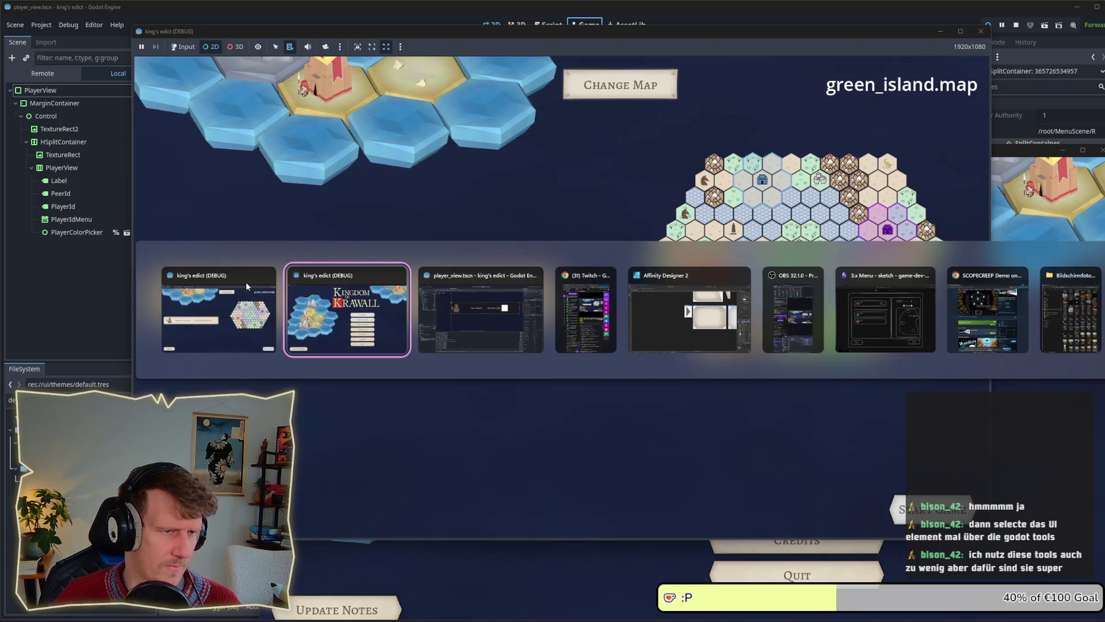
Widen the PlayerView root panel to 1181 × 120 px.
left_click(475, 329)
left_click(384, 224)
scroll(619, 230, "down", 1)
scroll(620, 227, "down", 3)
scroll(620, 227, "down", 1)
left_click(68, 86)
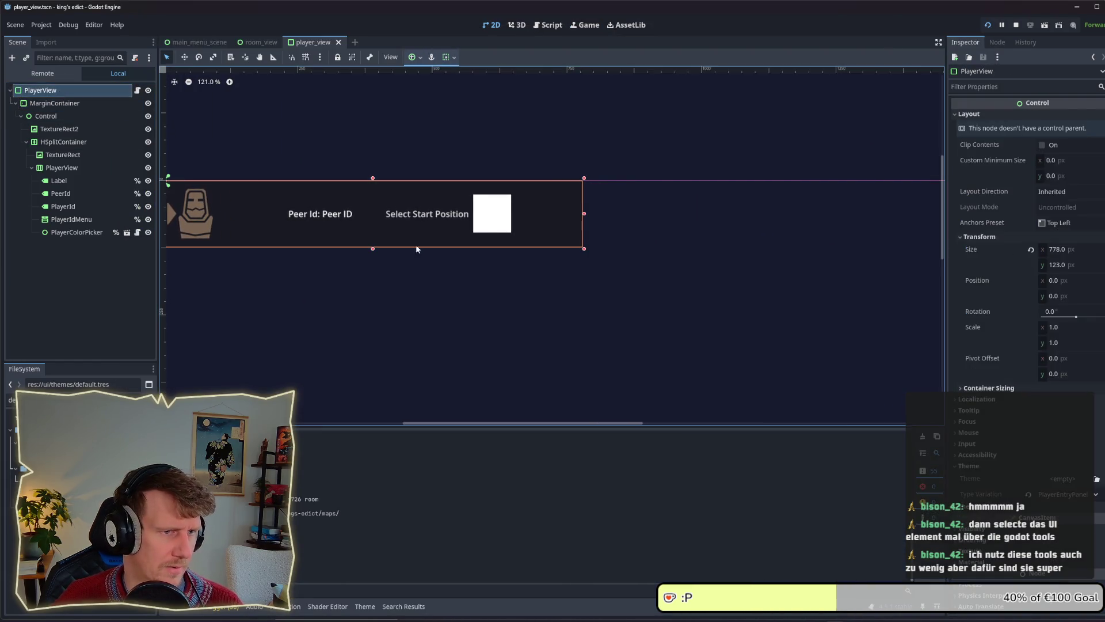
left_click(588, 249)
left_click(72, 90)
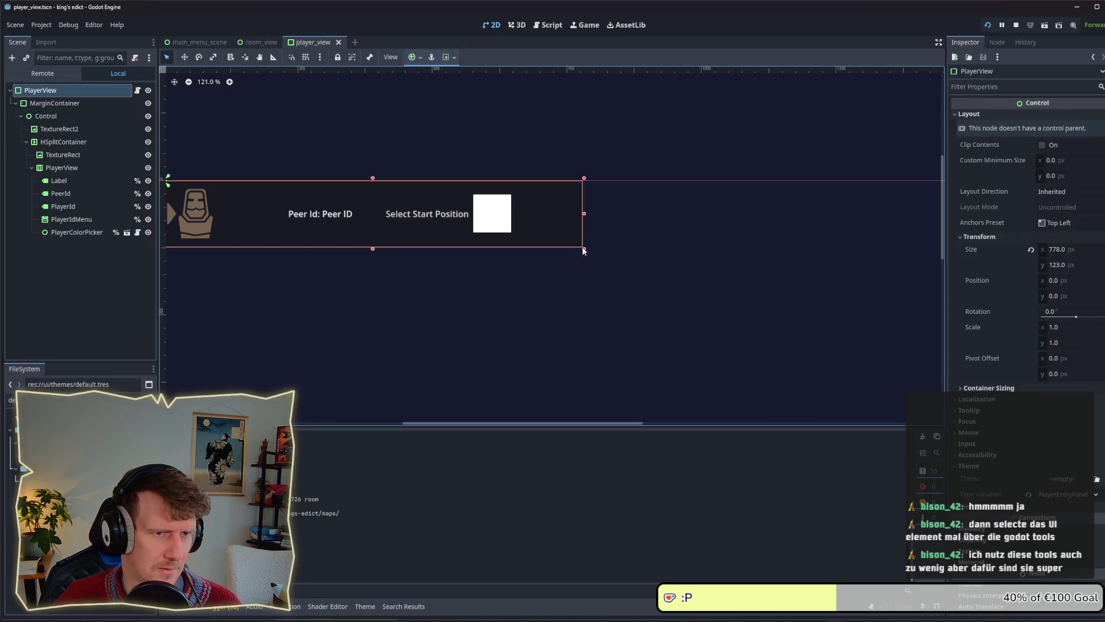
mouse_move(585, 250)
left_mouse_down()
mouse_move(881, 249)
mouse_move(803, 245)
left_mouse_up()
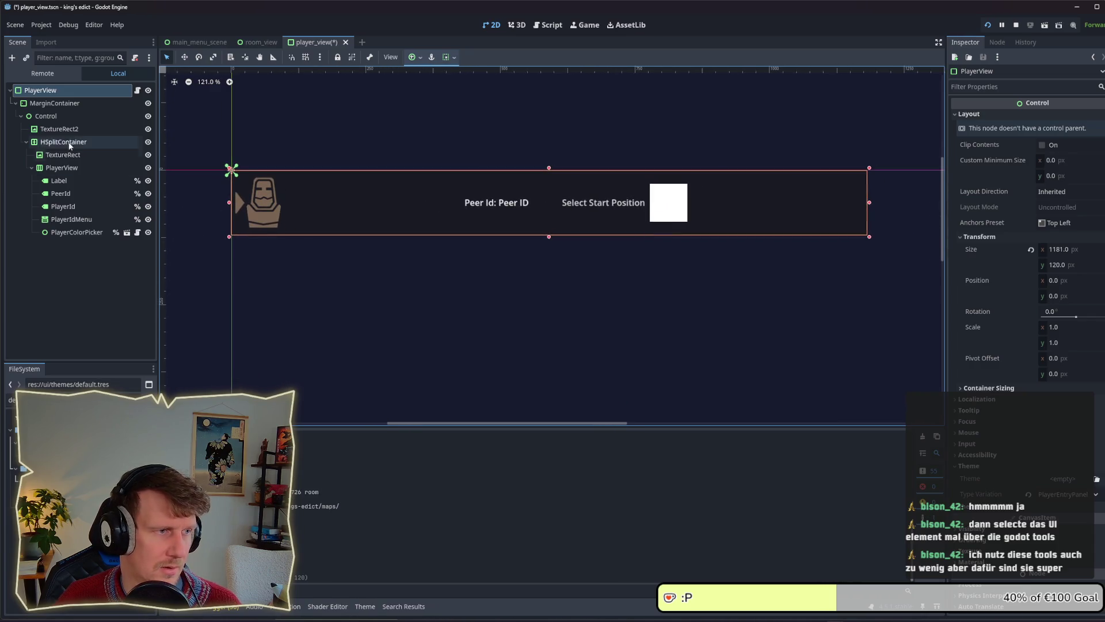
Set the Control node's horizontal and vertical container sizing to Fill.
left_click(54, 104)
left_click(55, 116)
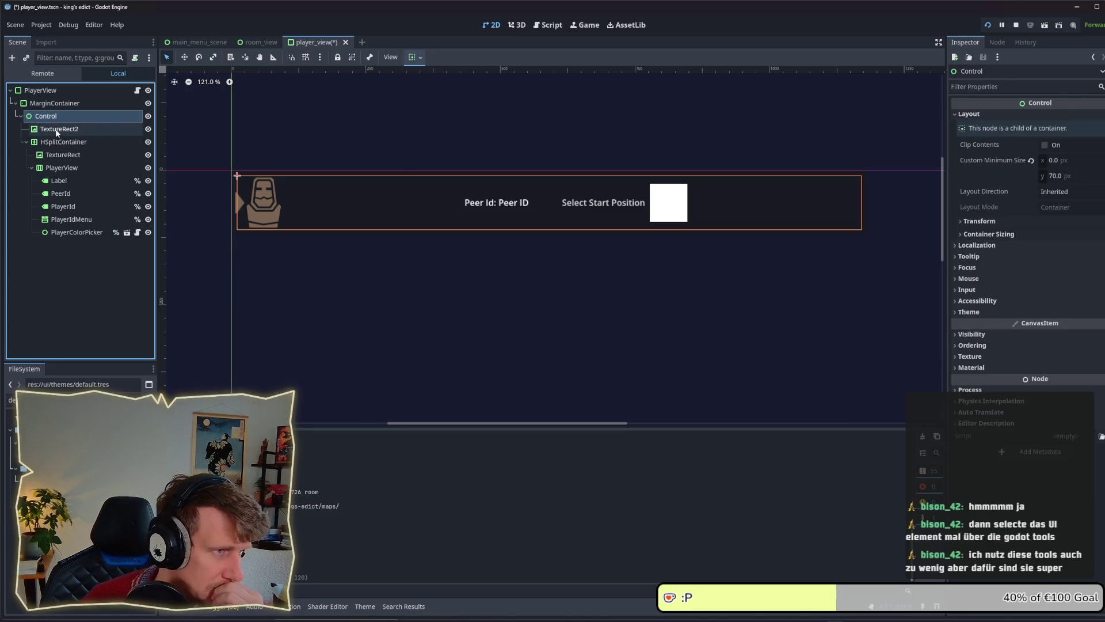
left_click(1062, 234)
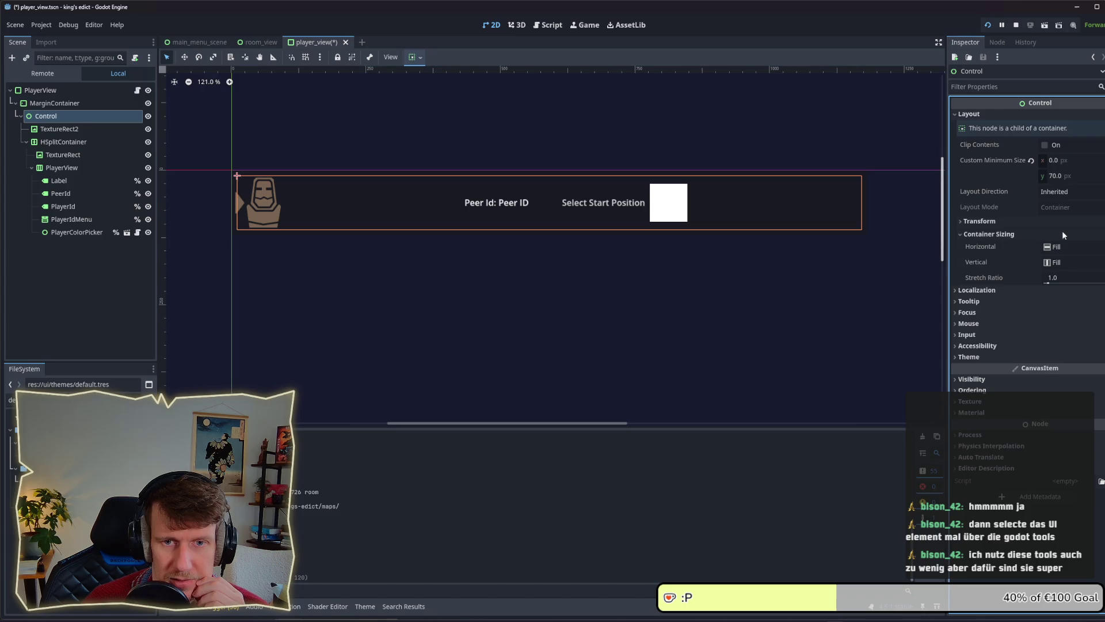
left_click(1064, 247)
left_click(1064, 260)
left_click(1066, 262)
left_click(1066, 275)
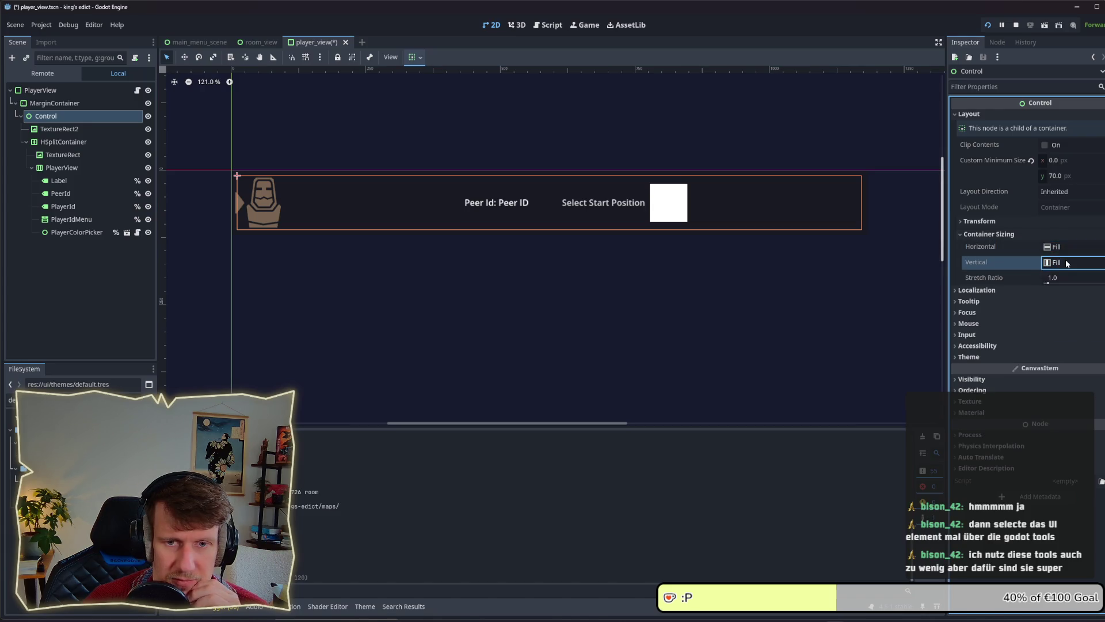
Inspect the MarginContainer, TextureRect2 and HSplitContainer layouts.
left_click(51, 103)
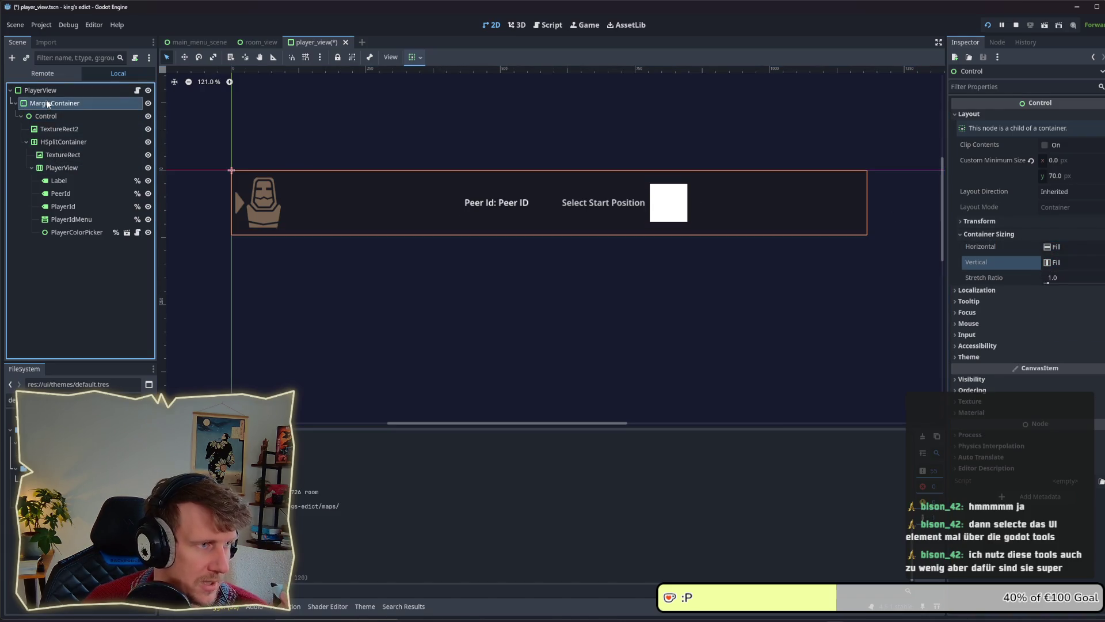
left_click(53, 129)
left_click(63, 141)
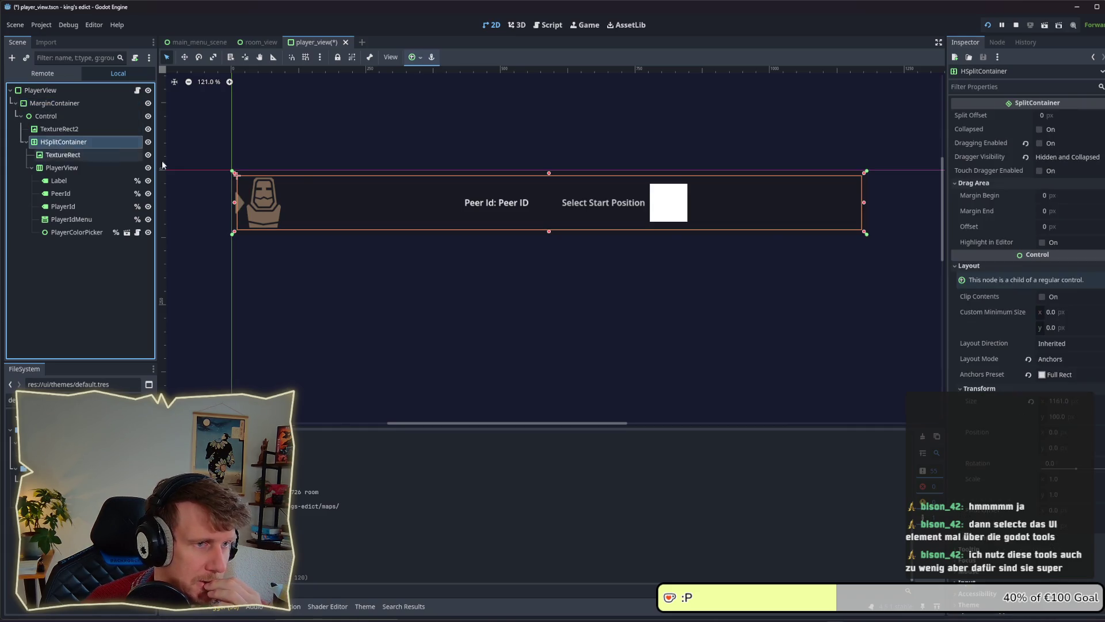
left_click(1064, 375)
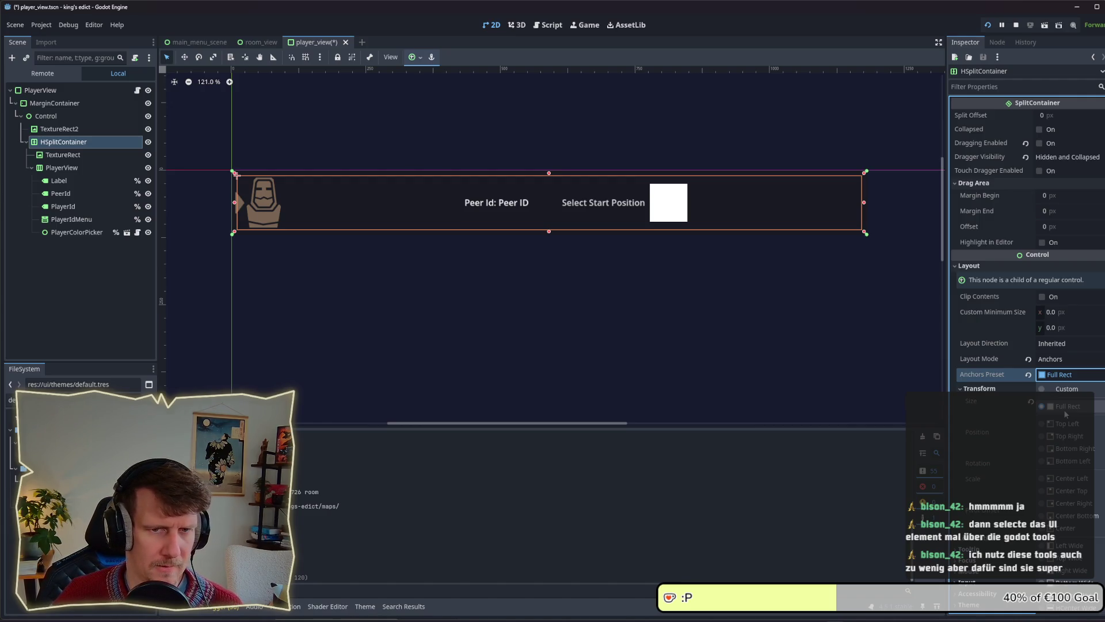
left_click(57, 116)
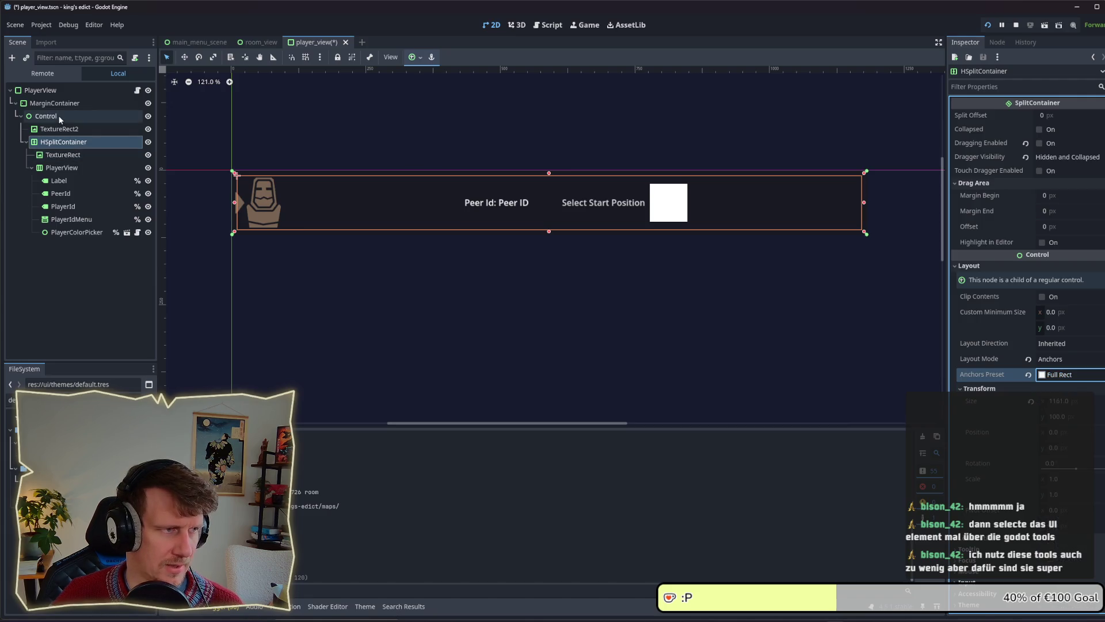
left_click(57, 116)
left_click(58, 106)
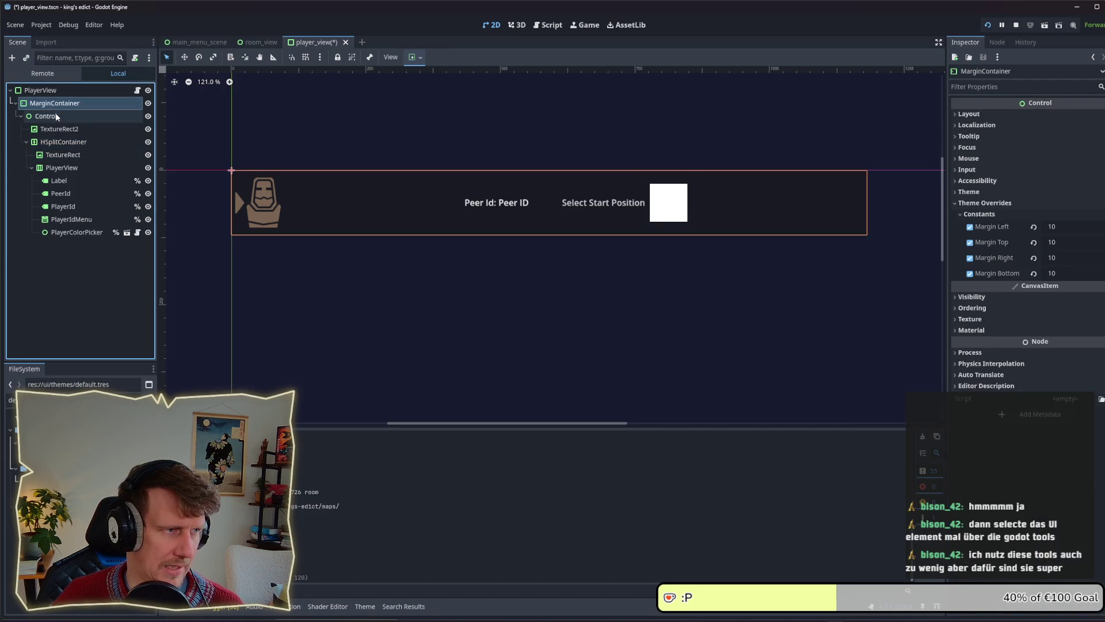
left_click(49, 115)
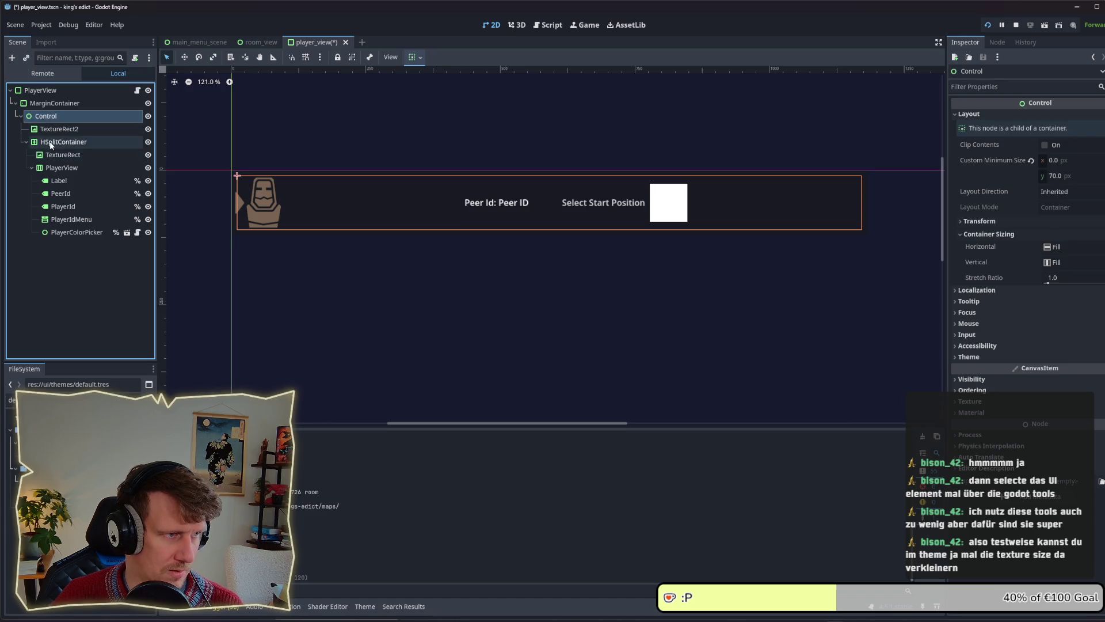
left_click(51, 143)
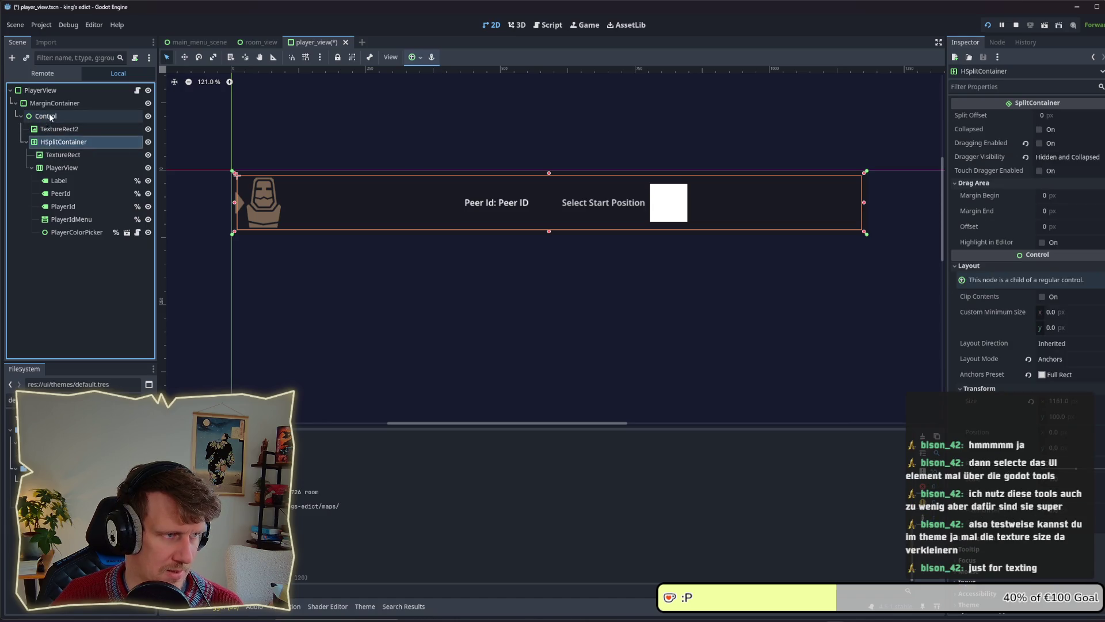
left_click(46, 116)
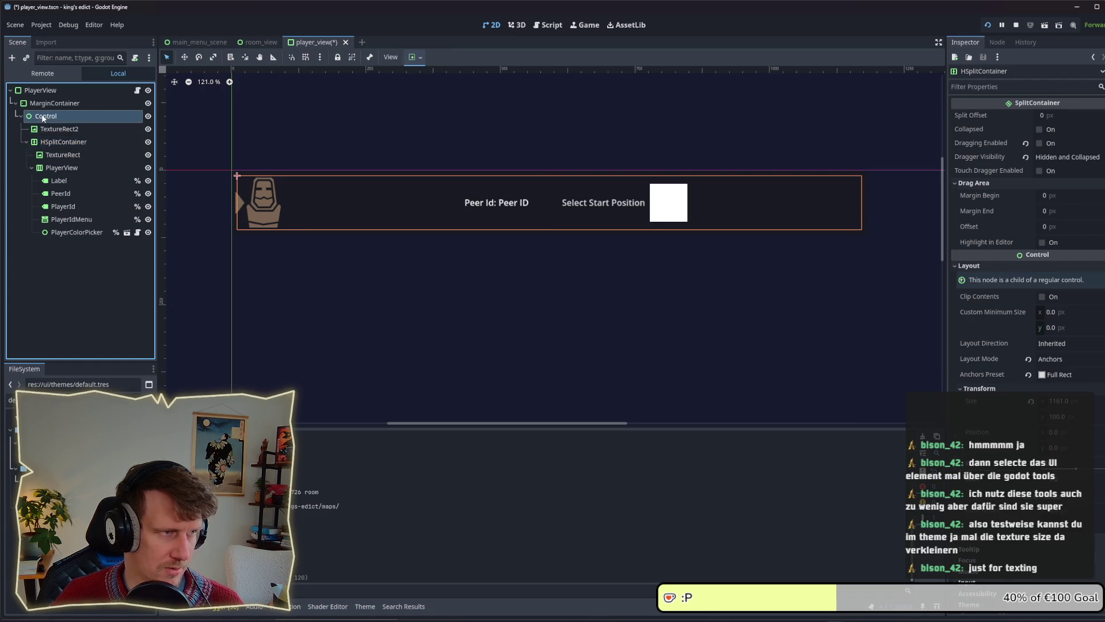
In the running game, inspect the portrait Control, MarginContainer and outer Control nodes.
key("alt+Tab")
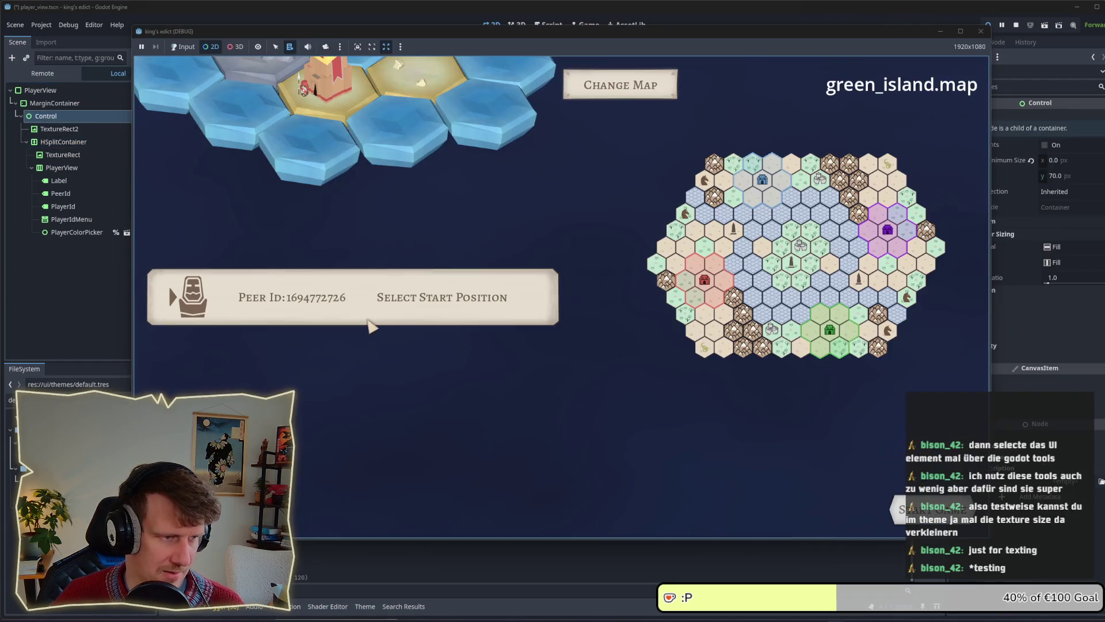
right_click(228, 306)
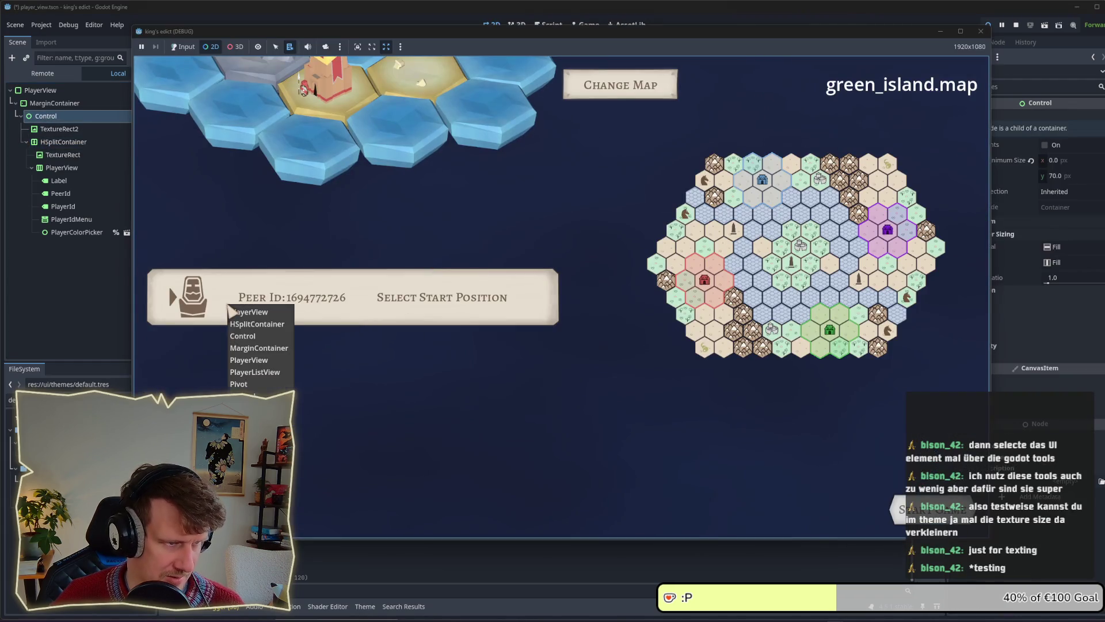
left_click(258, 337)
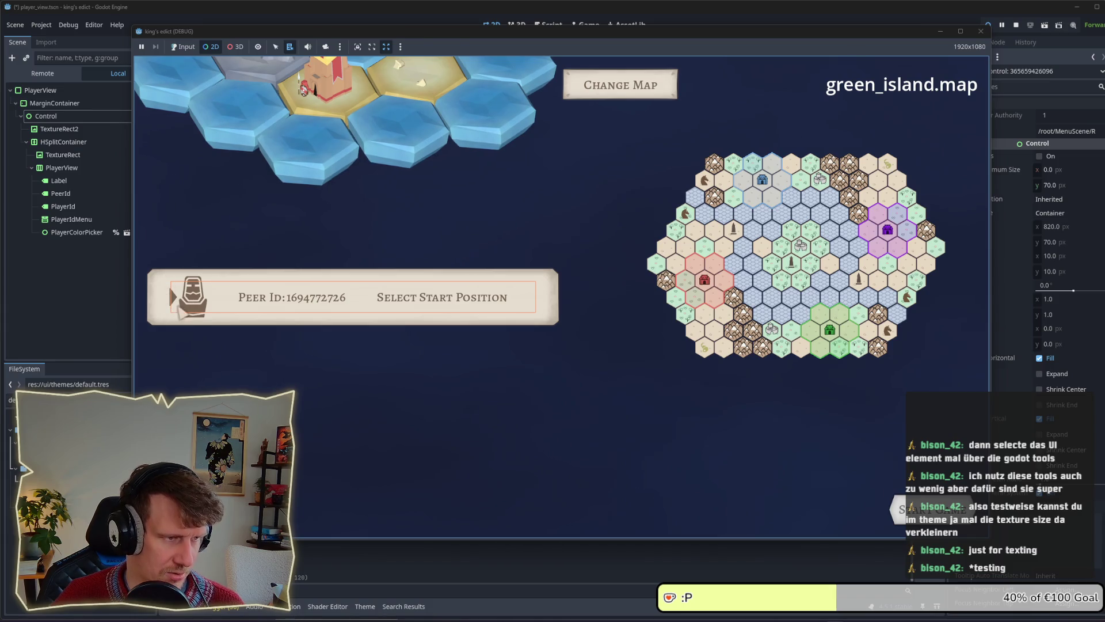
right_click(555, 307)
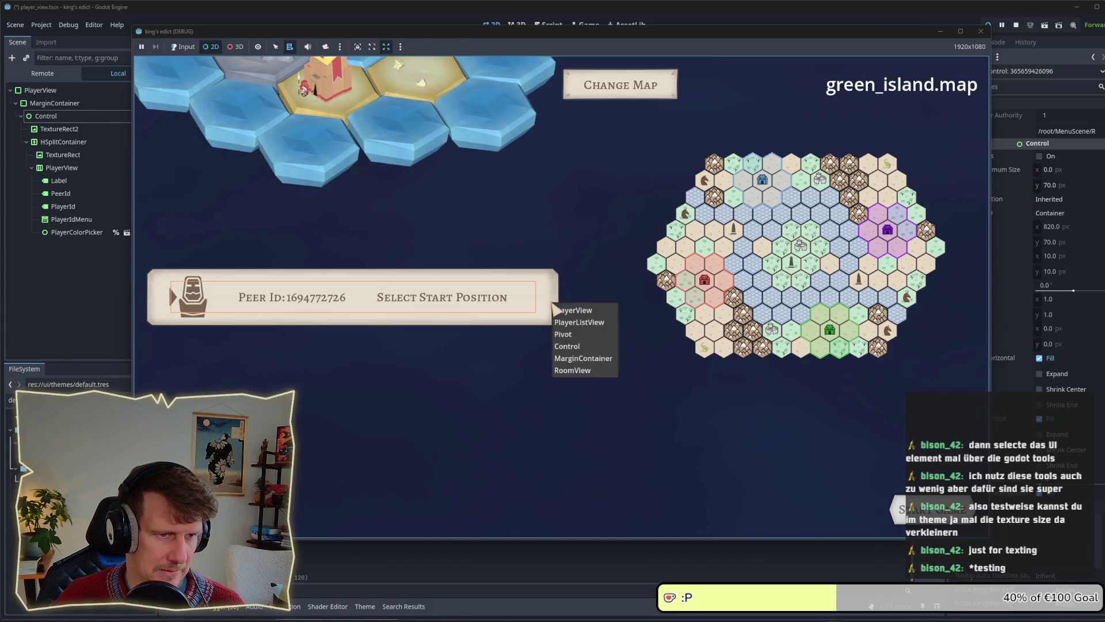
left_click(573, 363)
right_click(551, 310)
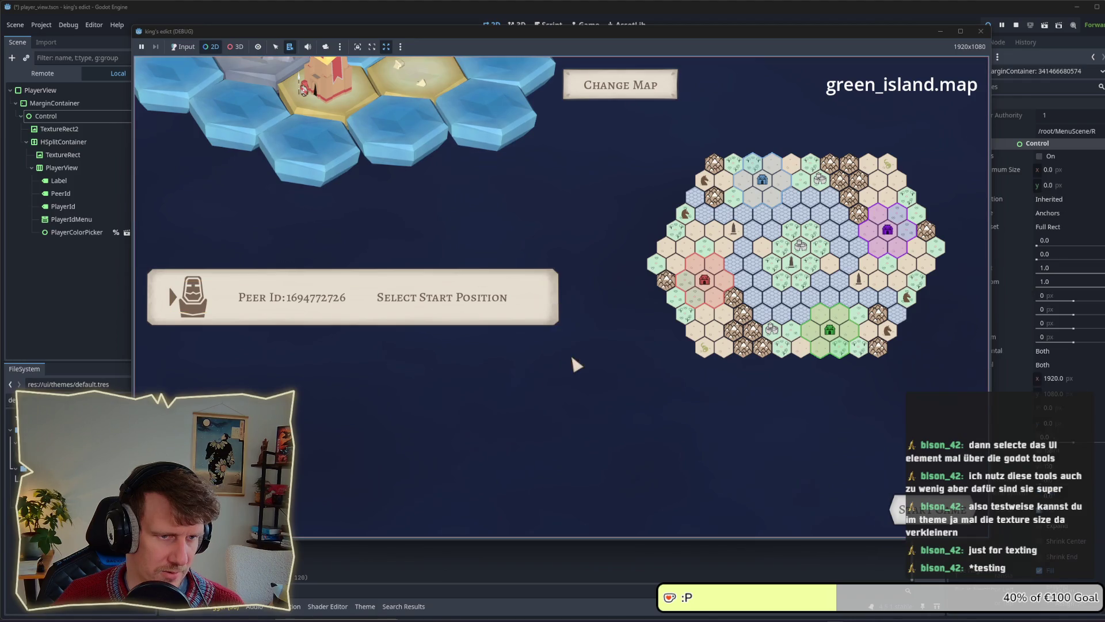
left_click(572, 350)
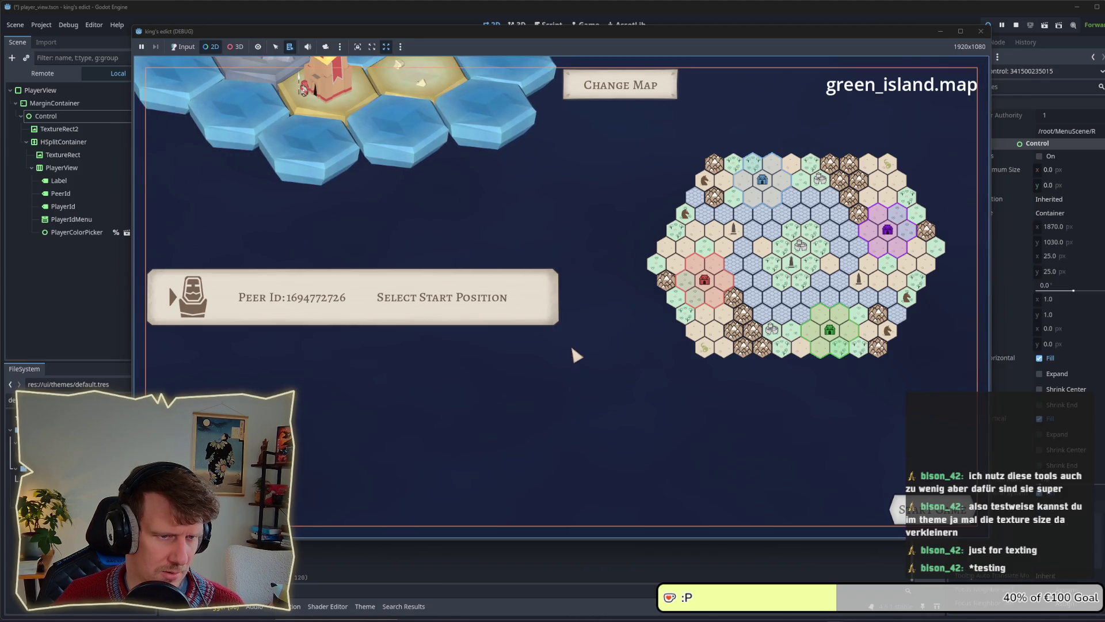
right_click(513, 311)
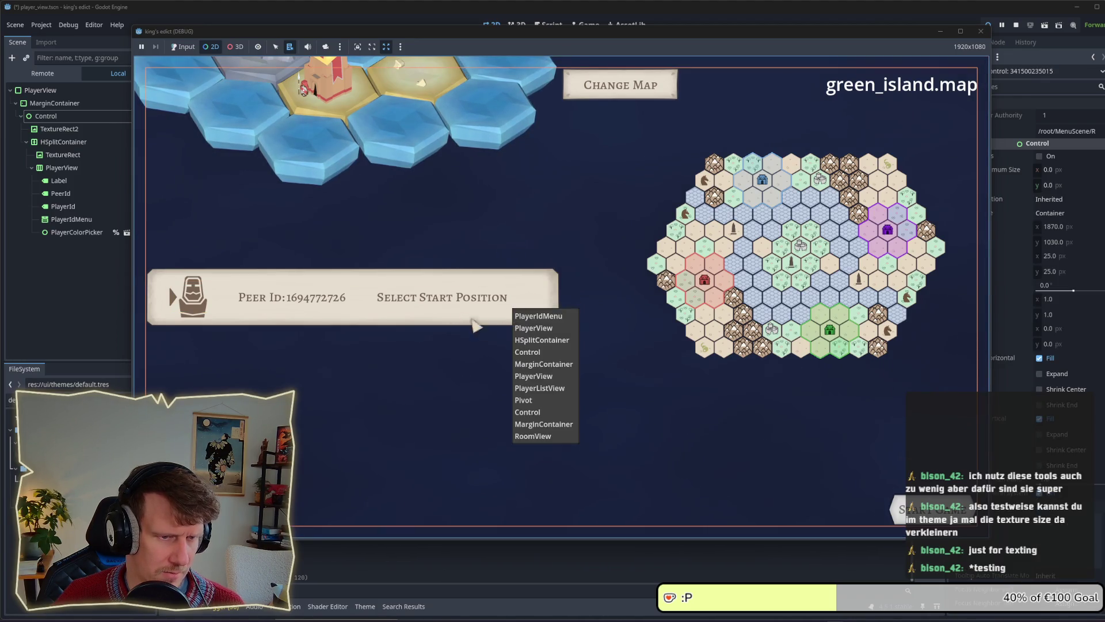
left_click(545, 364)
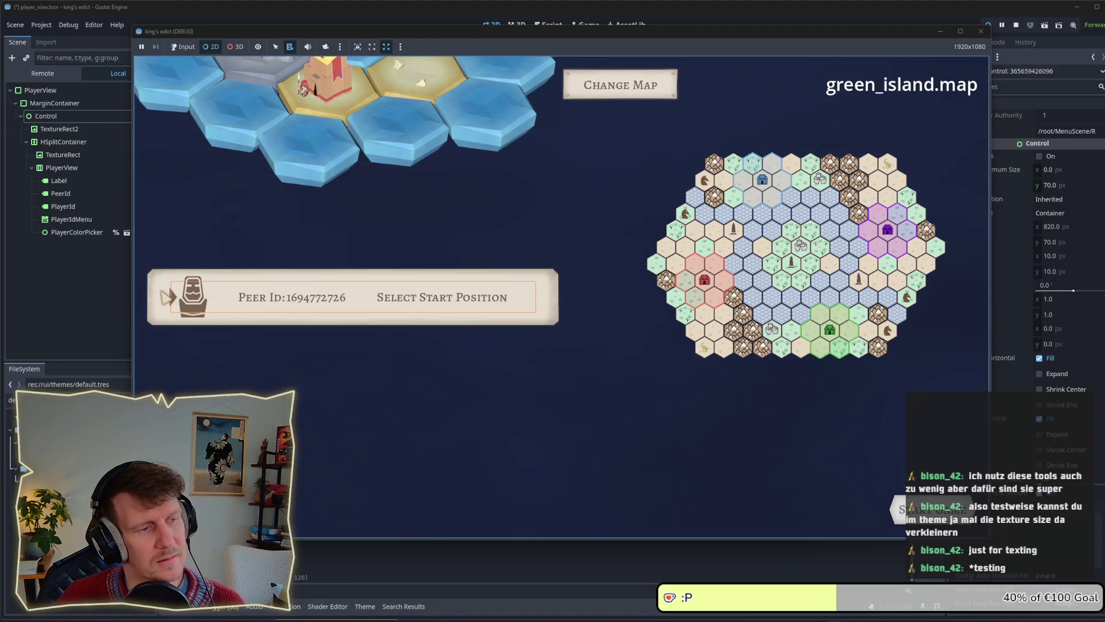
Inspect the panel container framing the player panel, then the live MarginContainer.
right_click(165, 295)
left_click(170, 296)
right_click(170, 295)
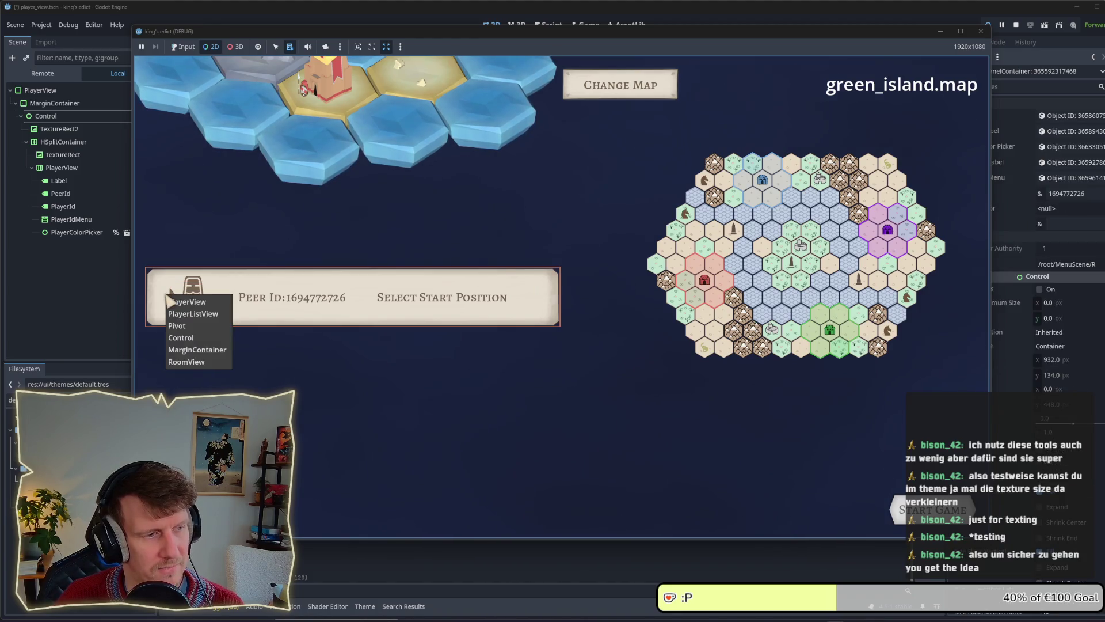
left_click(171, 294)
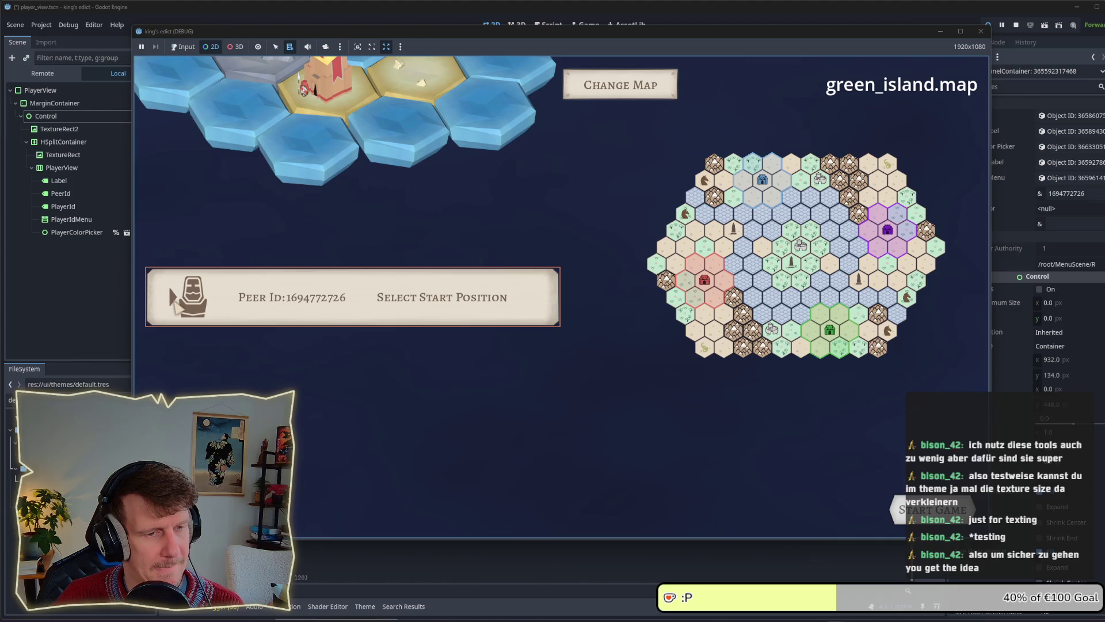
left_click(79, 271)
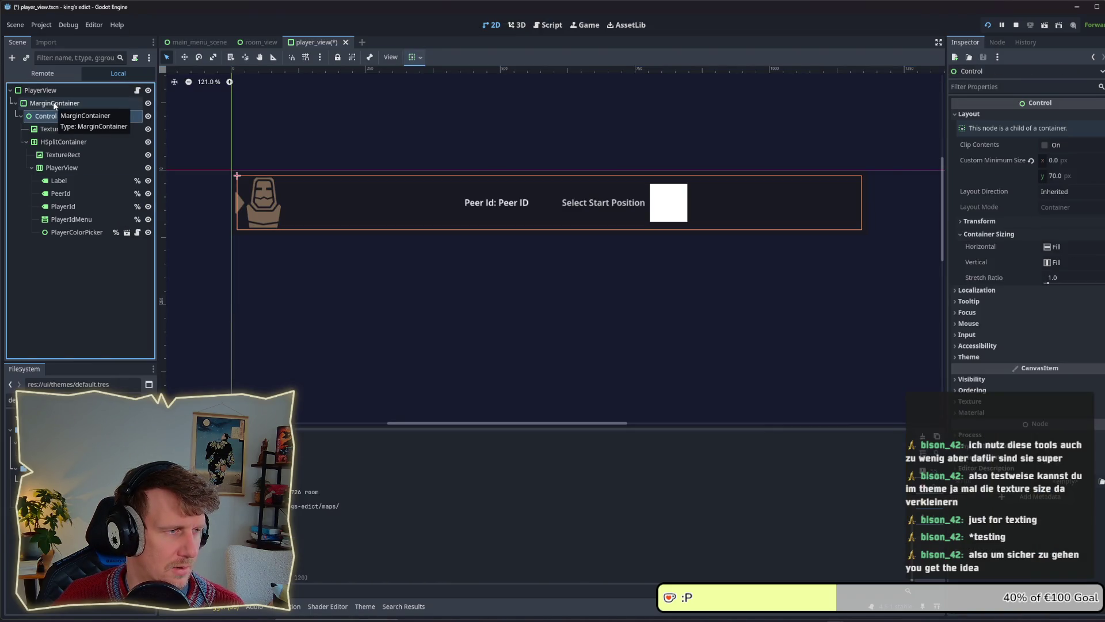
key("alt+Tab")
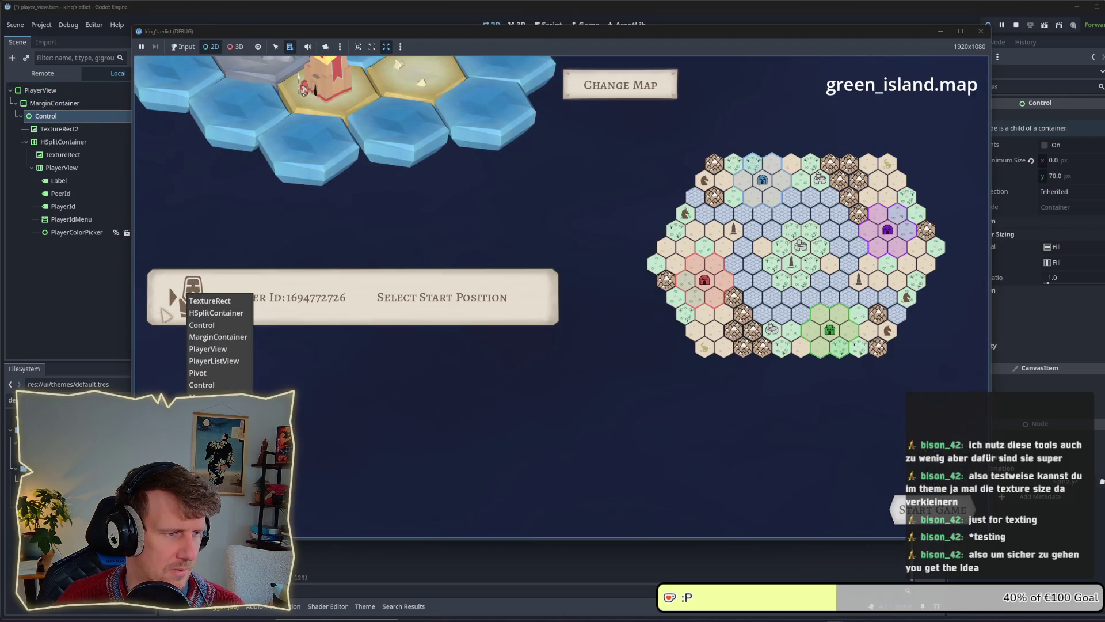
left_click(211, 342)
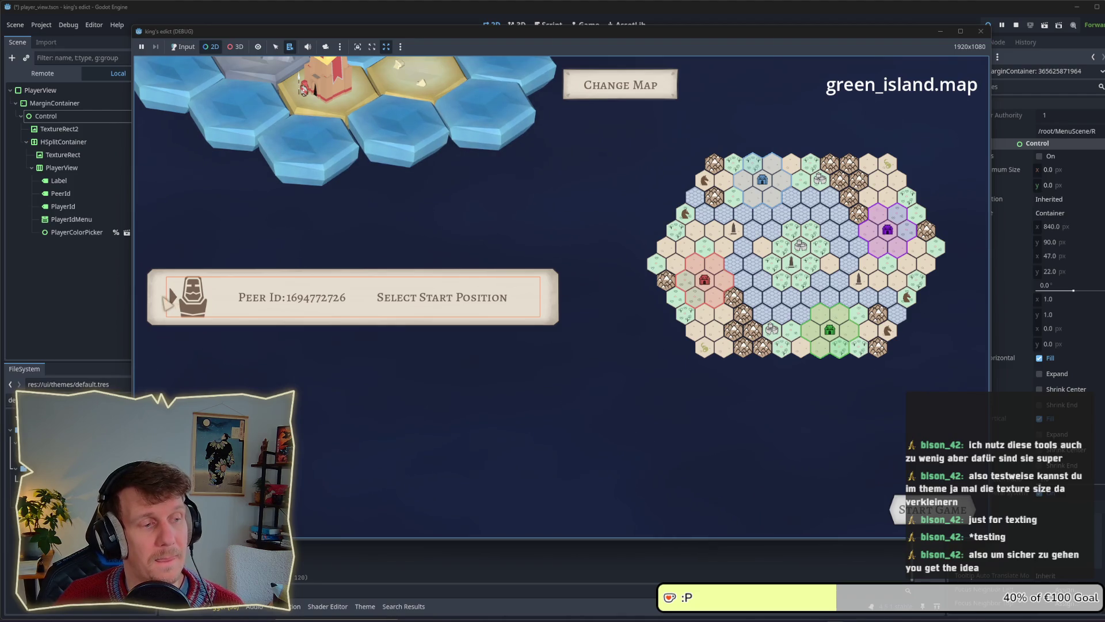
Inspect the Control nodes further down the hierarchy at the portrait arrow.
right_click(167, 302)
left_click(178, 349)
right_click(170, 302)
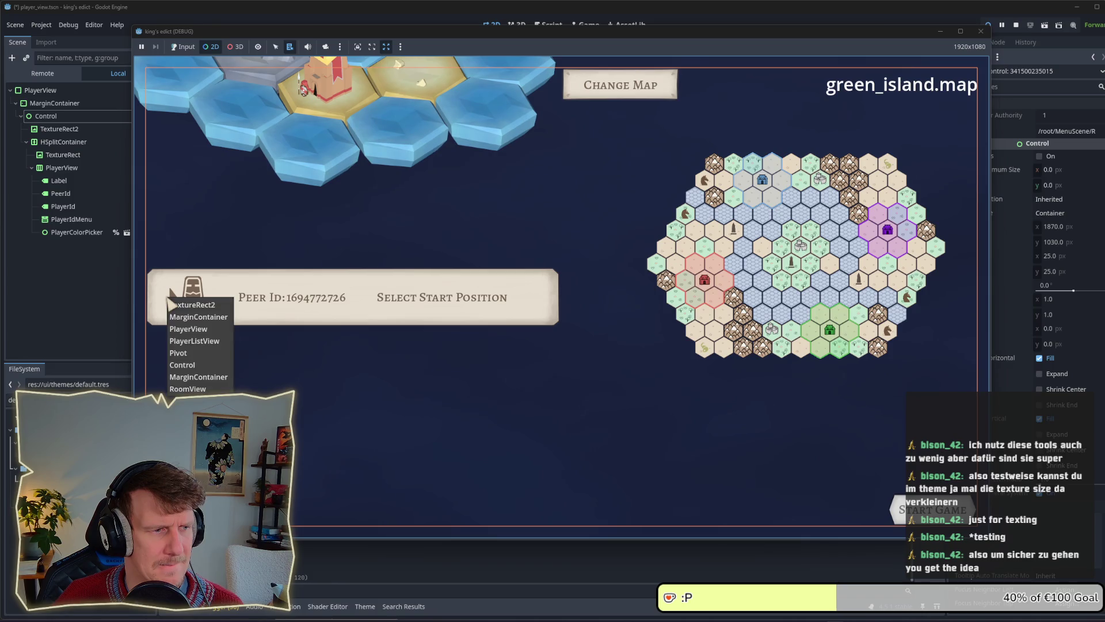
left_click(186, 363)
right_click(169, 301)
left_click(225, 333)
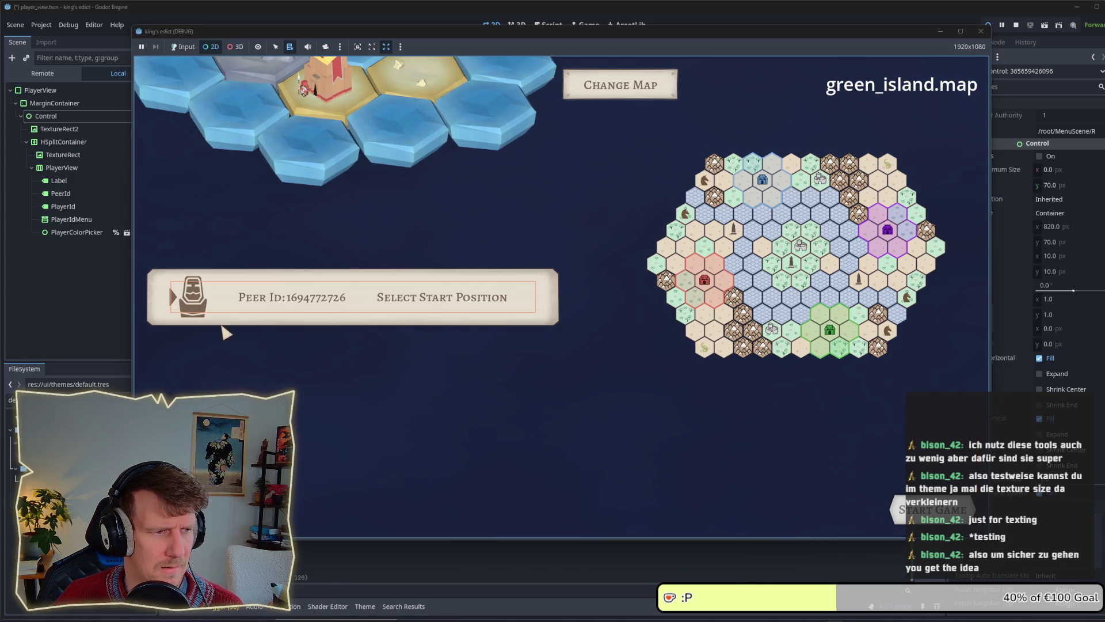
Inspect the Control around the portrait, PlayerView's bounds and the MarginContainer.
right_click(192, 296)
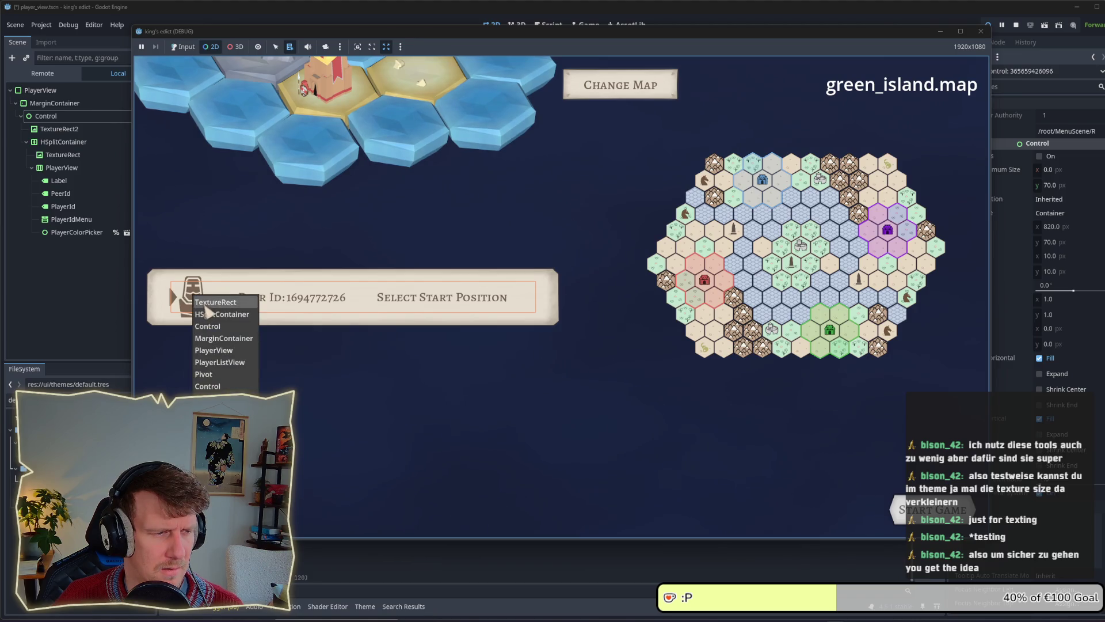
left_click(216, 328)
right_click(189, 308)
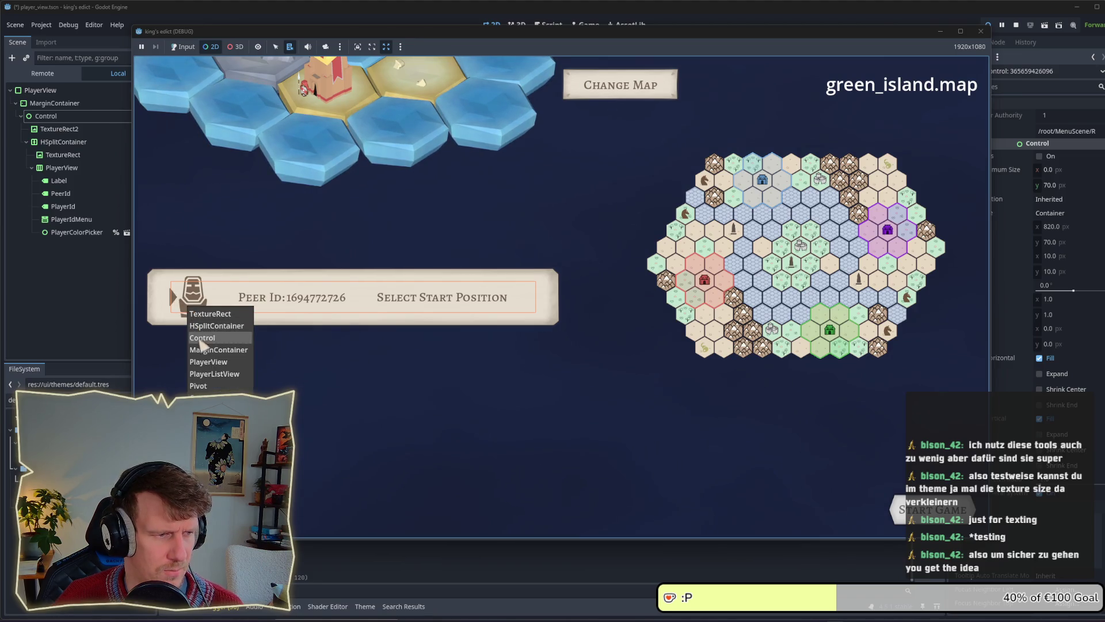
left_click(206, 363)
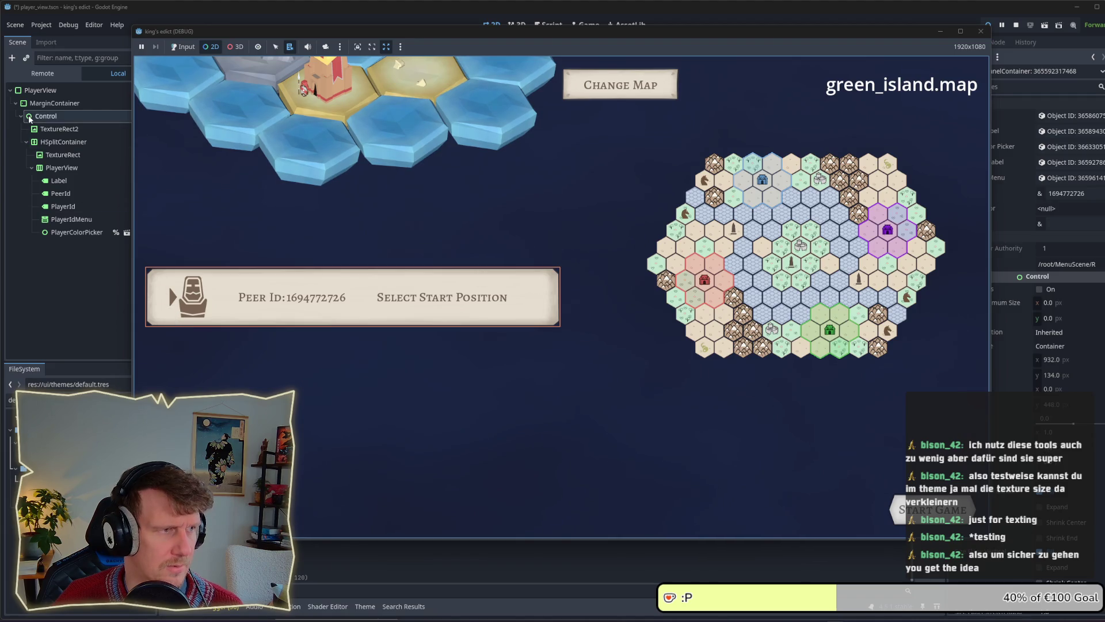
left_click(42, 105)
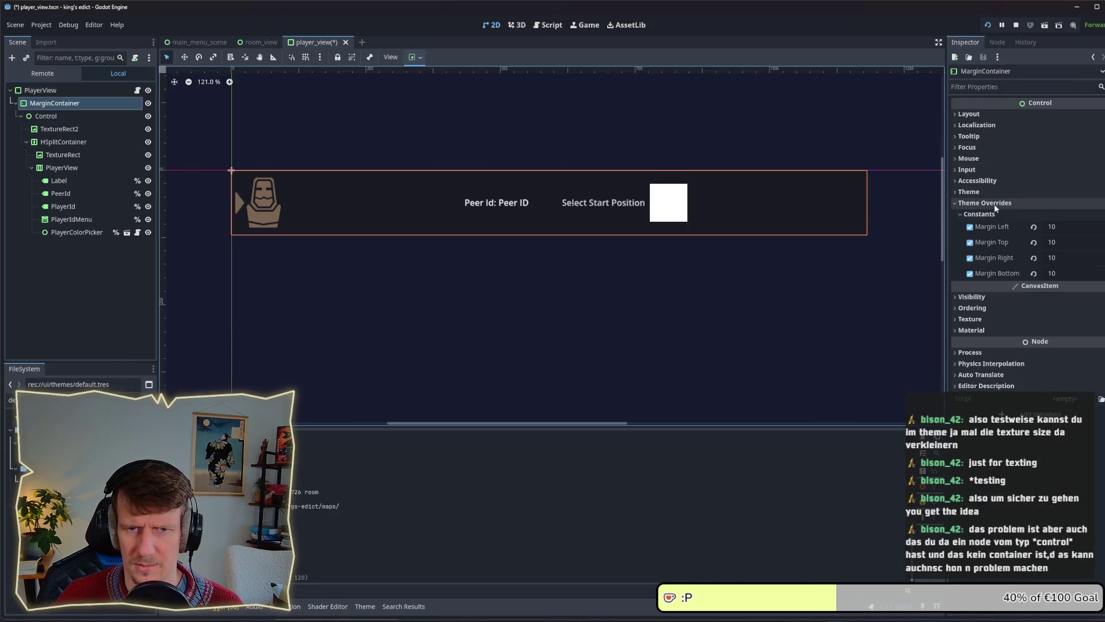
left_click(996, 204)
left_click(991, 114)
left_click(1055, 231)
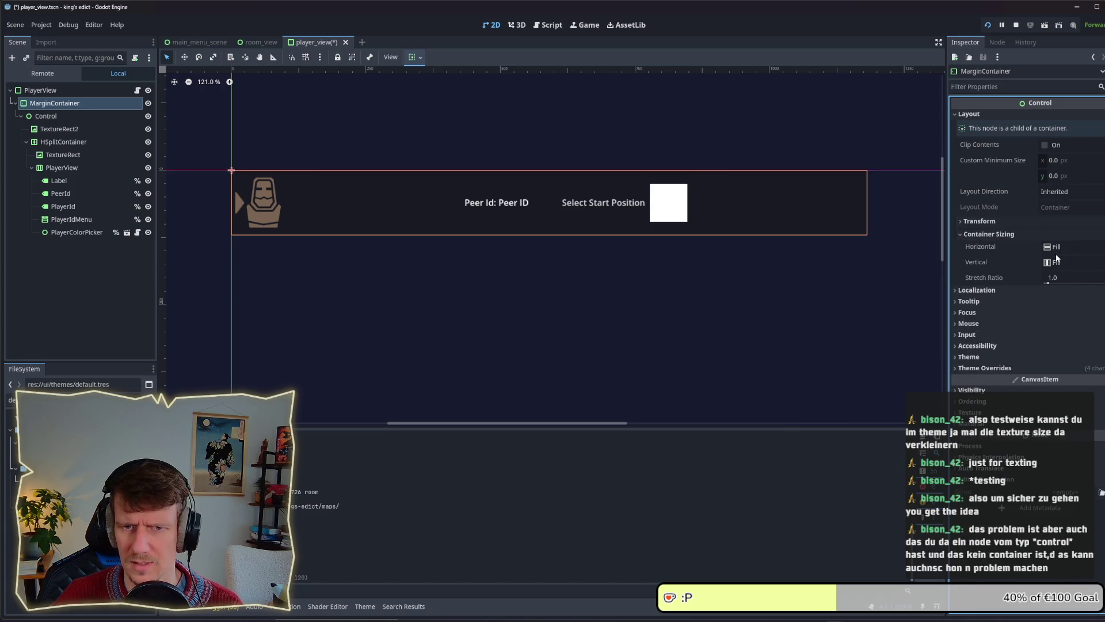
left_click(86, 90)
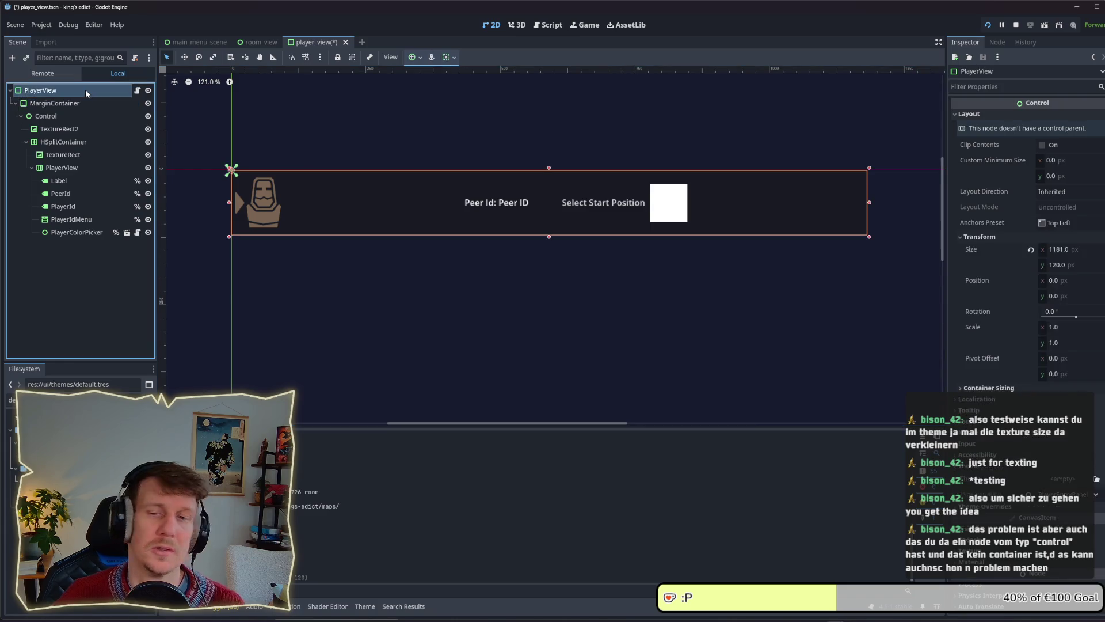
left_click(77, 102)
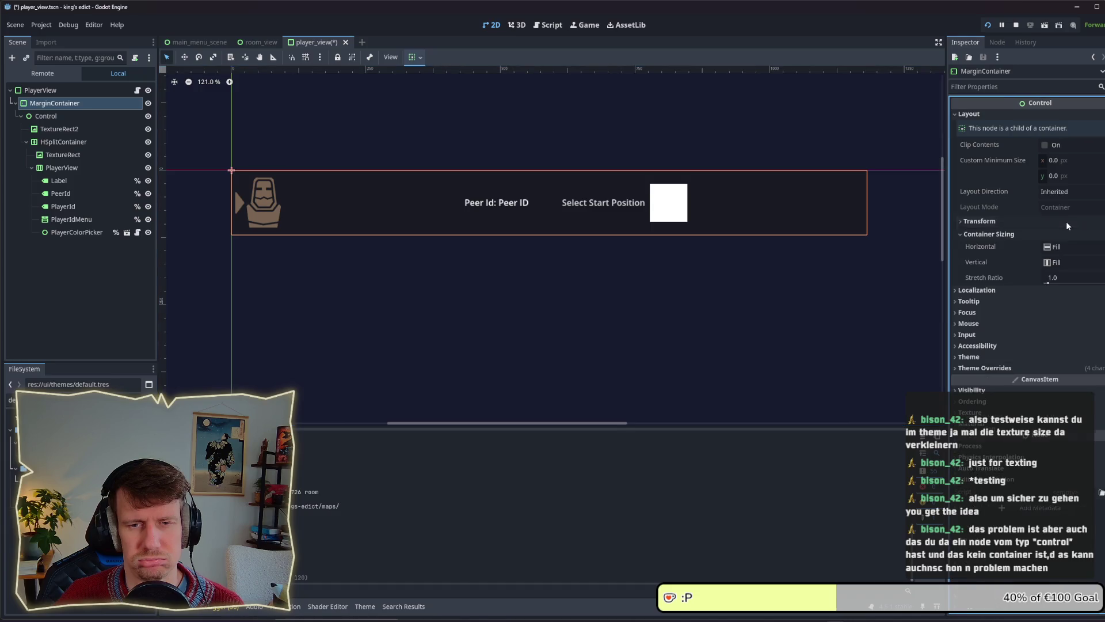
left_click(1062, 236)
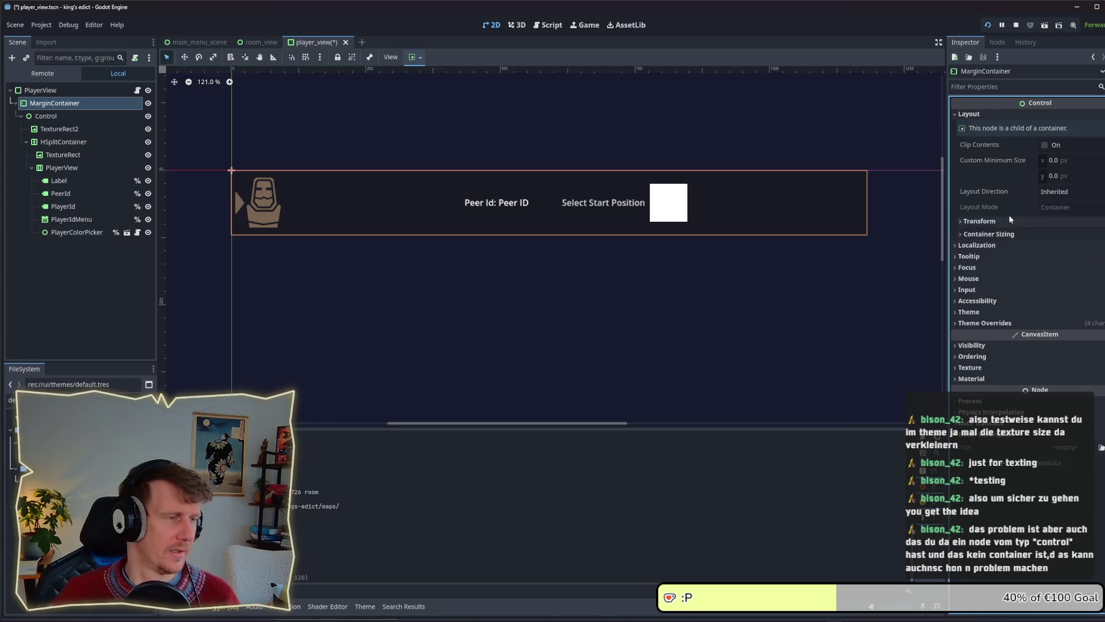
left_click(74, 92)
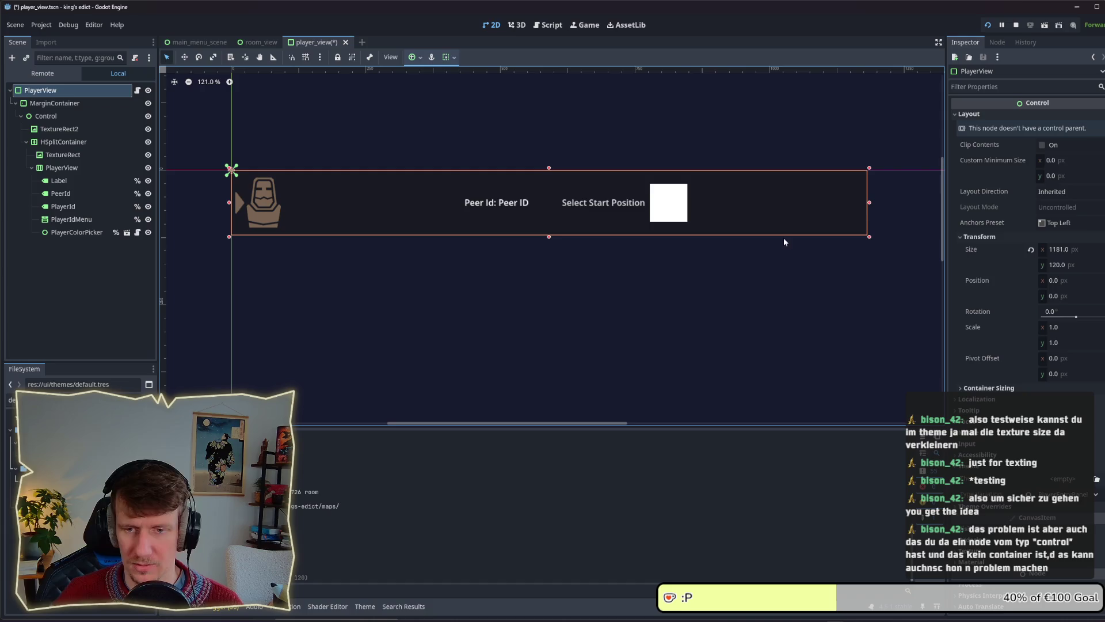
left_click(74, 117)
left_click(69, 108)
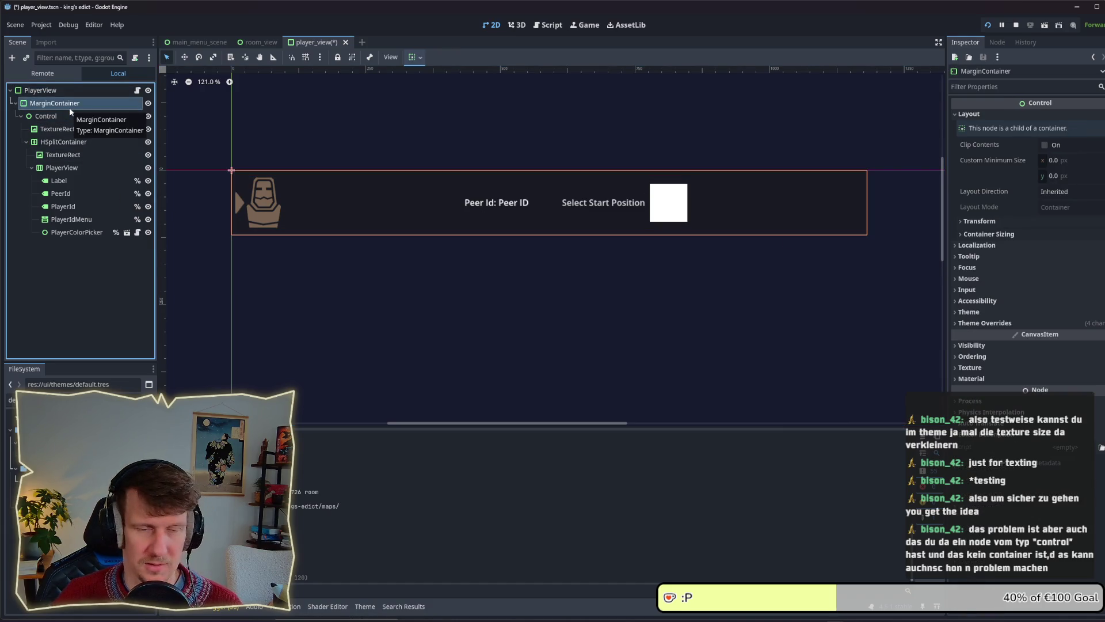
double_click(23, 468)
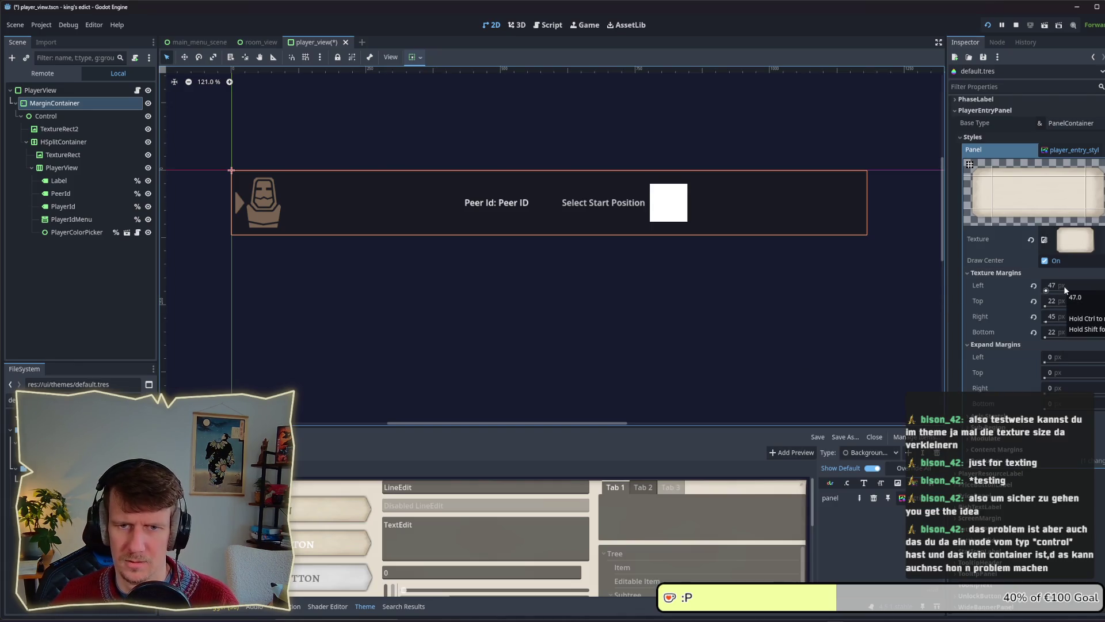
Try 0 px then 47 px left texture margins on PlayerEntryPanel, comparing in game.
left_click_drag(1064, 286, 1013, 285)
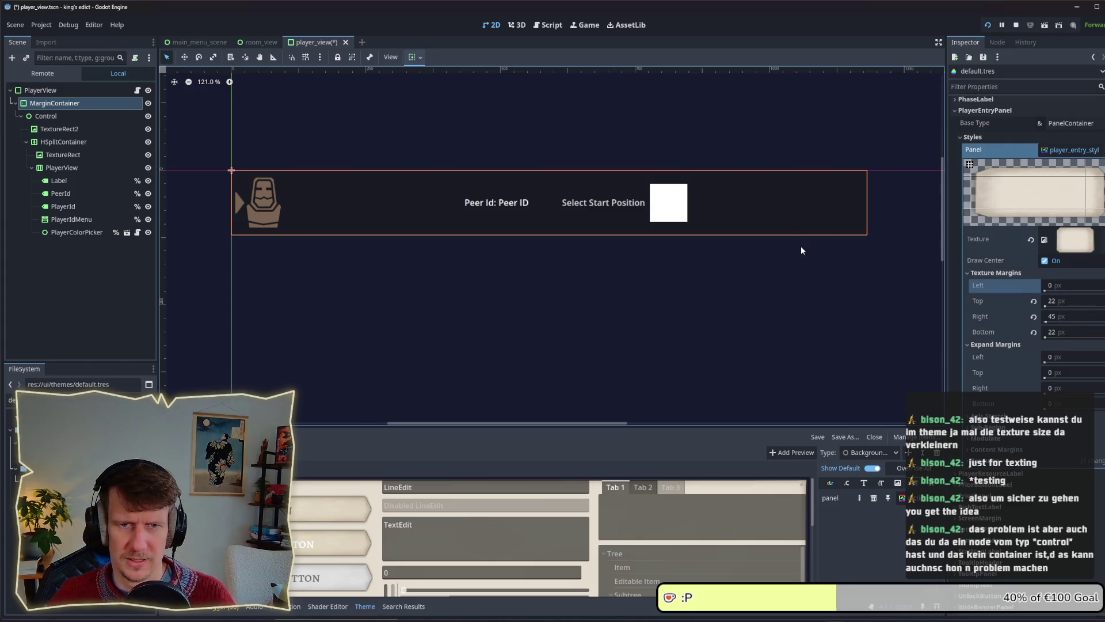
key("alt+Tab")
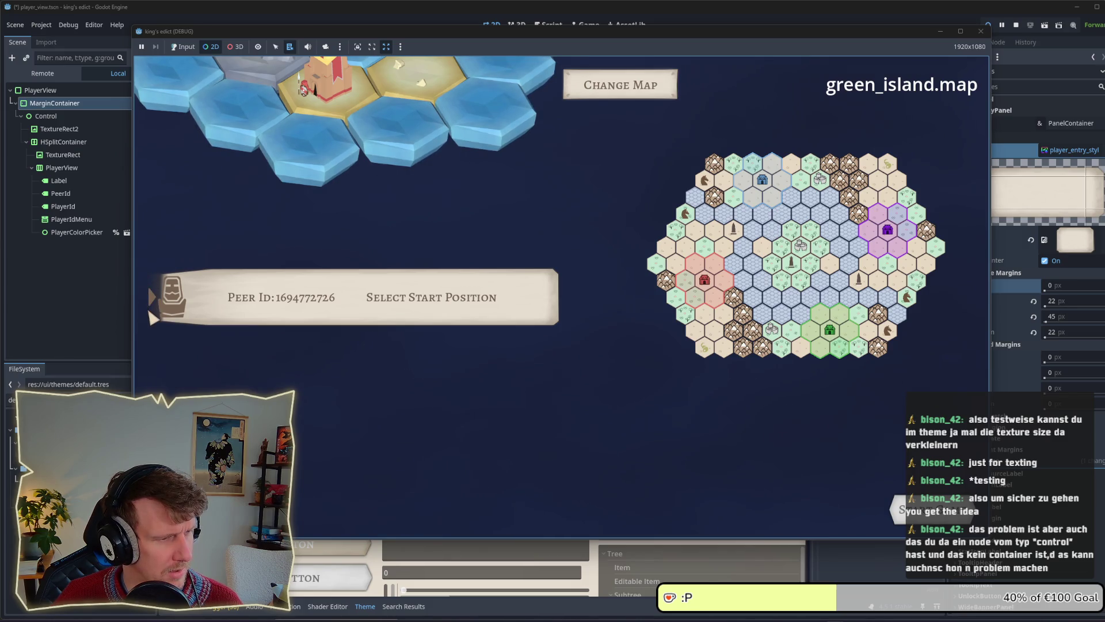
left_click(1074, 284)
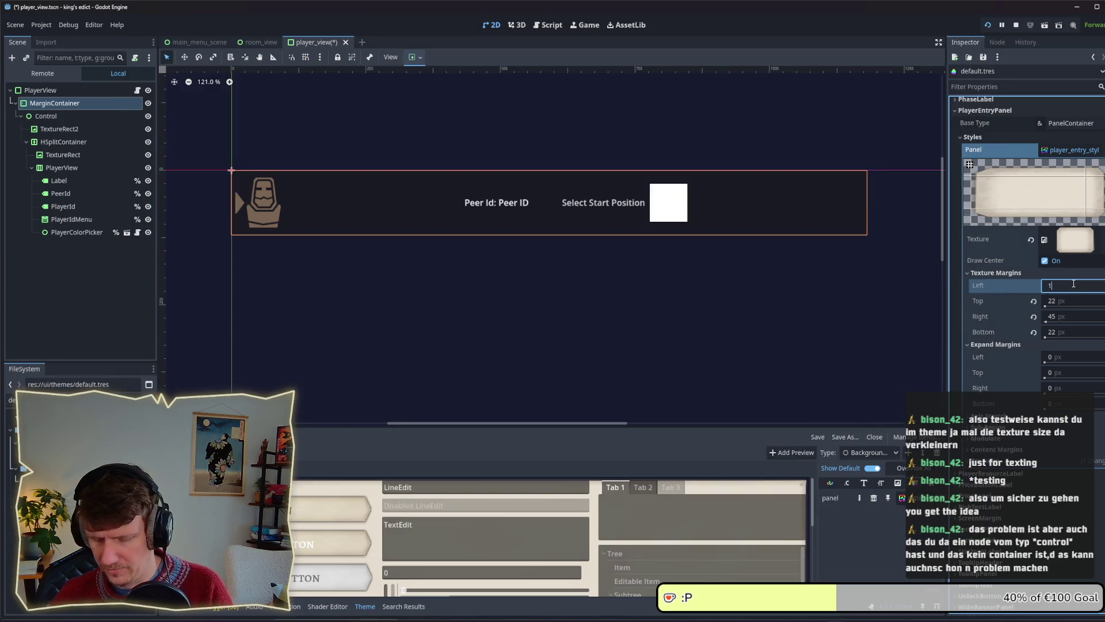
type("47")
key("Return")
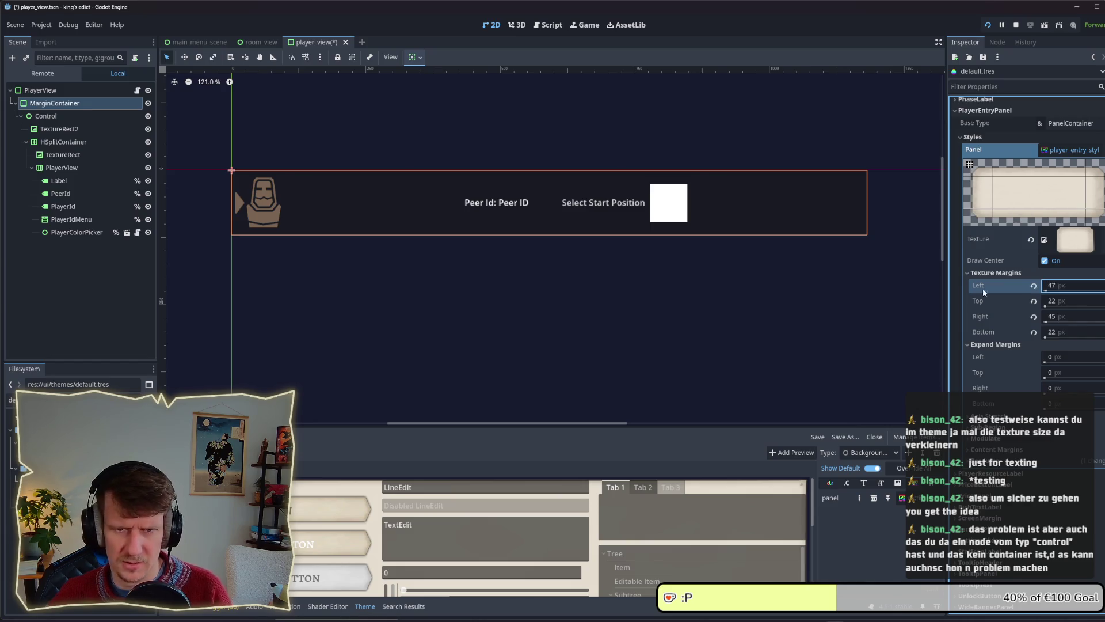
key("alt+Tab")
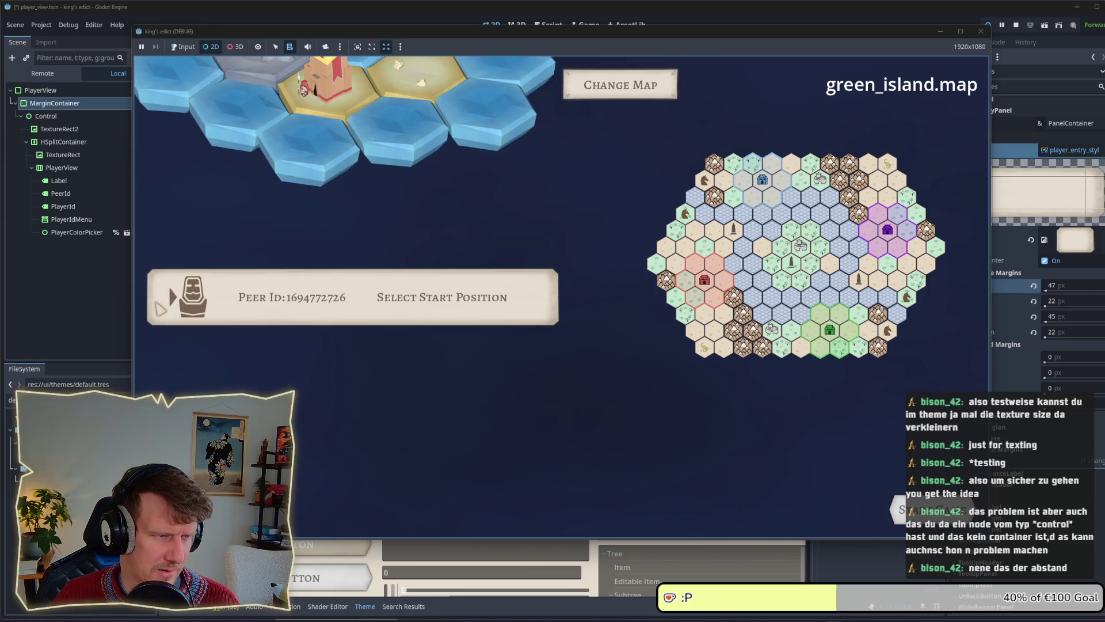
key("alt+Tab")
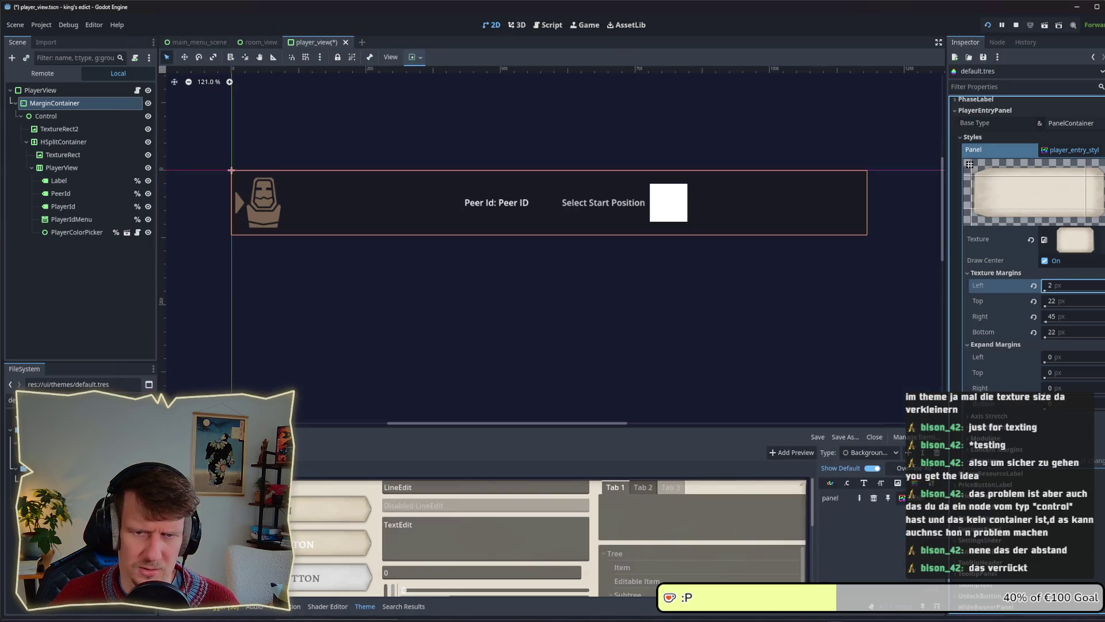
key("alt+Tab")
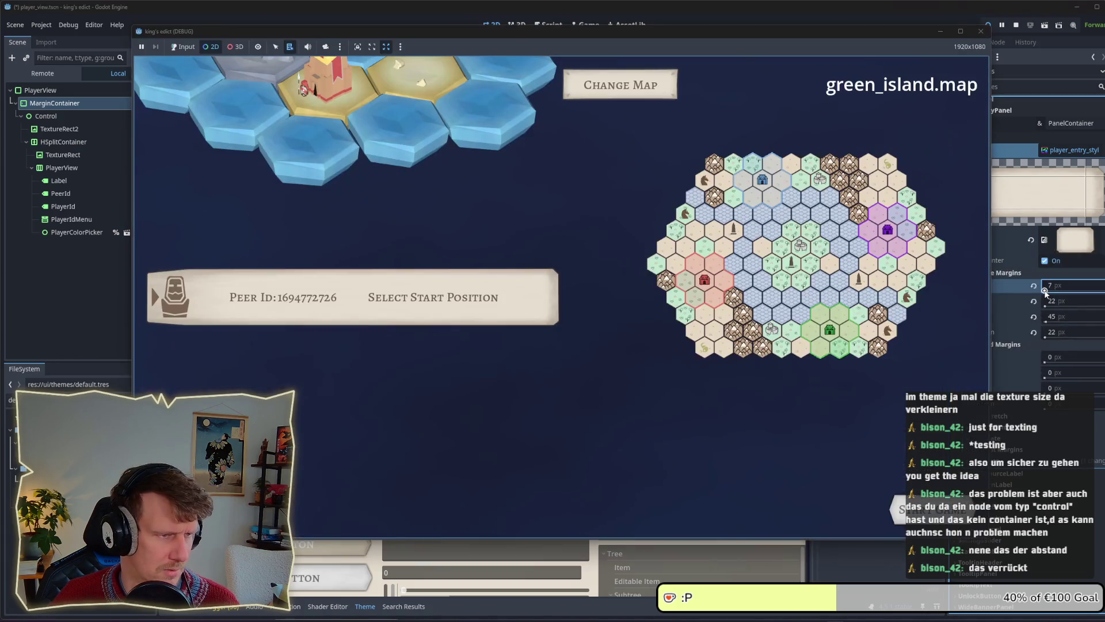
Retest 0 px and 47 px left texture margins, toggling the game full screen with F8.
left_click(1045, 290)
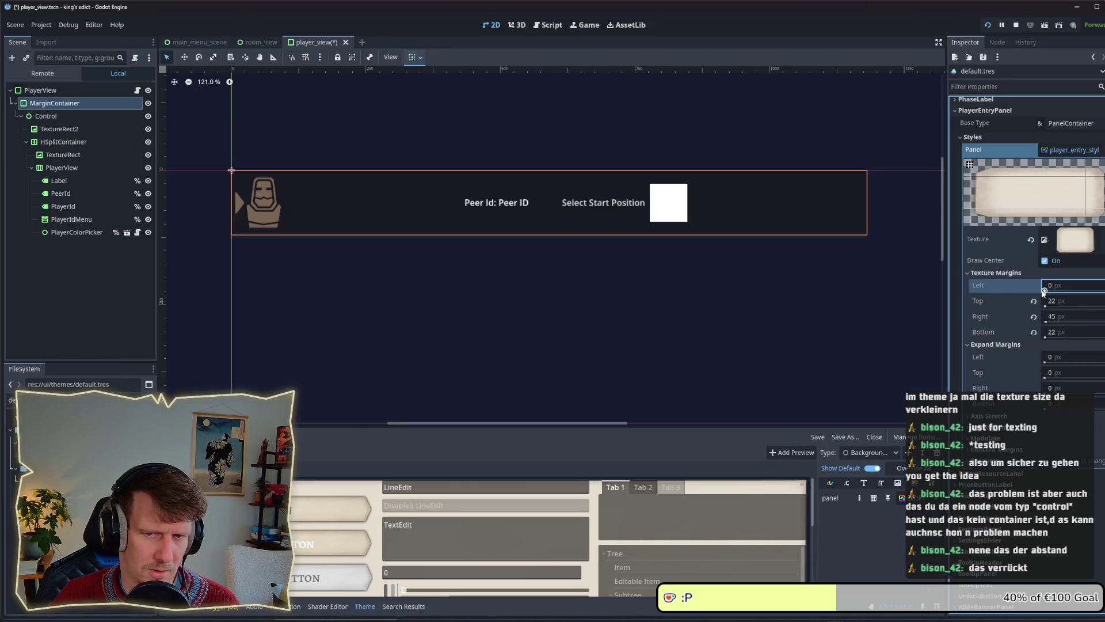
key("alt+Tab")
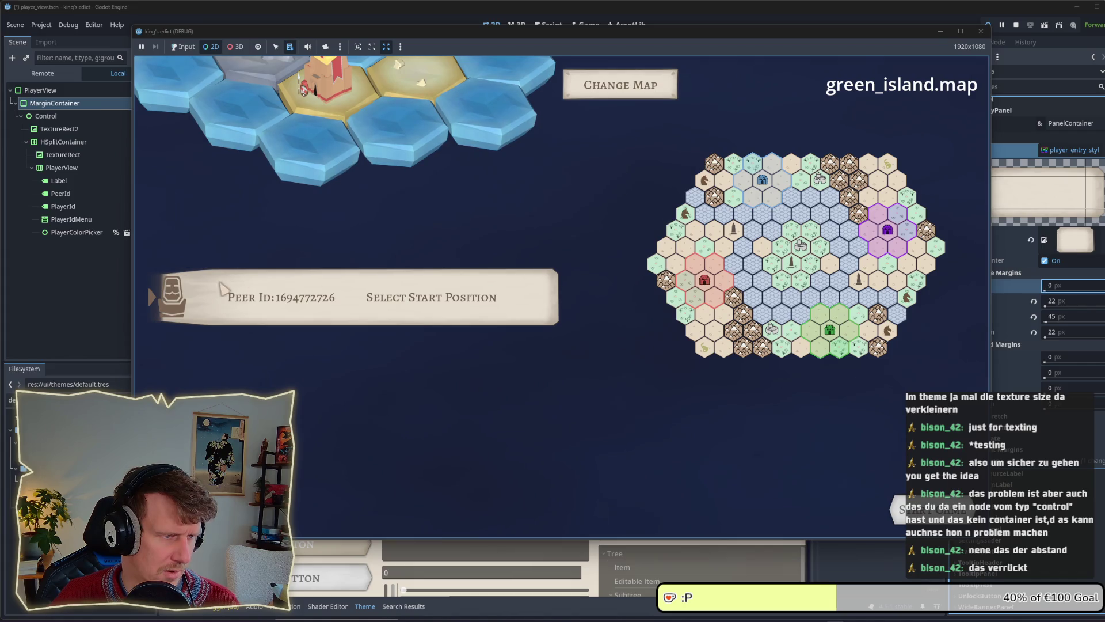
left_click(1079, 286)
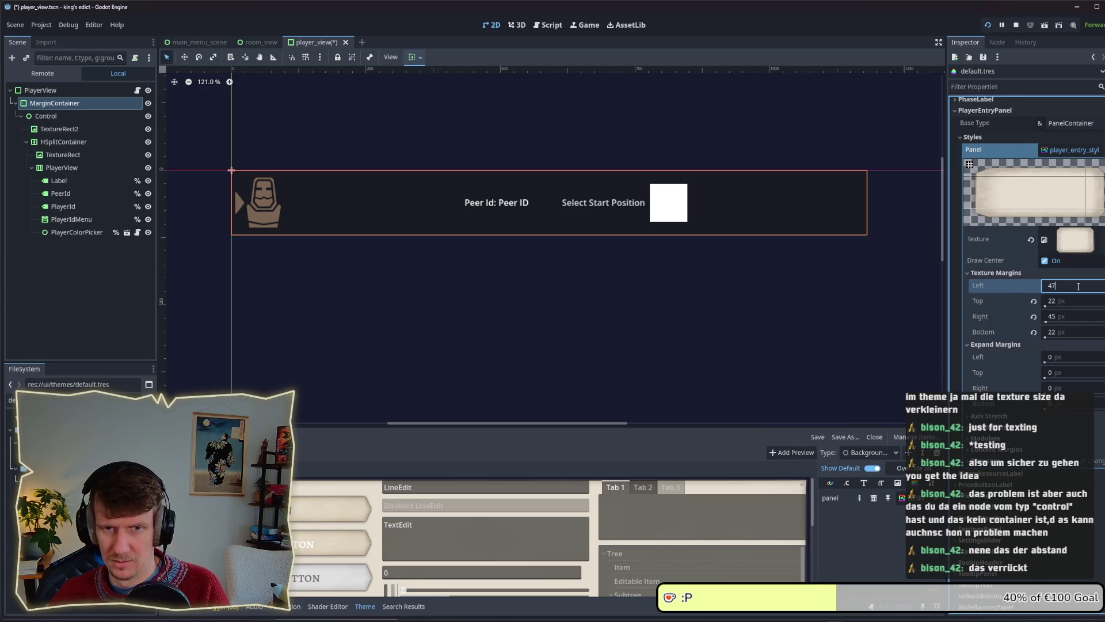
key("Return")
key("alt+Tab")
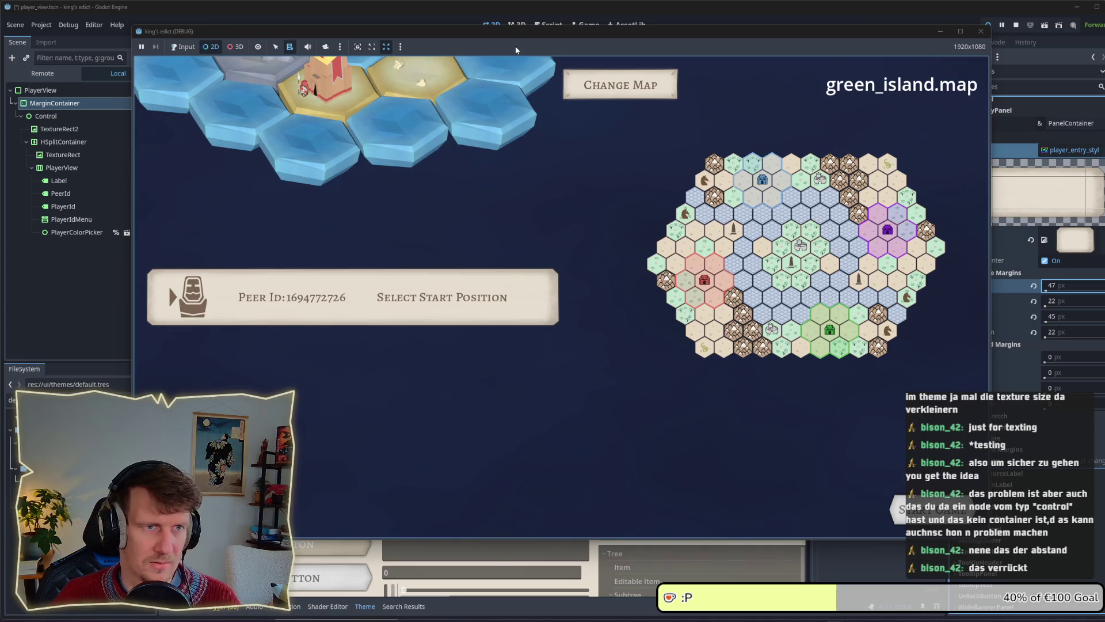
key("F8")
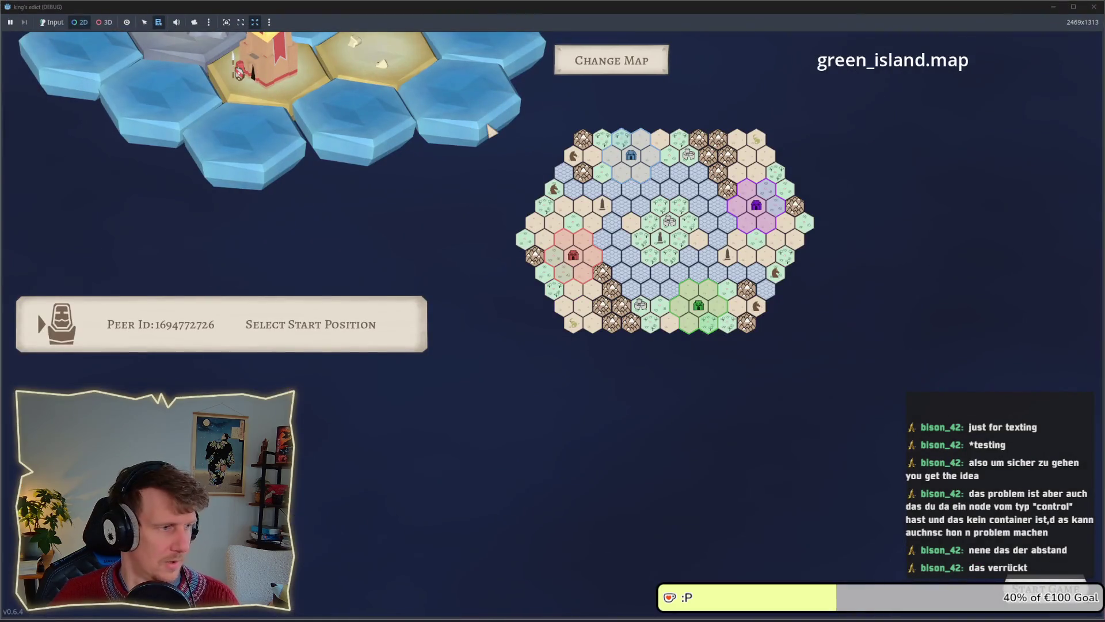
left_click(241, 22)
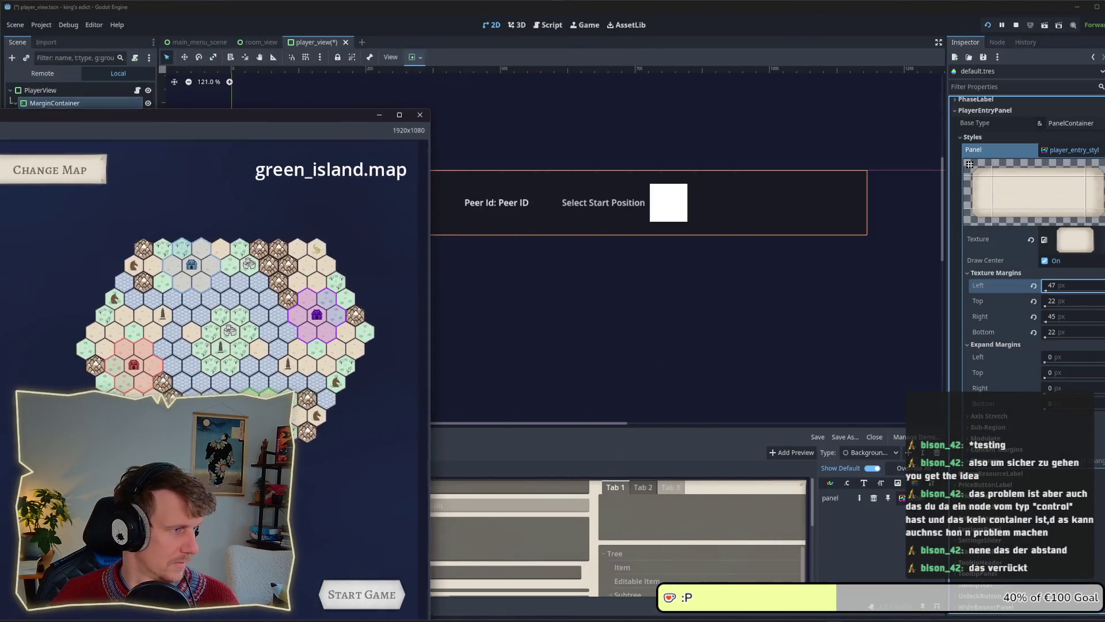
key("F8")
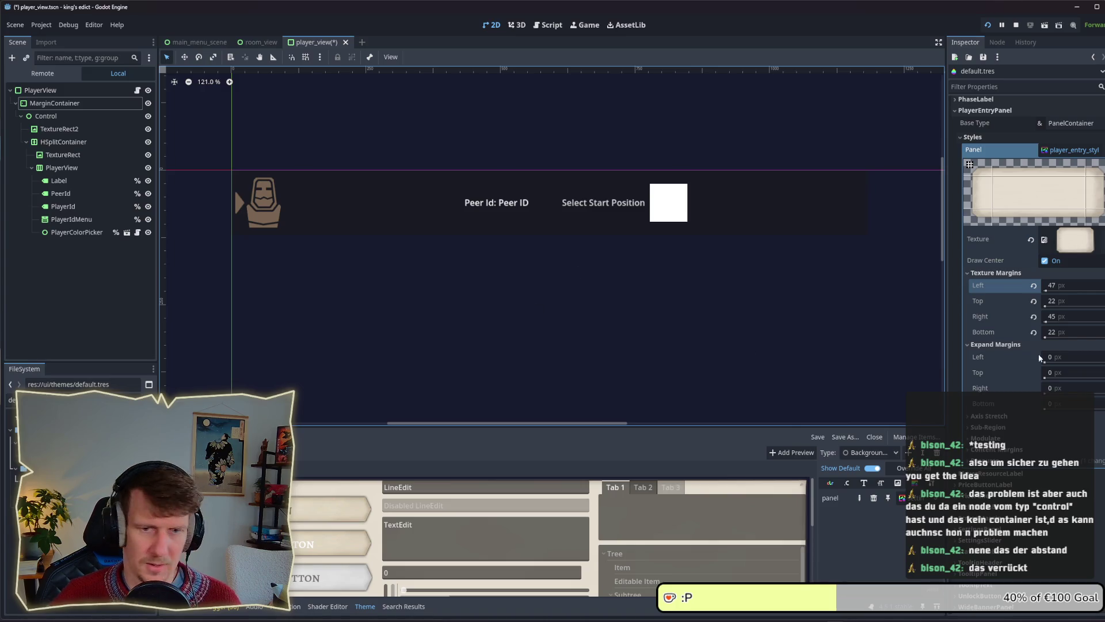
Set the left texture margin to 75 px and arrange the game and editor windows.
left_click(1049, 288)
type("5")
mouse_move(1049, 291)
left_mouse_down()
mouse_move(1059, 291)
mouse_move(1050, 289)
left_mouse_up()
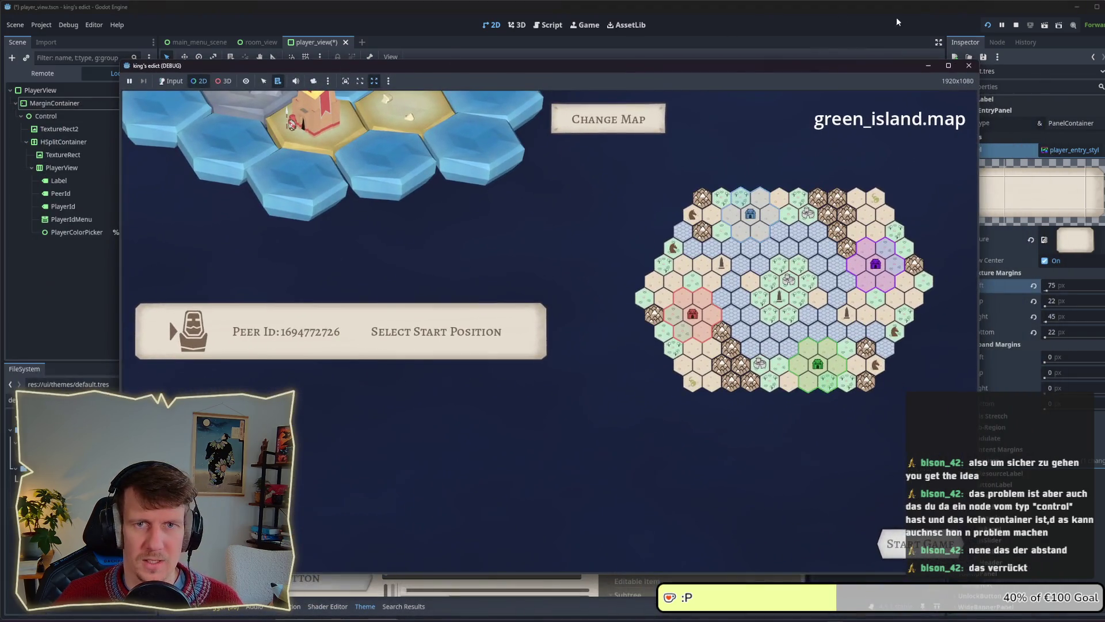
left_click(859, 19)
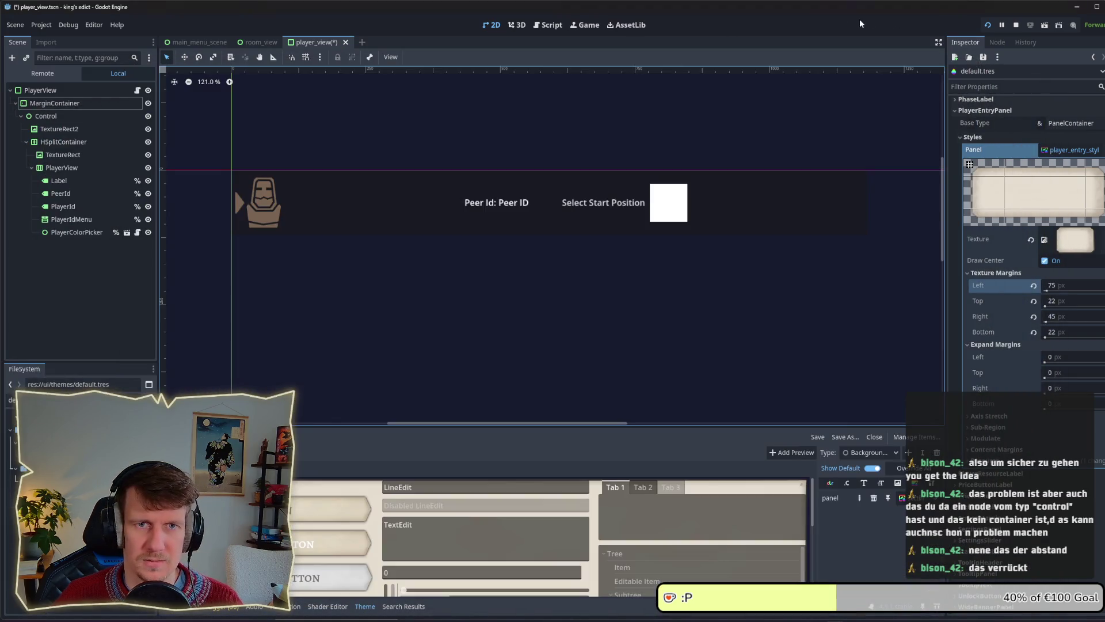
key("super+Down")
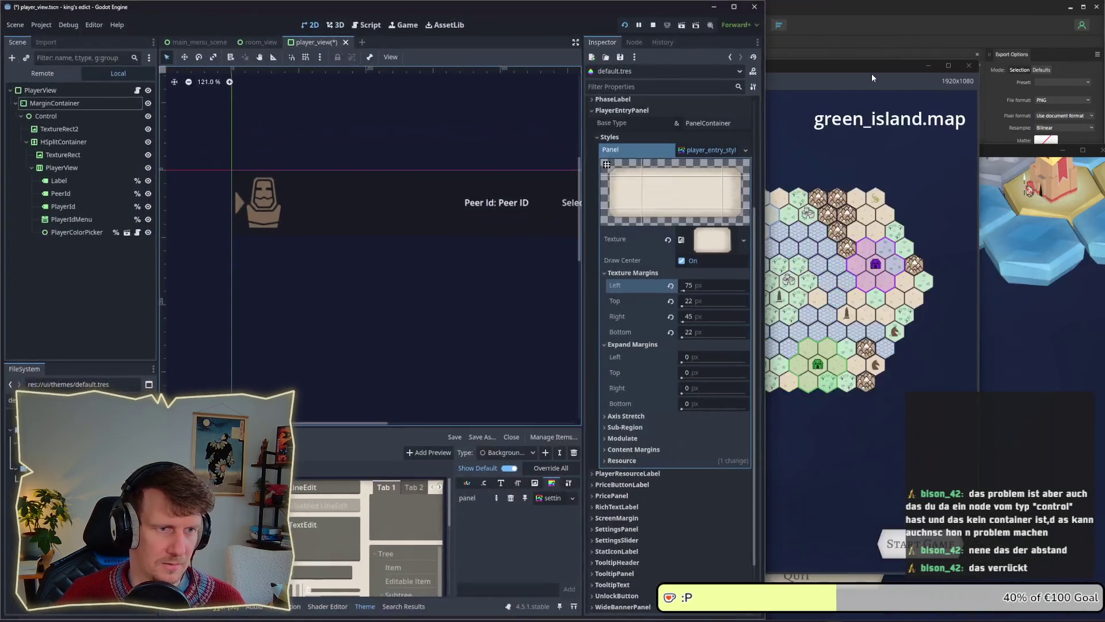
Dock the game window beside the editor and drag the left texture margin back to 47 px.
key("alt+Tab")
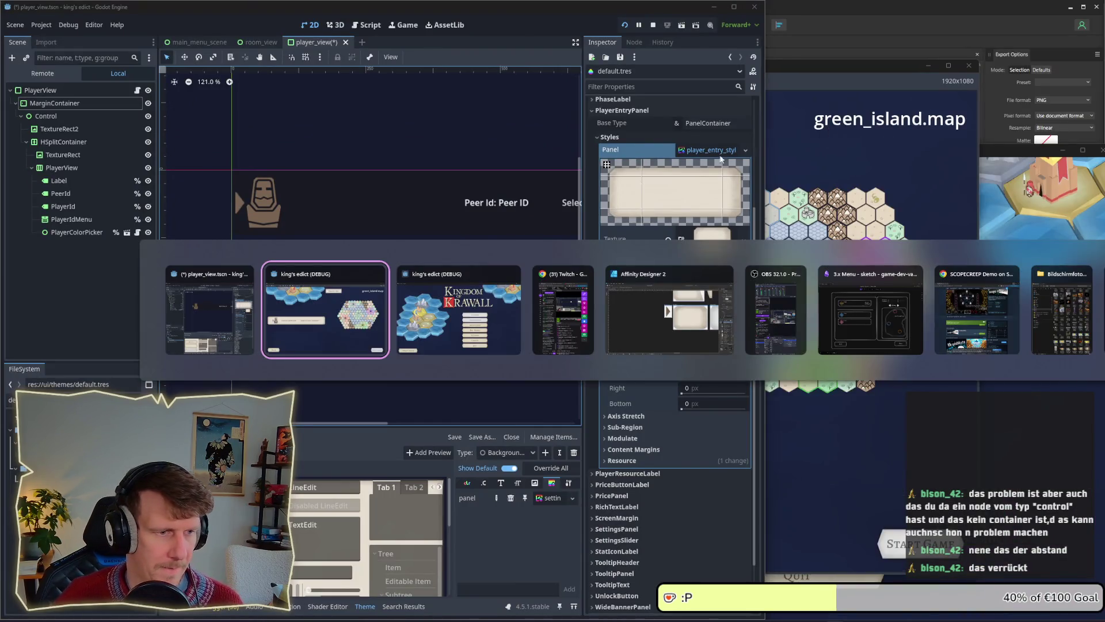
left_click_drag(551, 68, 1093, 27)
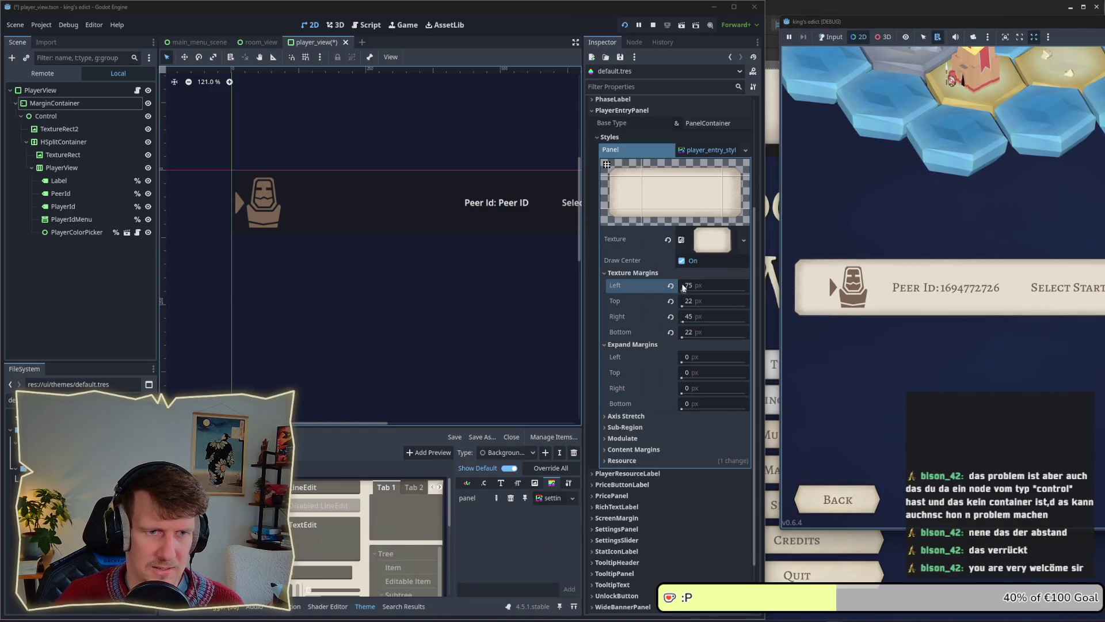
mouse_move(685, 289)
left_mouse_down()
mouse_move(726, 291)
mouse_move(683, 291)
left_mouse_up()
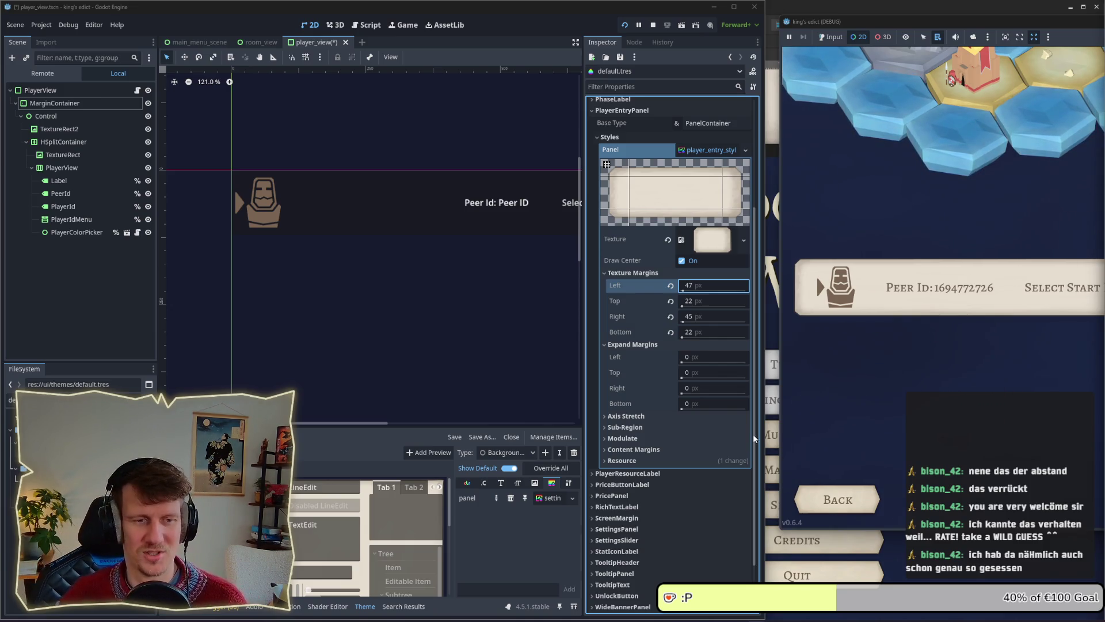
Experiment with left expand margins of 47, 0, a negative value and 141 px.
left_click(706, 353)
left_click(711, 360)
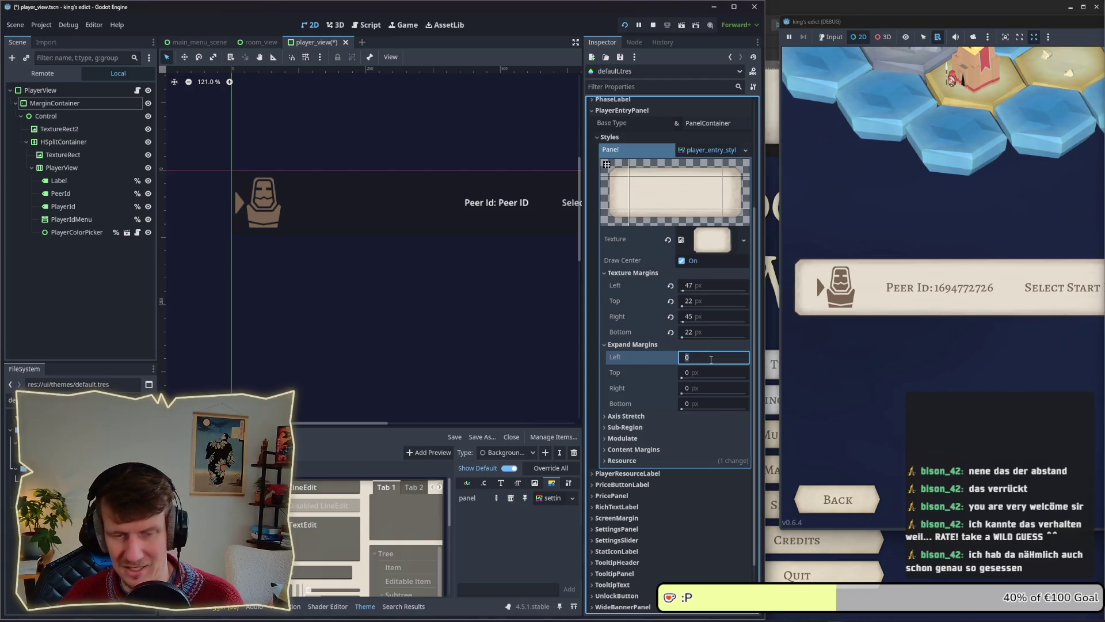
type("47")
key("Return")
left_click(711, 360)
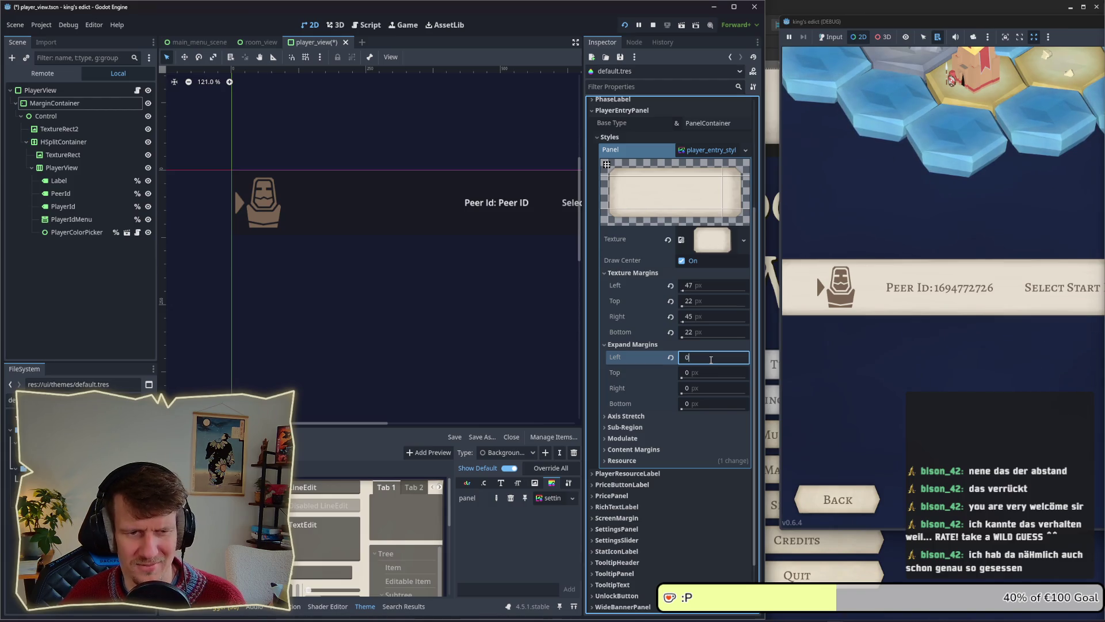
key("Return")
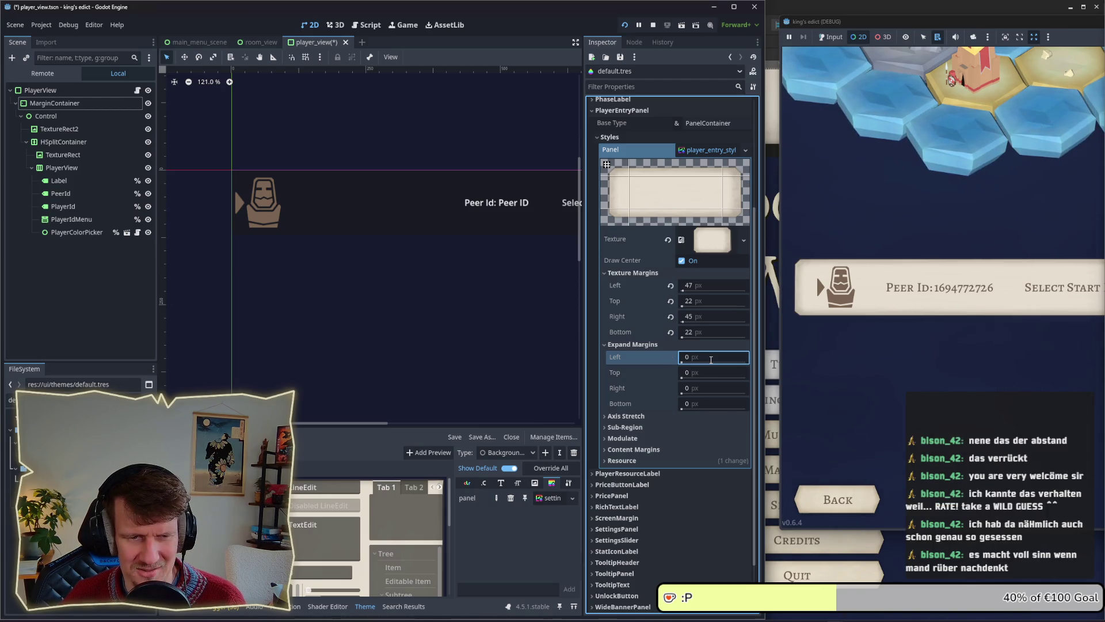
left_click(711, 359)
type("-47")
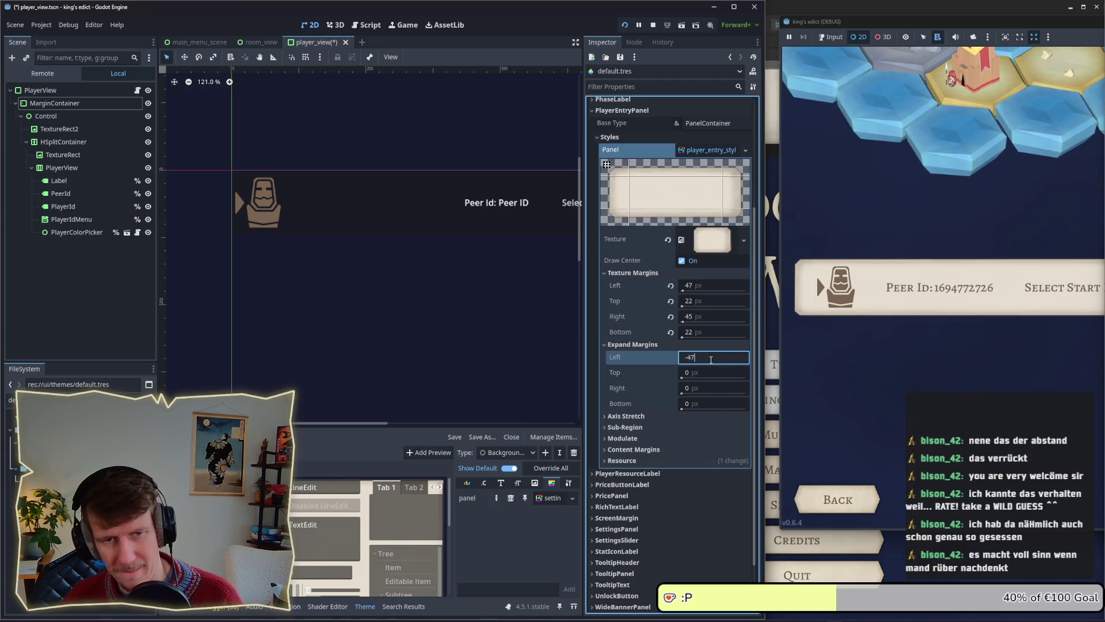
key("Return")
left_click(684, 360)
key("Return")
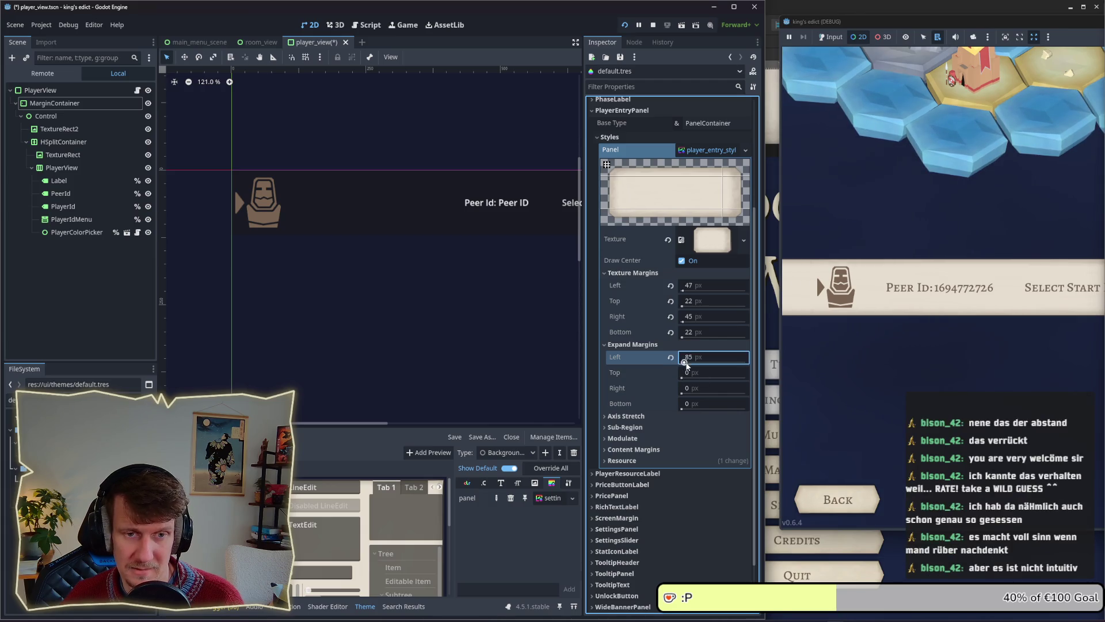
left_click_drag(683, 364, 683, 367)
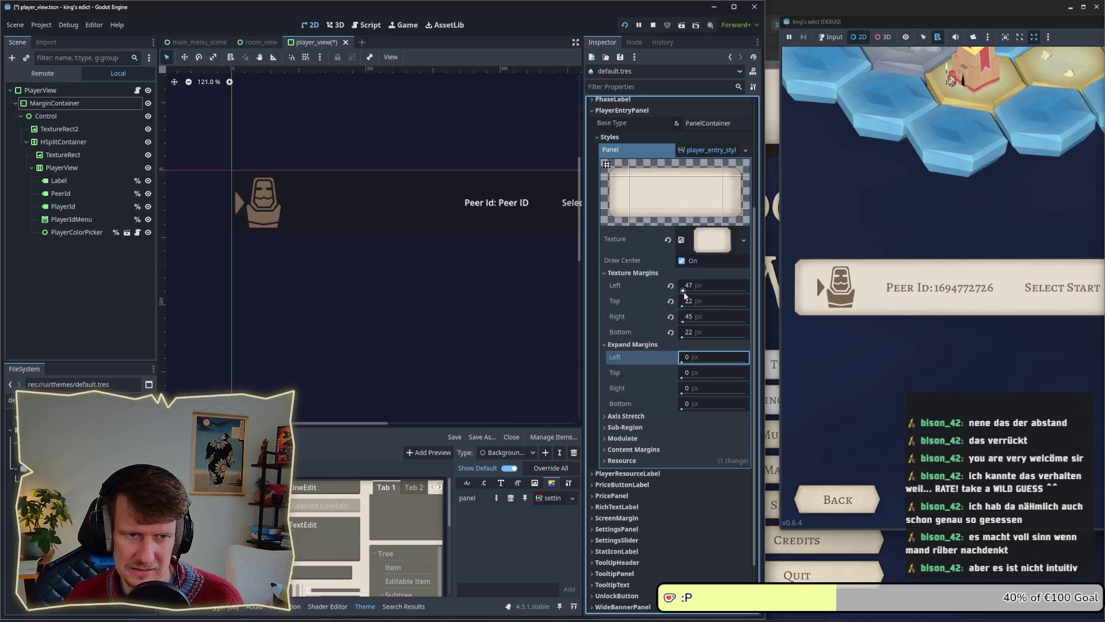
Drop the left texture margin to 0 with a 410 px expand margin, then restore 47.
left_click_drag(684, 286, 656, 286)
mouse_move(683, 361)
left_mouse_down()
mouse_move(694, 363)
mouse_move(682, 362)
left_mouse_up()
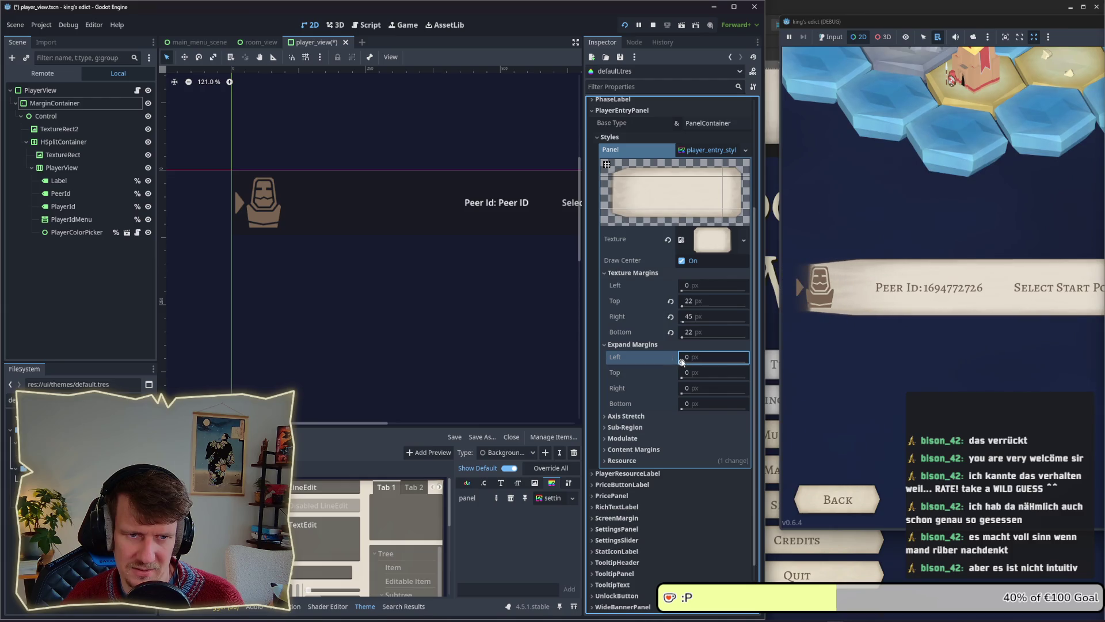
left_click(691, 288)
type("47")
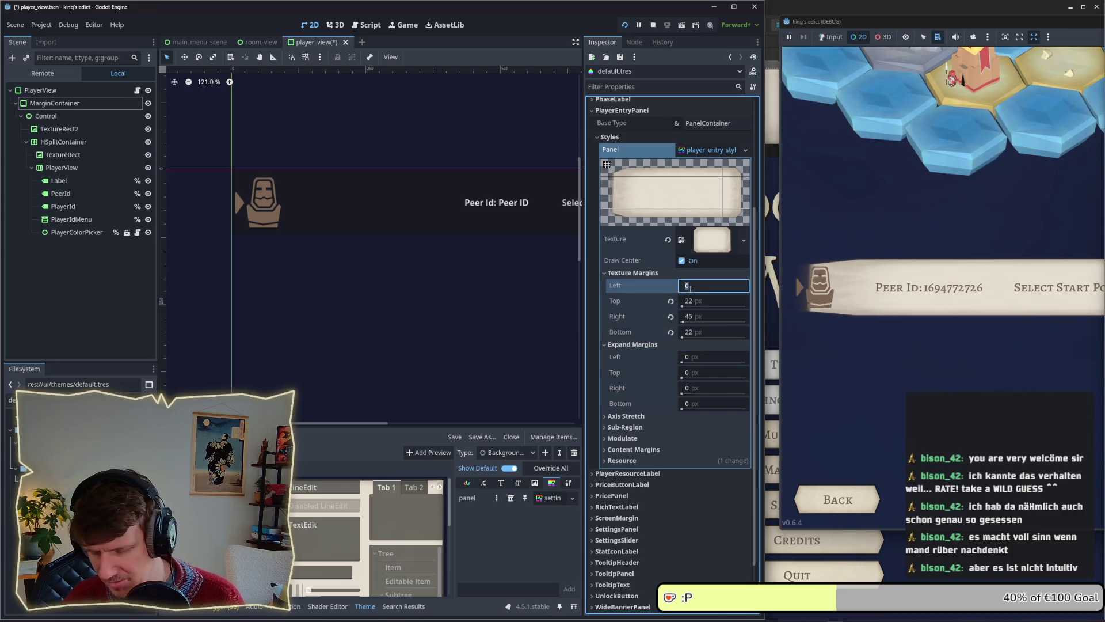
key("Return")
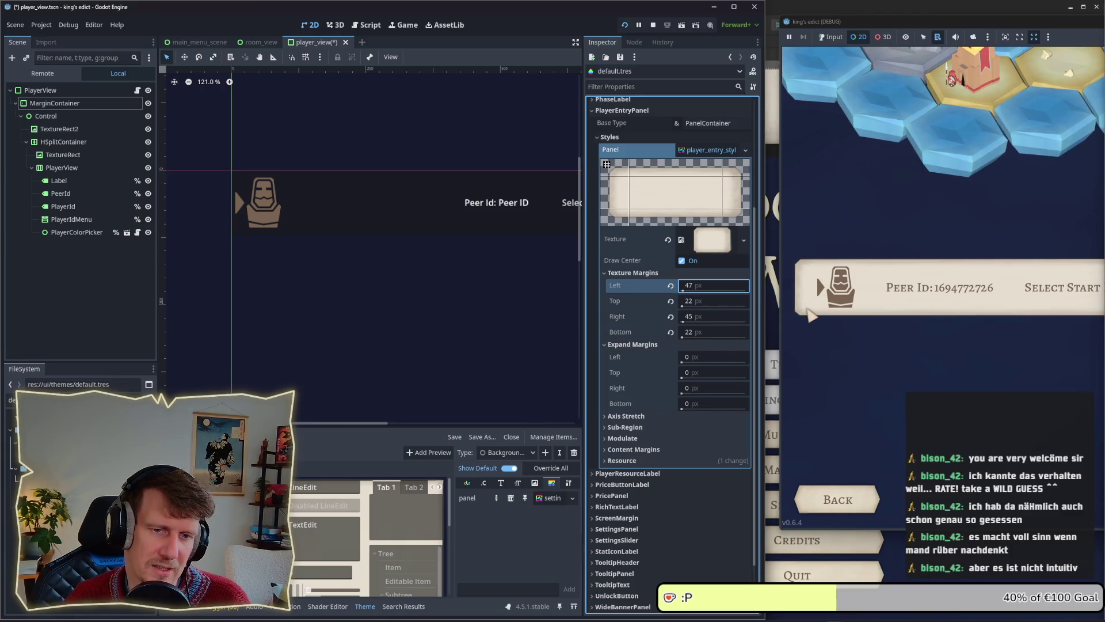
Lower the left texture margin to 33 px and return the left expand margin to 0.
left_click(686, 361)
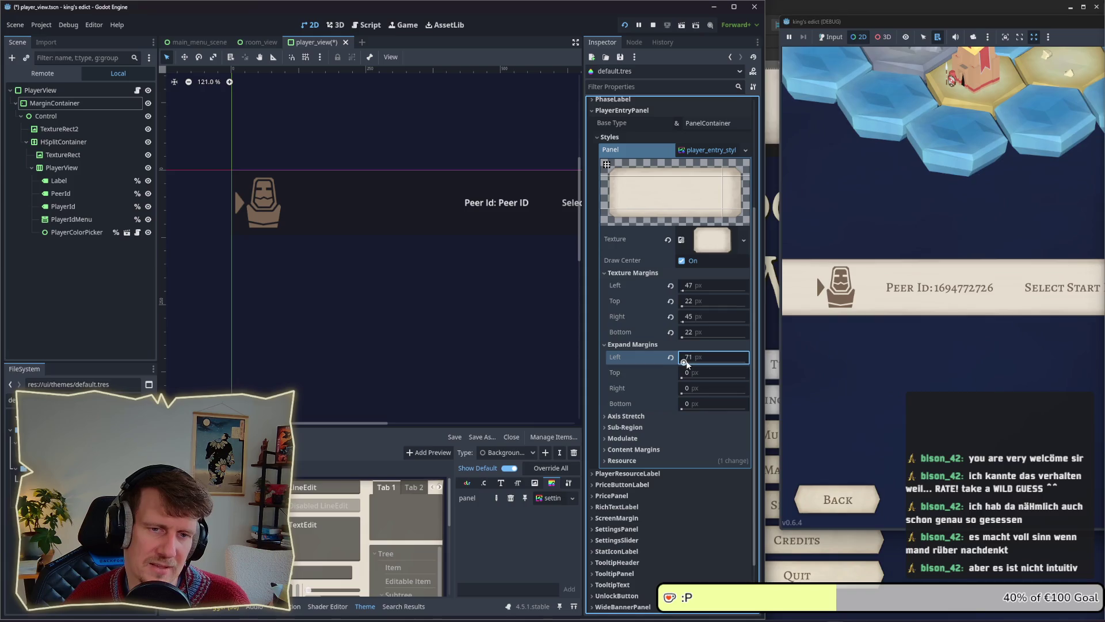
left_click_drag(683, 290, 685, 293)
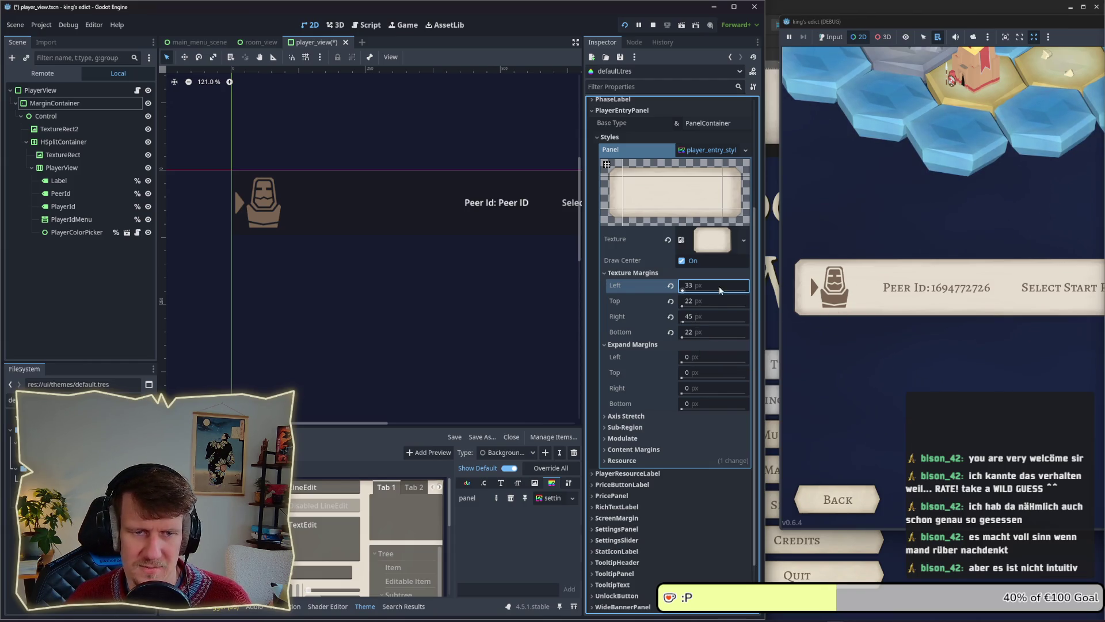
left_click(691, 359)
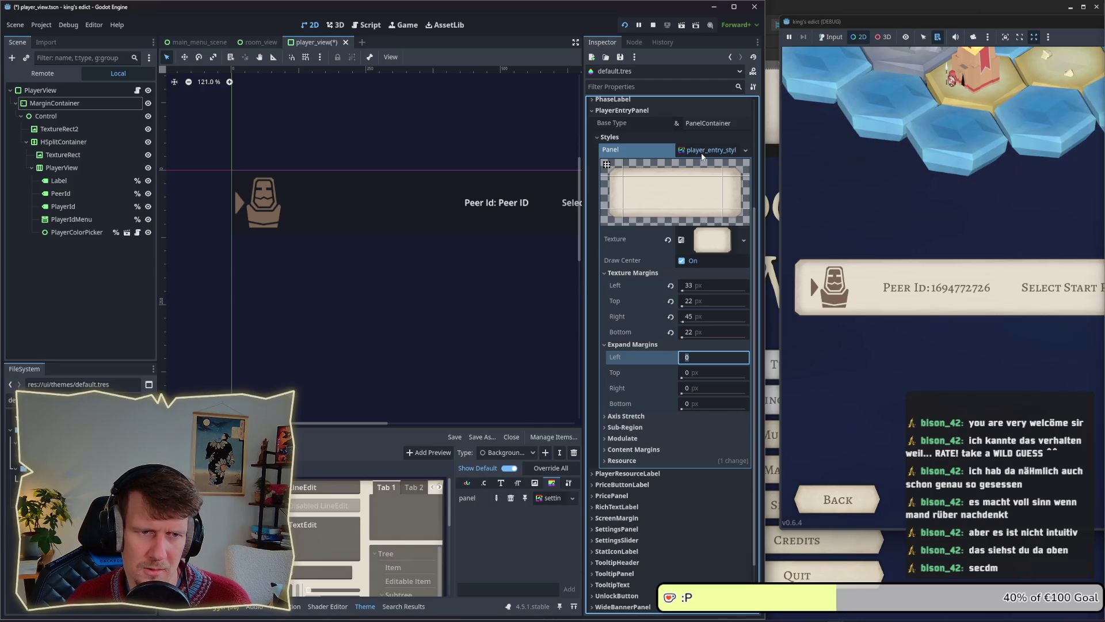
left_click(609, 167)
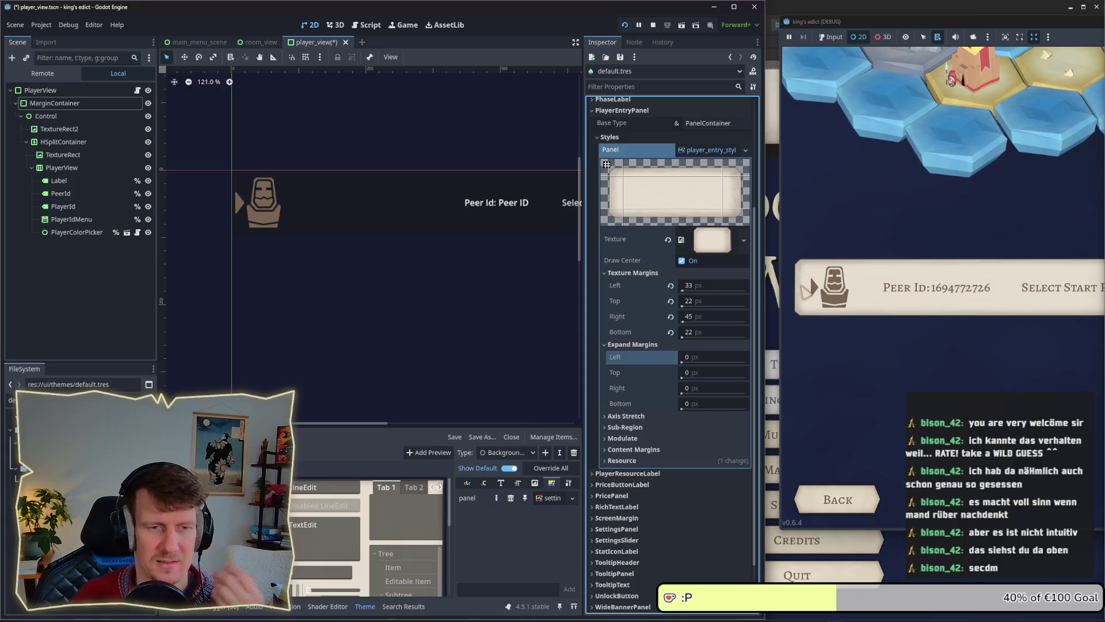
left_click(683, 357)
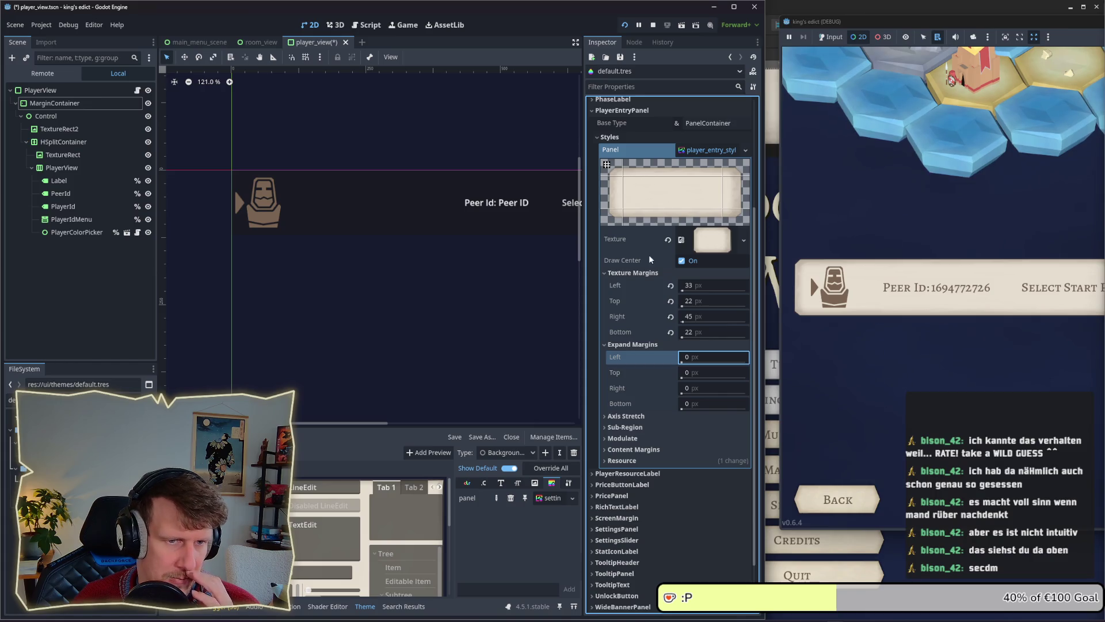
left_click_drag(685, 292, 685, 294)
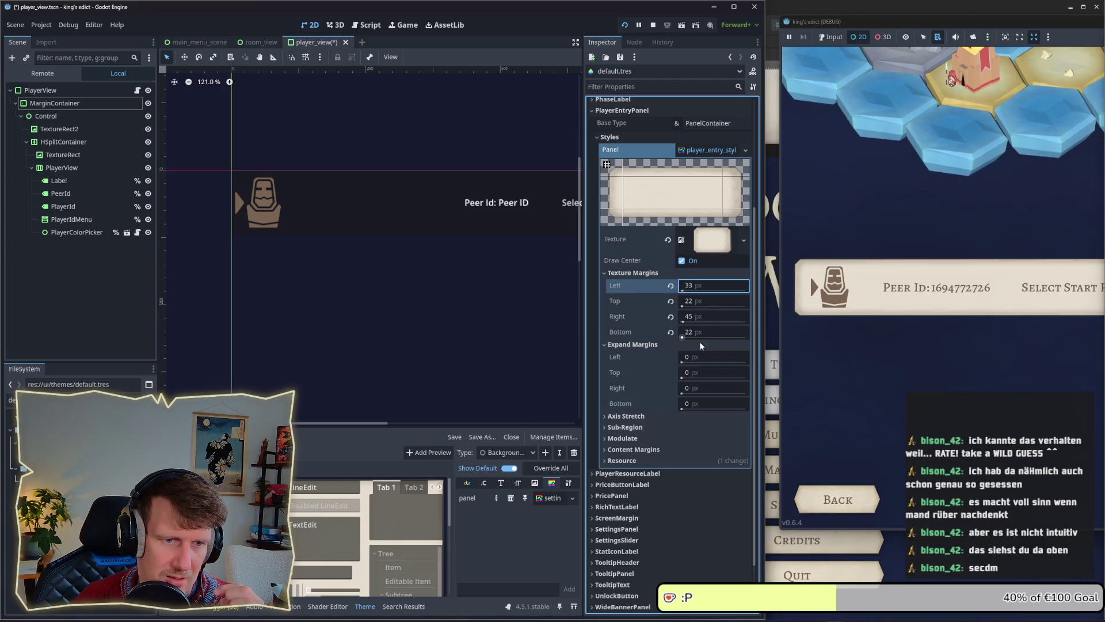
left_click_drag(685, 359, 683, 363)
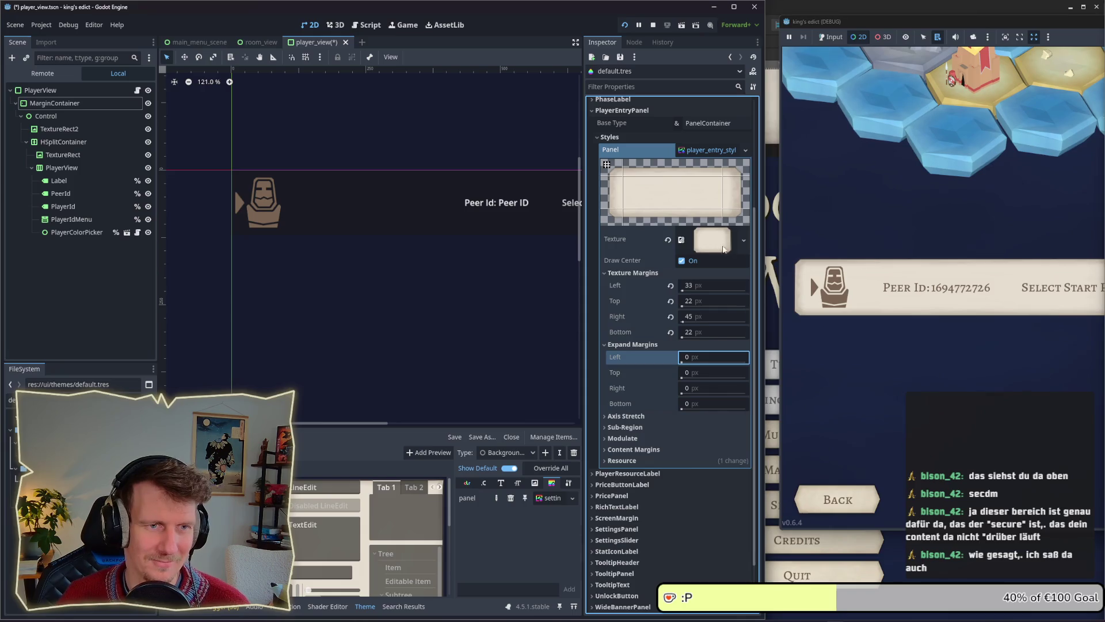
left_click(835, 323)
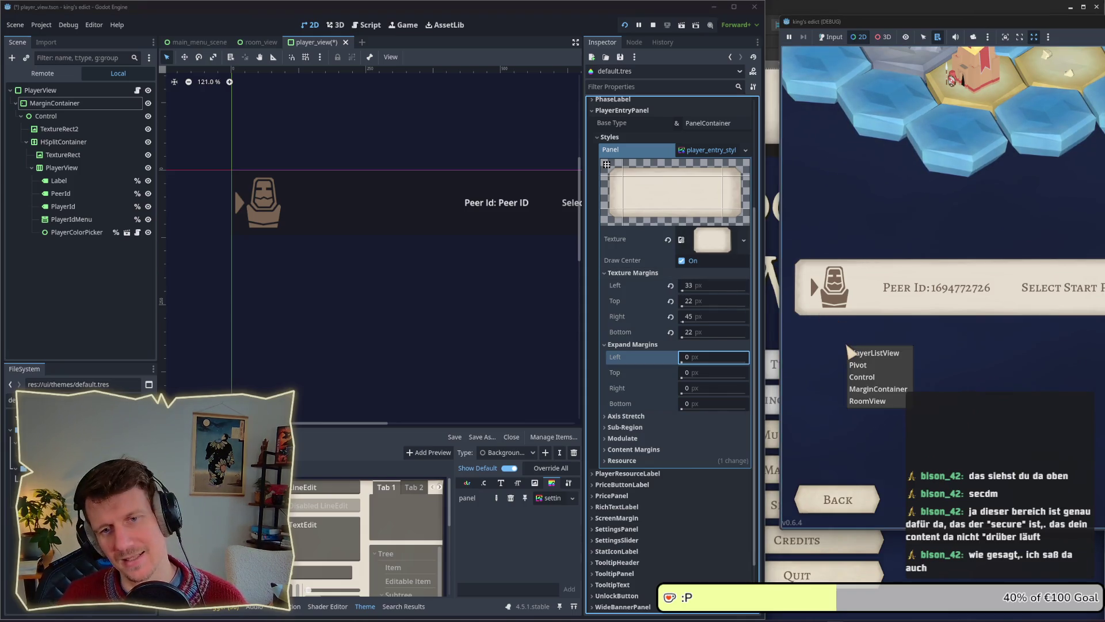
Move the game into a larger floating window over the editor and restart it.
left_click(934, 349)
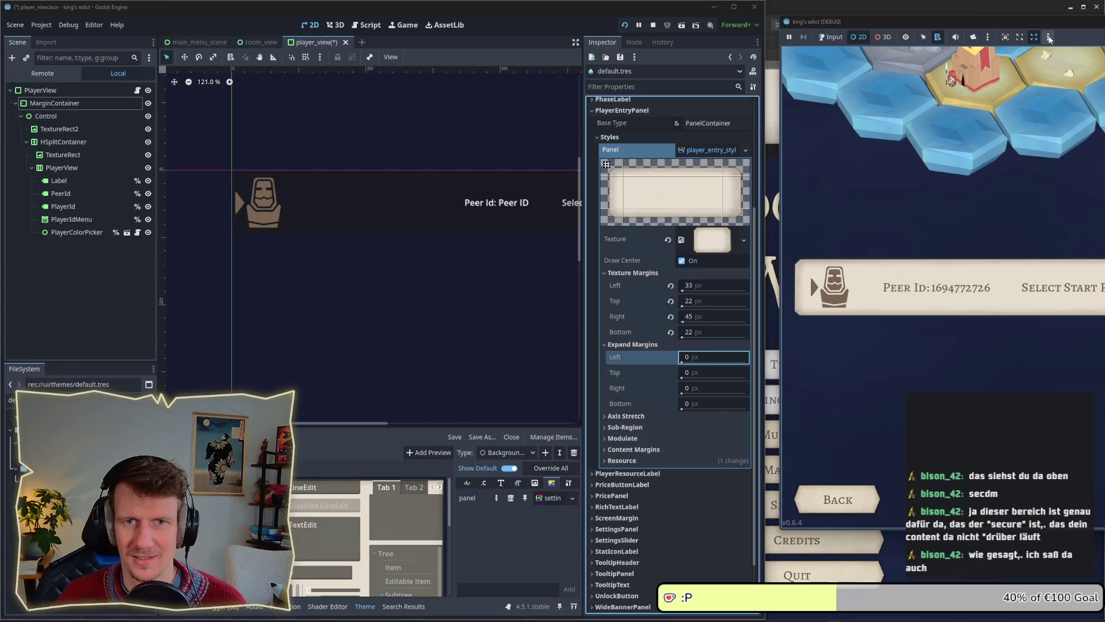
left_click_drag(938, 21, 768, 44)
left_click(653, 26)
left_click(627, 24)
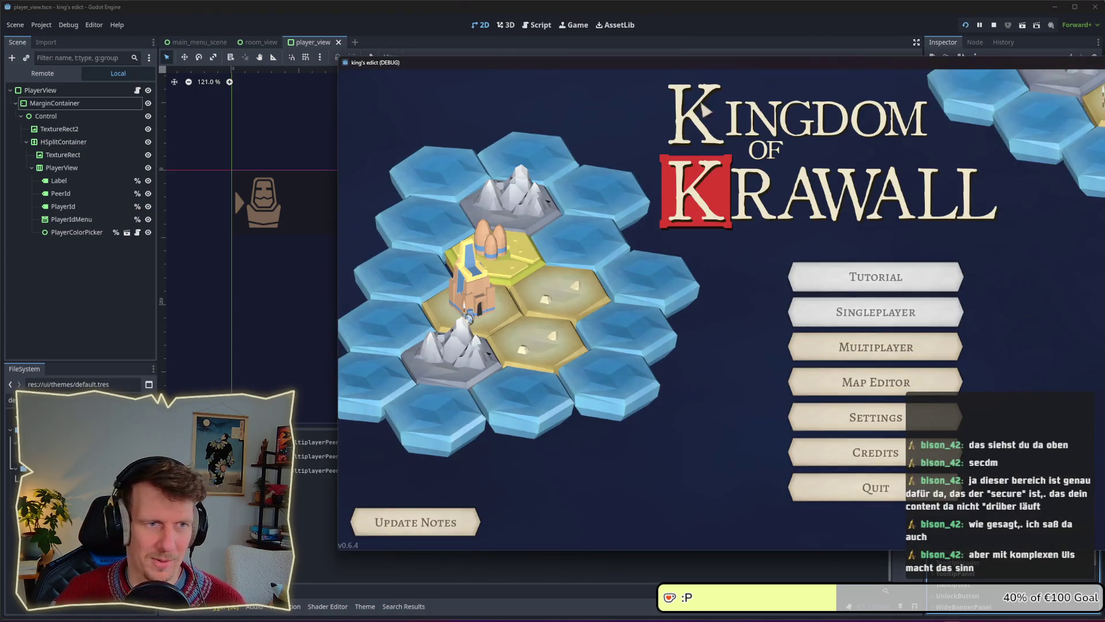
left_click_drag(619, 65, 409, 54)
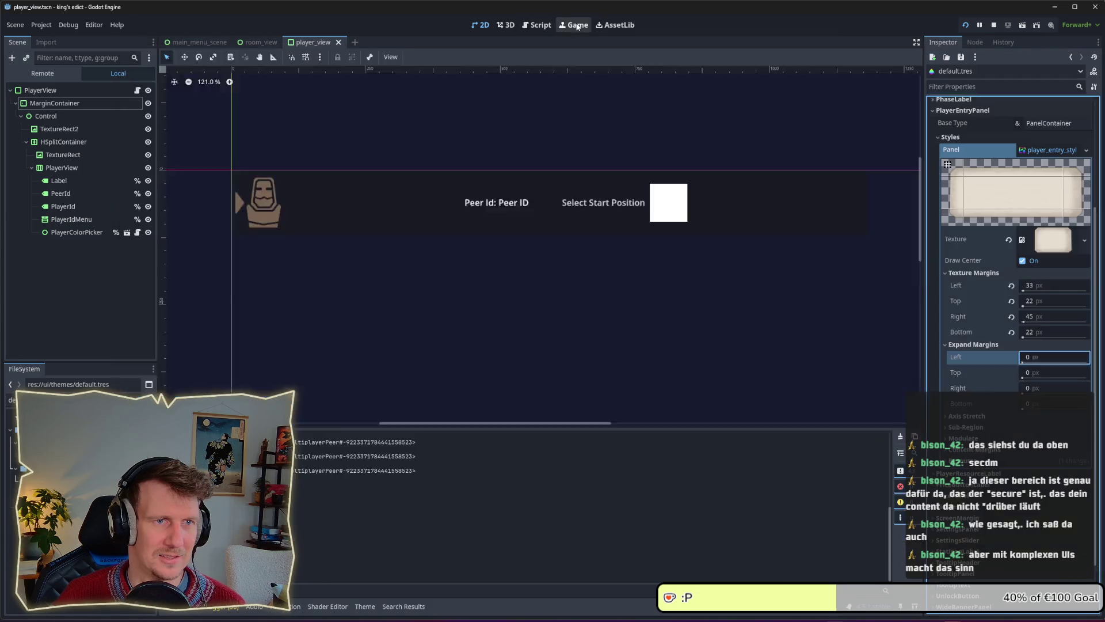
Switch to the Game workspace and bring the relaunched game window to the front.
left_click(577, 27)
left_click(315, 58)
key("alt+Tab")
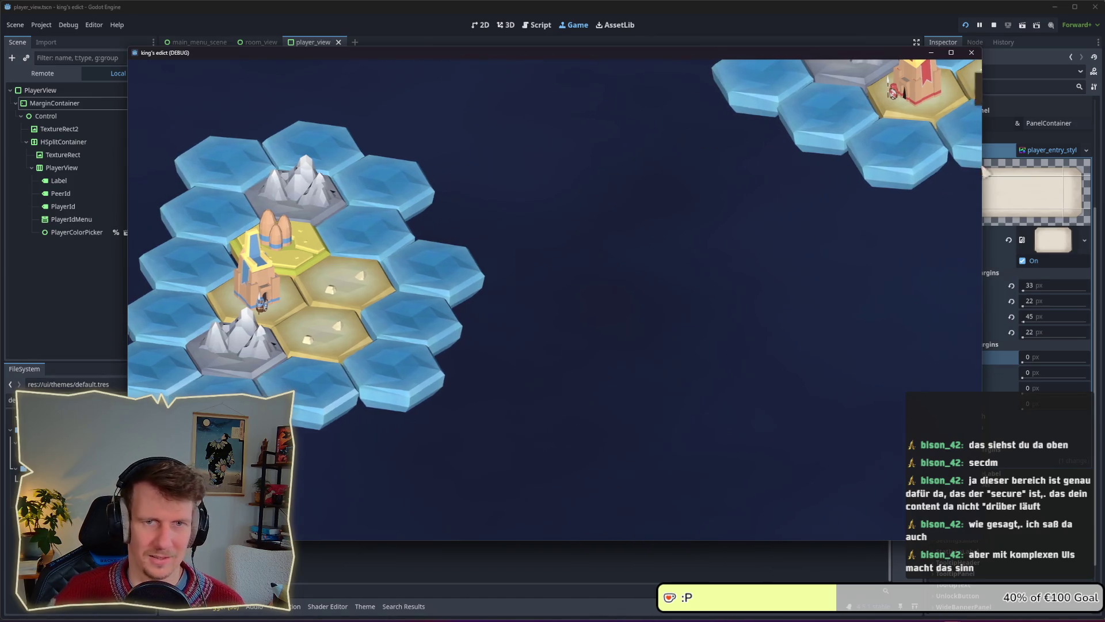
Enter the multiplayer lobby and load i_know_this_place.map through Change Map.
left_click(884, 520)
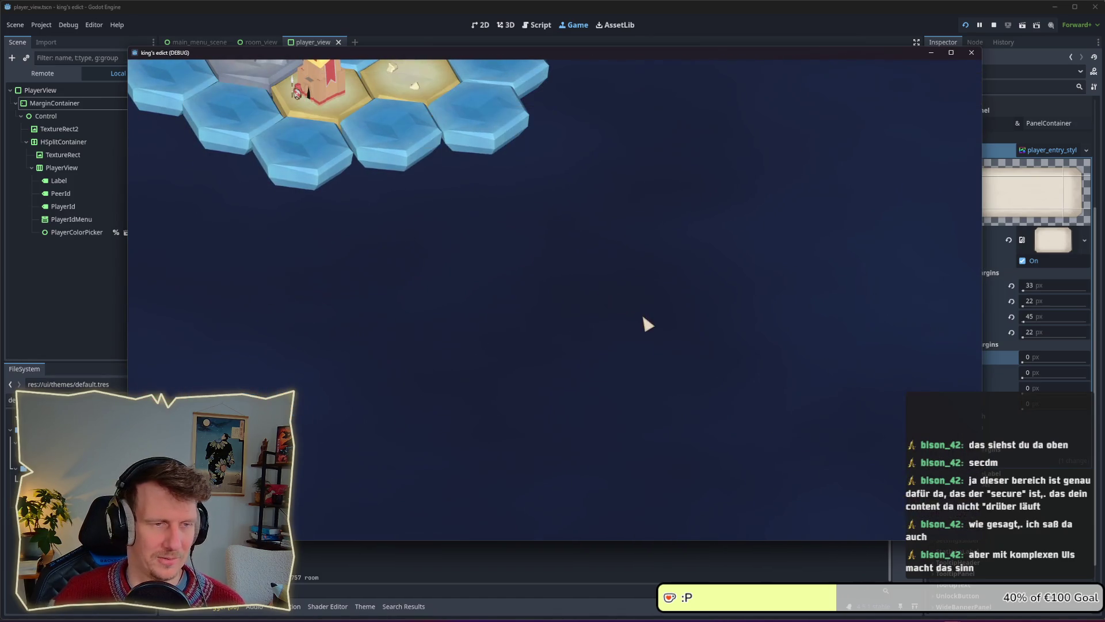
left_click(606, 99)
left_click(598, 147)
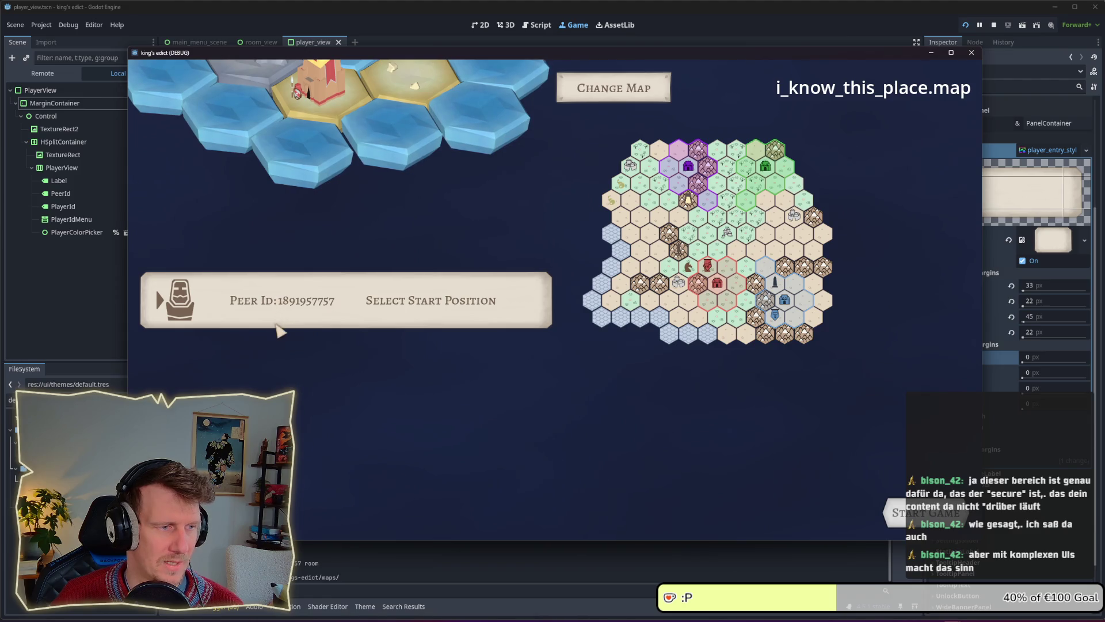
Set the player entry's start position to 3.
left_click(391, 302)
left_click(365, 342)
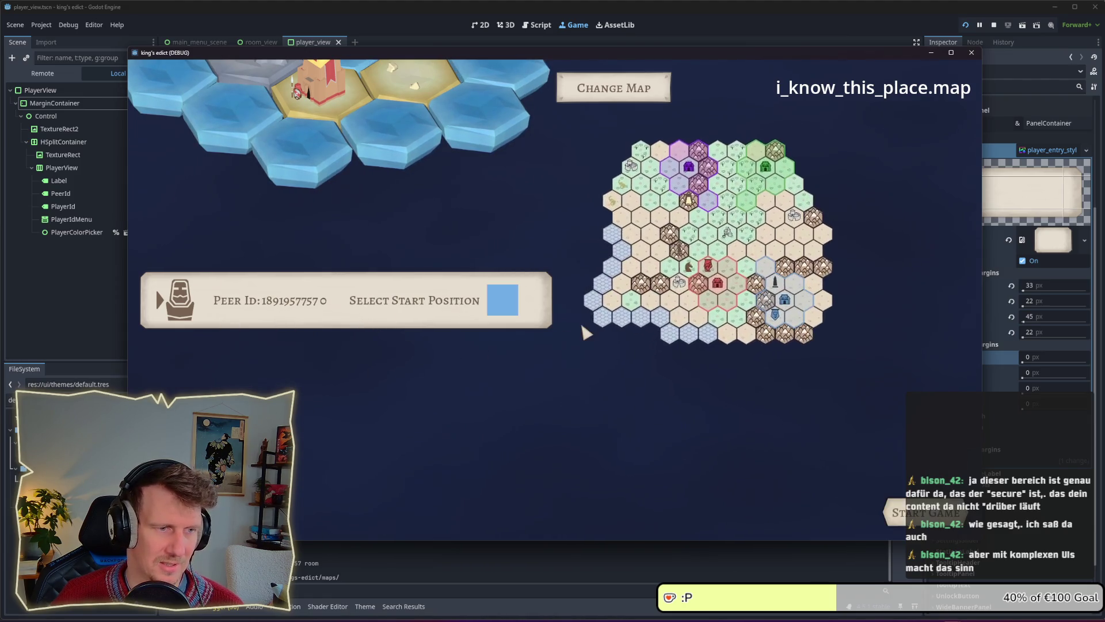
left_click(432, 305)
left_click(350, 354)
left_click(422, 311)
left_click(349, 342)
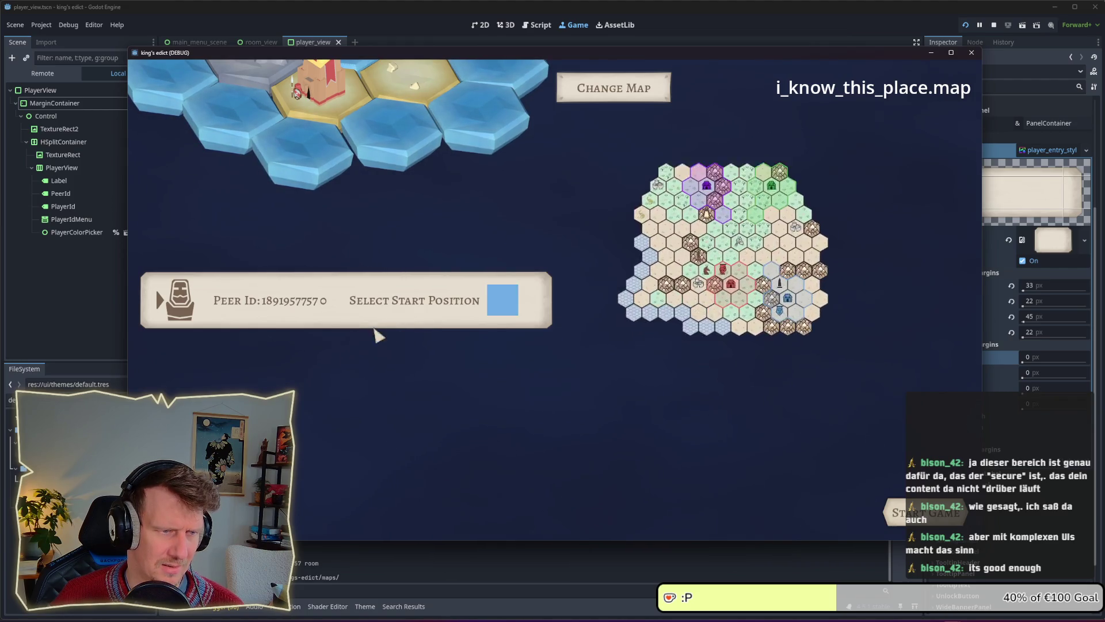
left_click(414, 308)
left_click(350, 367)
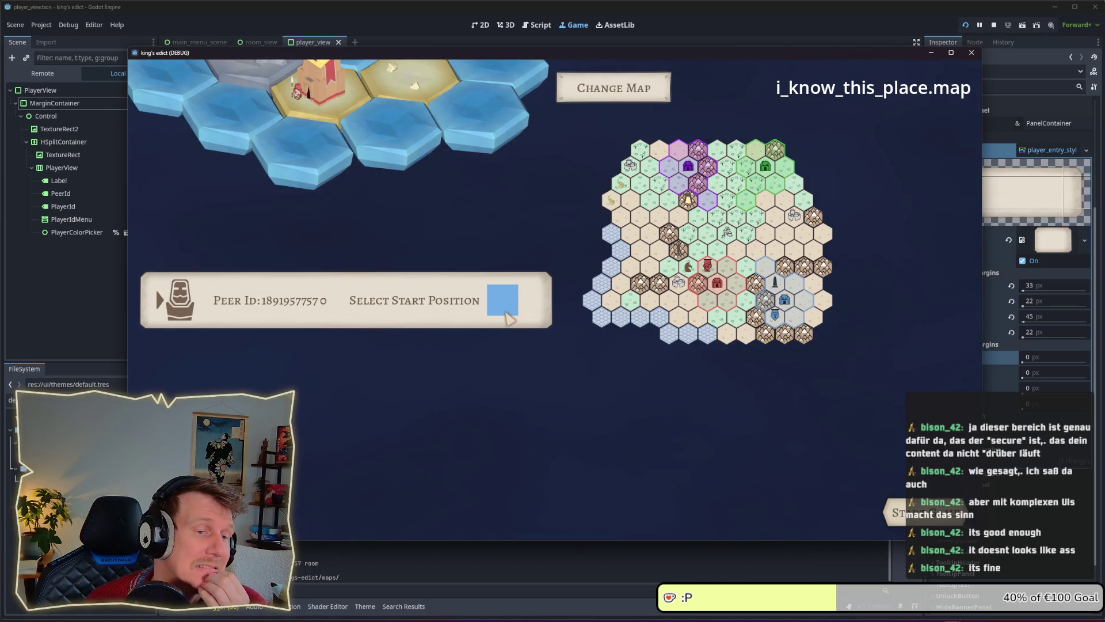
Pick yellow as the player colour.
left_click(509, 307)
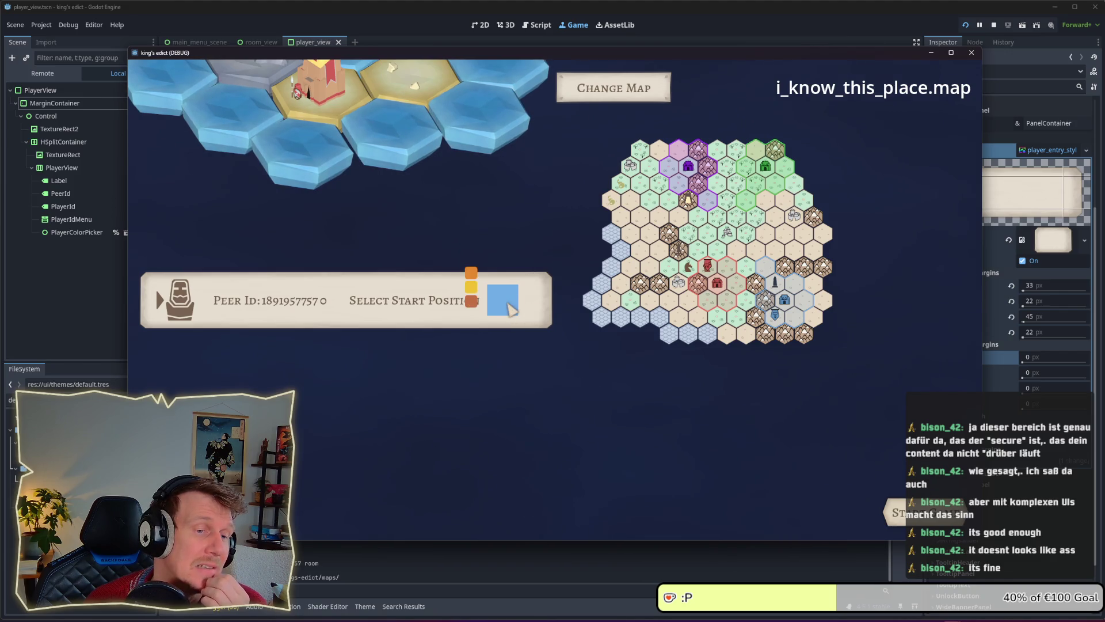
left_click(471, 286)
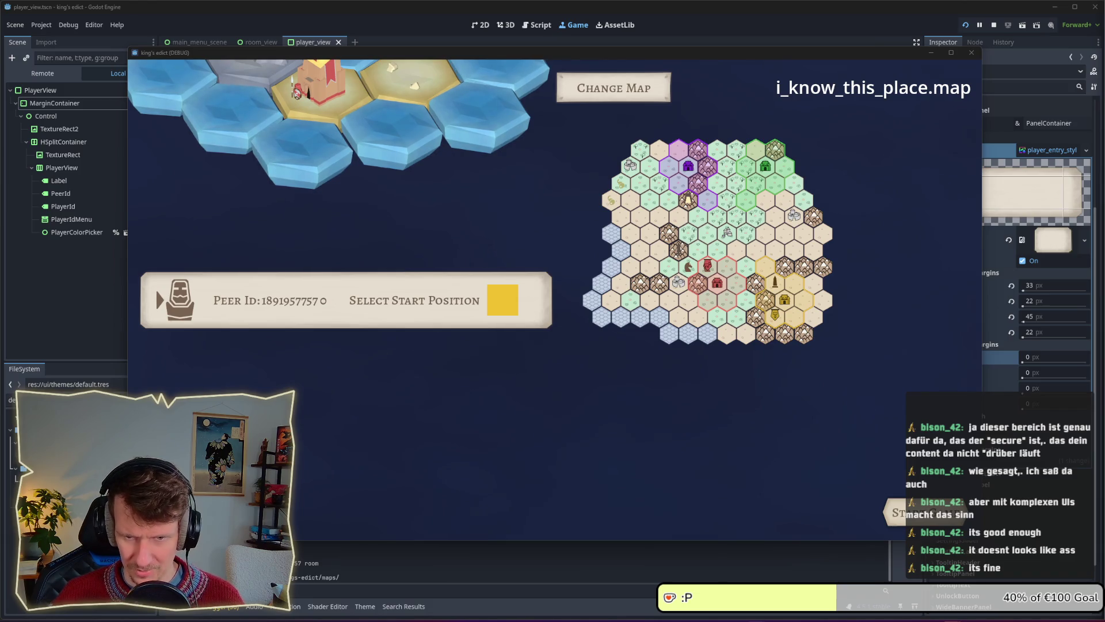
key("alt+Tab")
key("Tab")
key("Tab")
key("Tab")
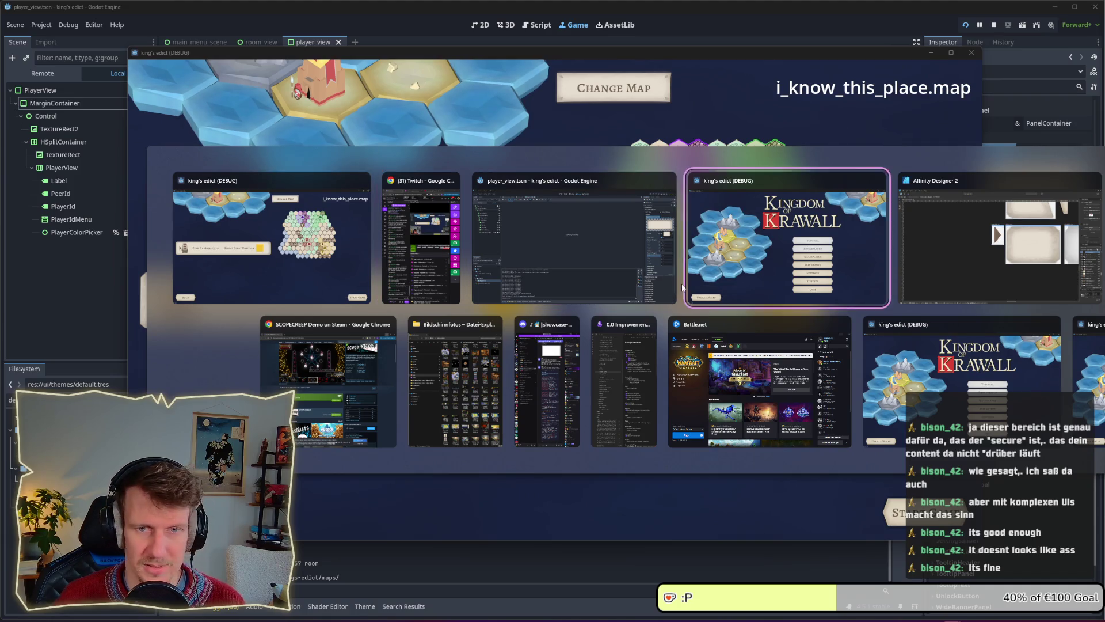
Recolour the player indicator icon cream (FDEBB6), sampled from the card background.
left_click(16, 25)
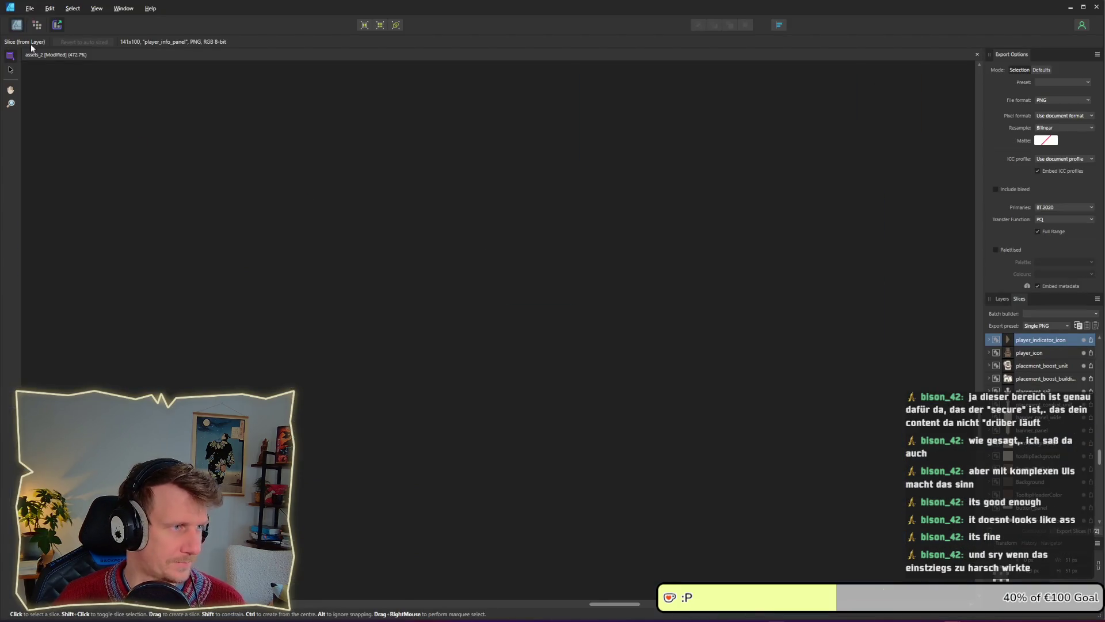
scroll(517, 285, "down", 3)
left_click(528, 266)
scroll(545, 350, "down", 6)
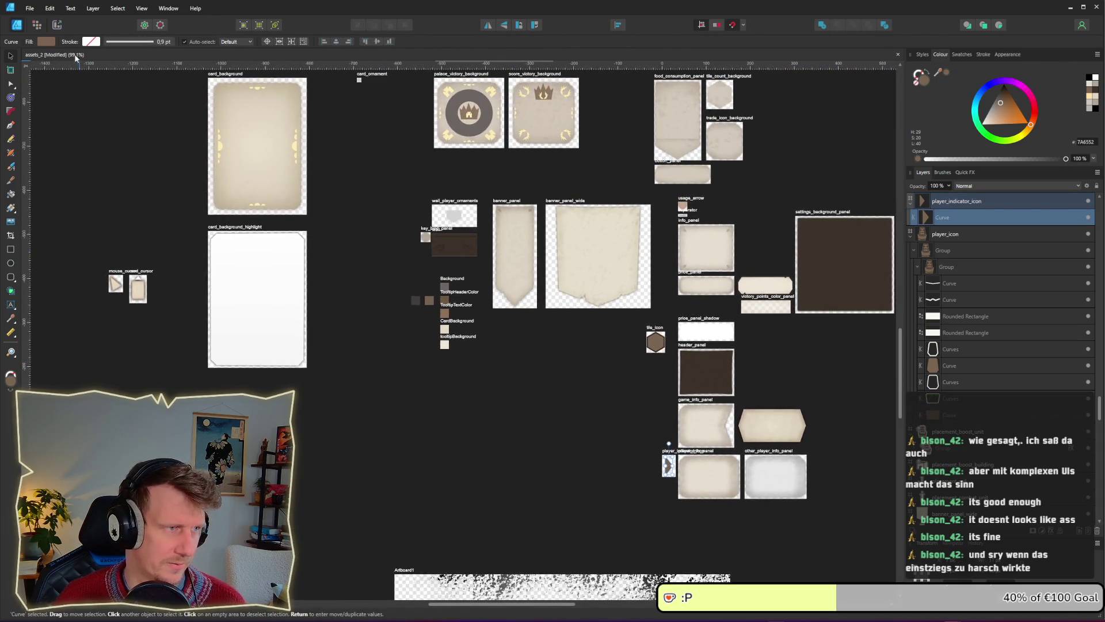
left_click(46, 41)
mouse_move(122, 57)
left_mouse_down()
mouse_move(259, 160)
mouse_move(276, 128)
mouse_move(295, 147)
left_mouse_up()
left_click(528, 441)
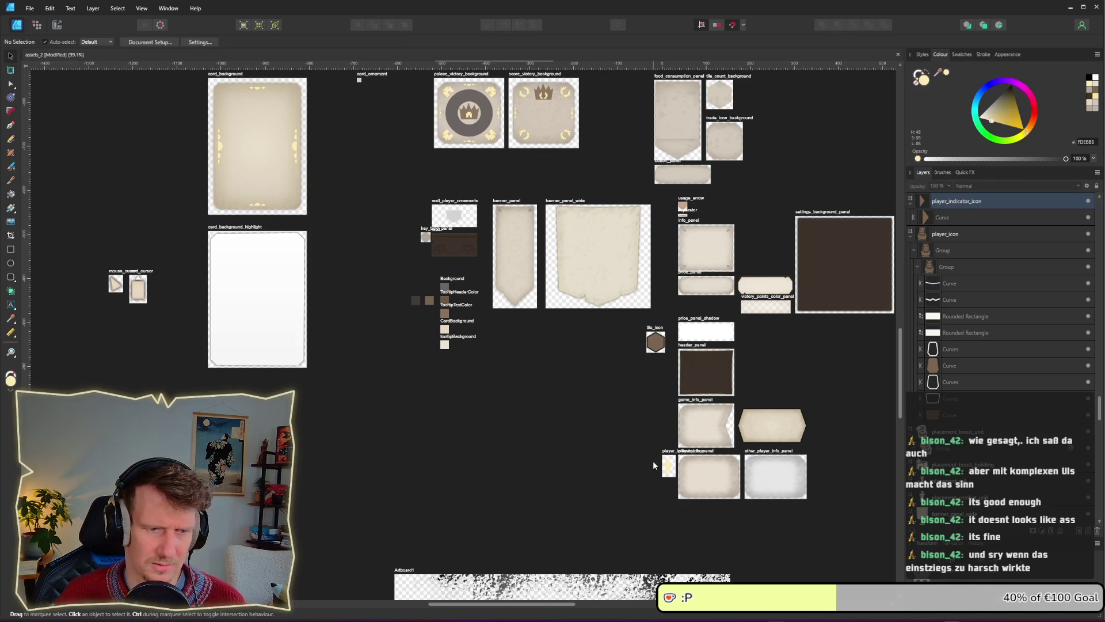
scroll(653, 461, "up", 2, "ctrl")
Re-export the player_indicator_icon slice, replacing player_indicator_icon.png.
left_click(57, 24)
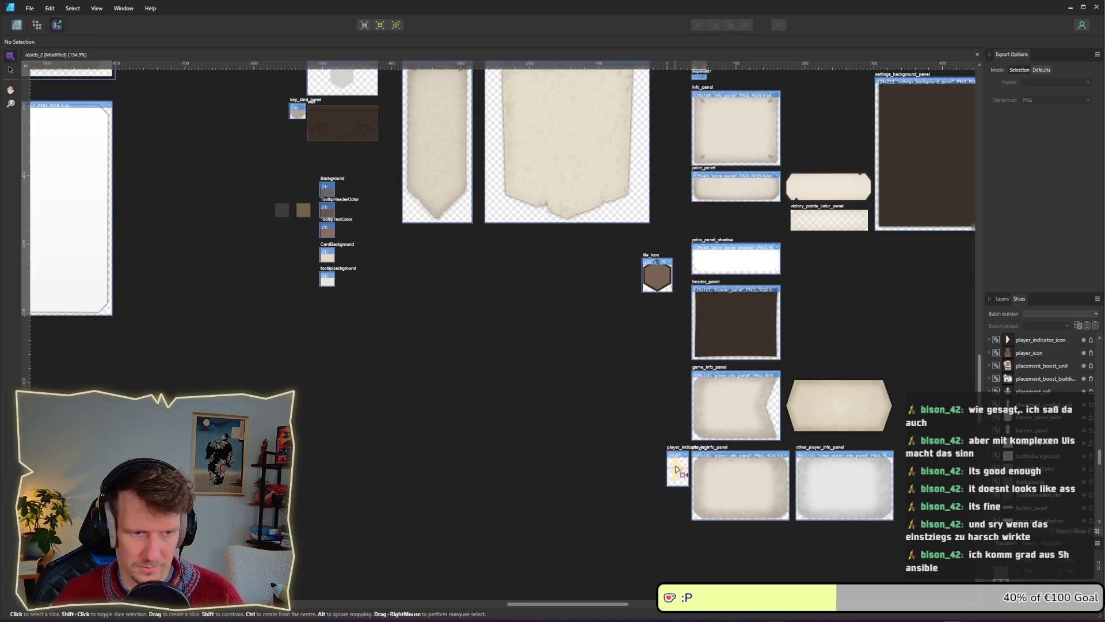
left_click(677, 469)
left_click(1091, 340)
key("Return")
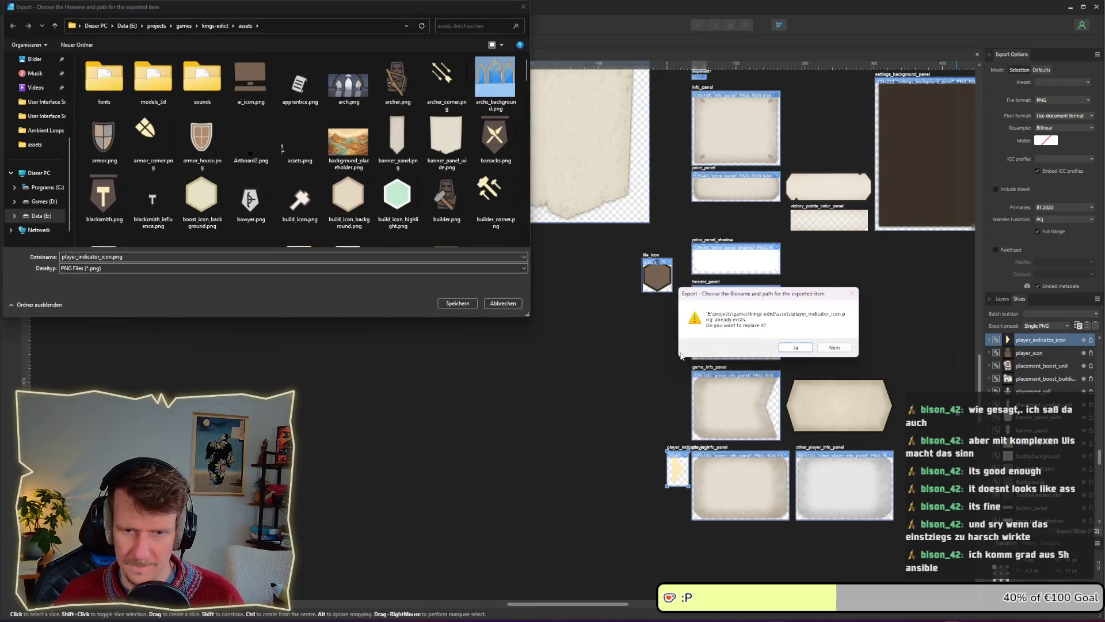
key("Return")
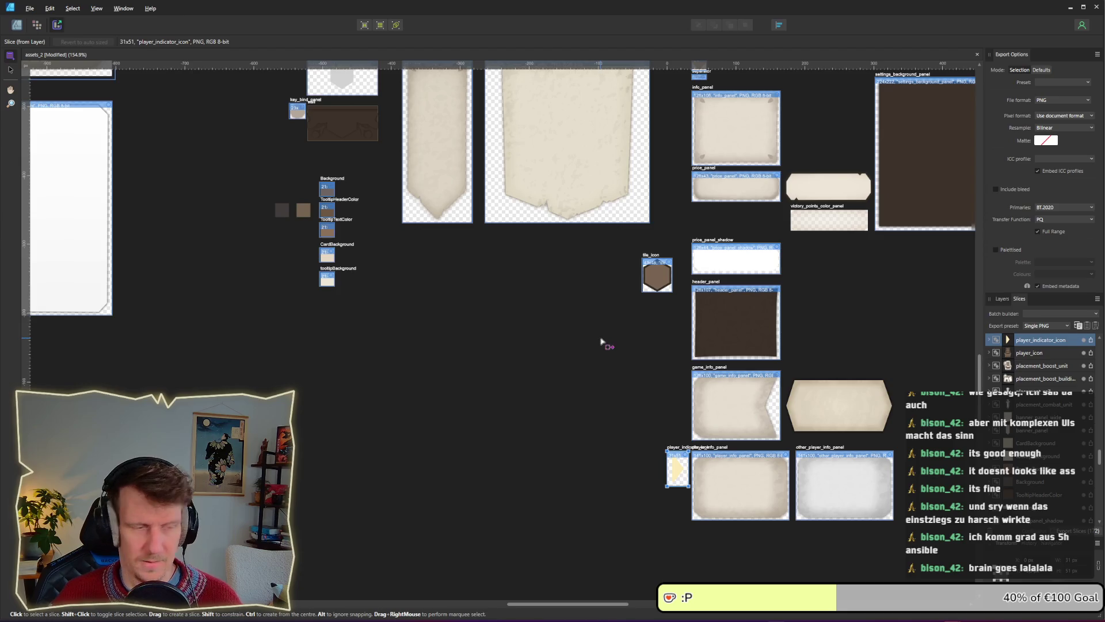
key("alt+Tab")
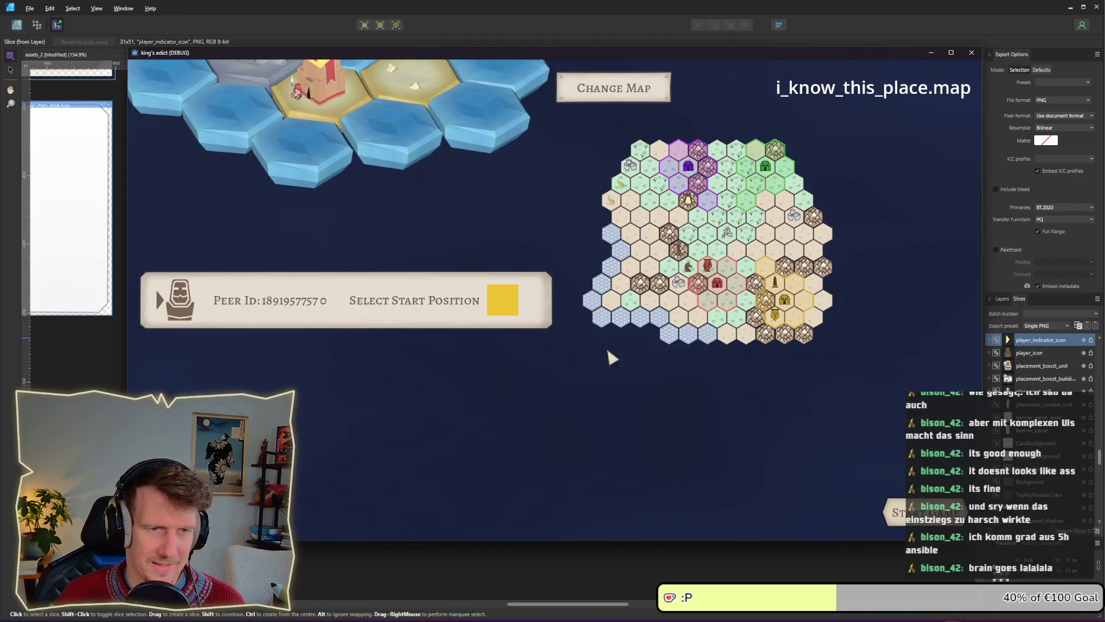
Quit the extra game instance and return to the Godot editor.
key("alt+Tab")
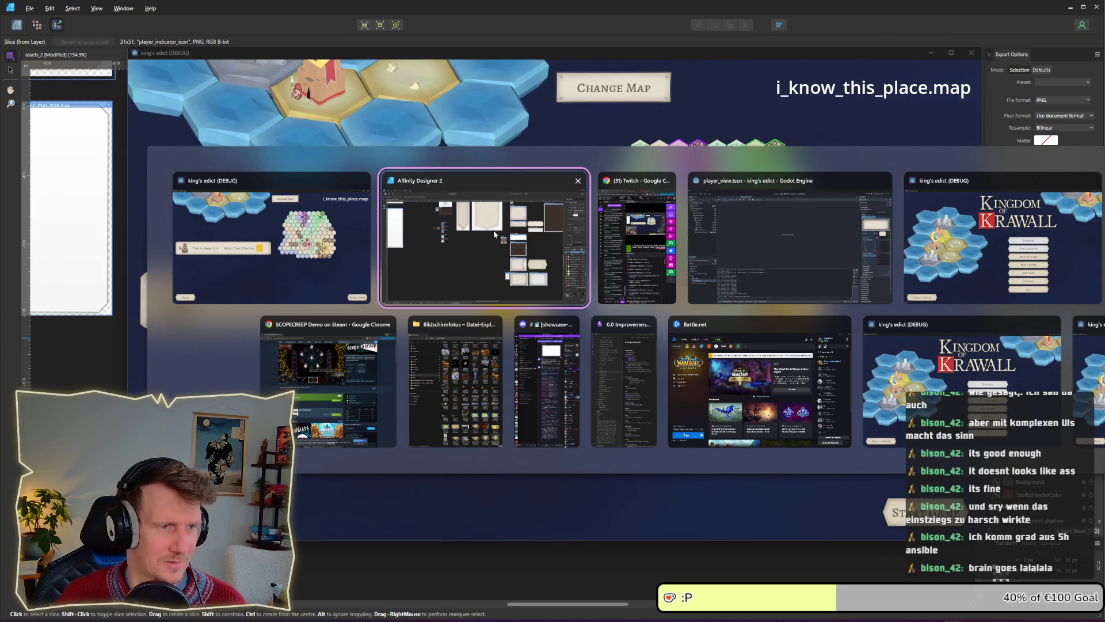
left_click(989, 247)
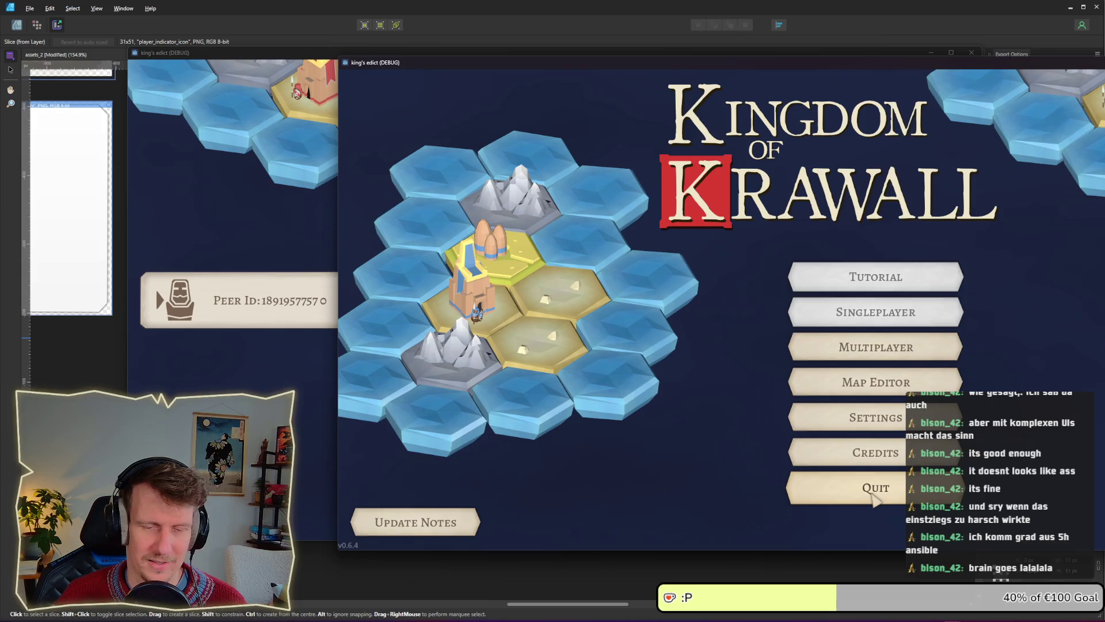
left_click(844, 494)
key("alt+Tab")
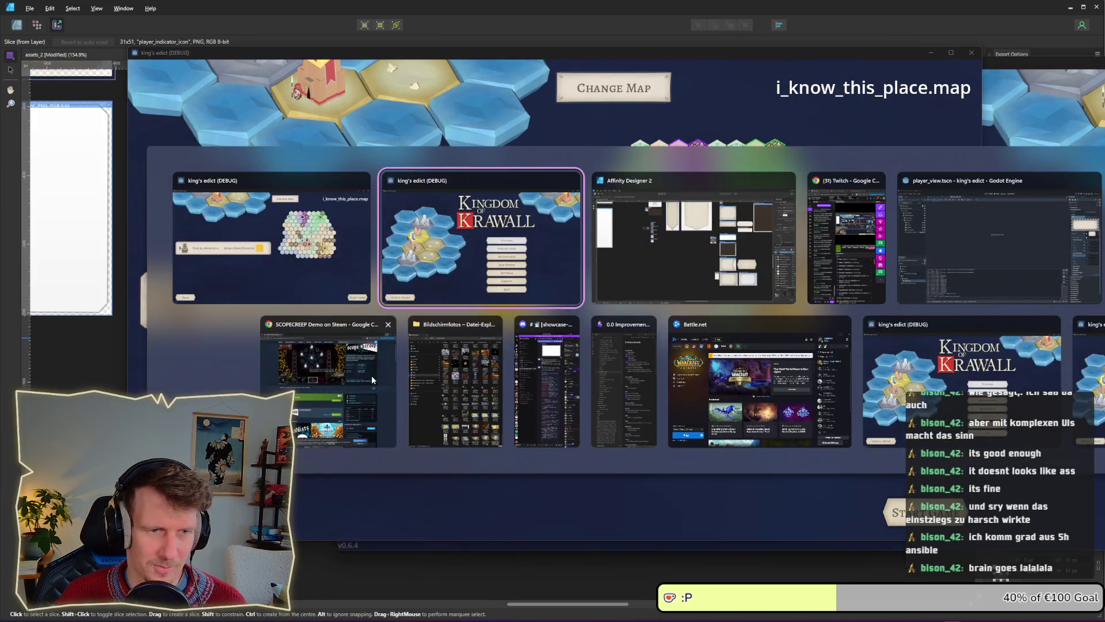
key("Tab")
key("Tab")
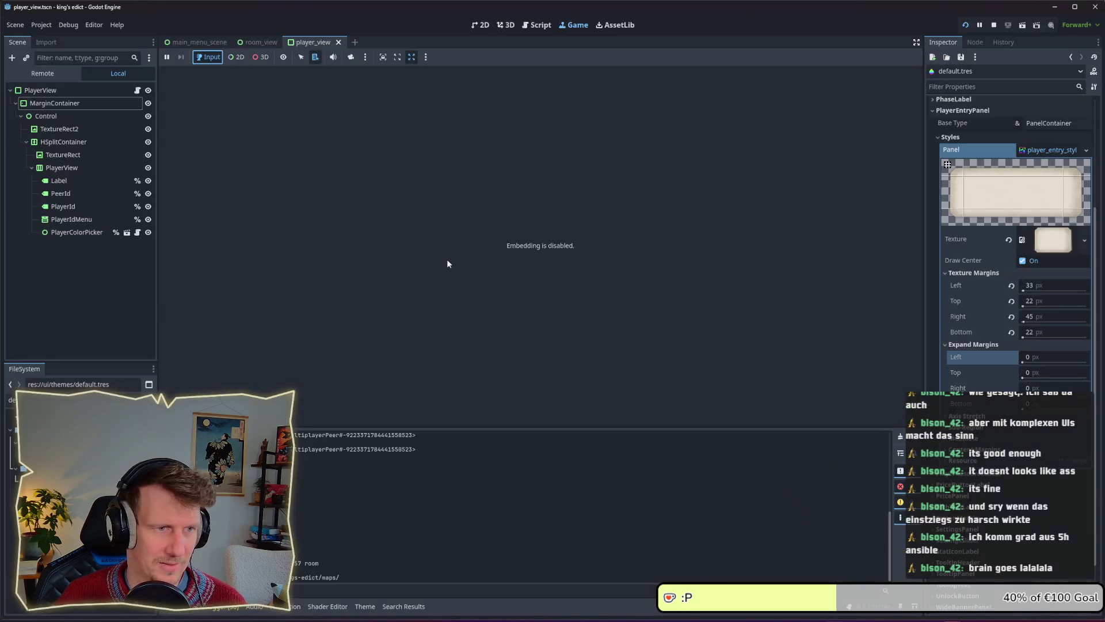
Run the game, create a multiplayer room and load i_know_this_place.map.
key("ctrl+F1")
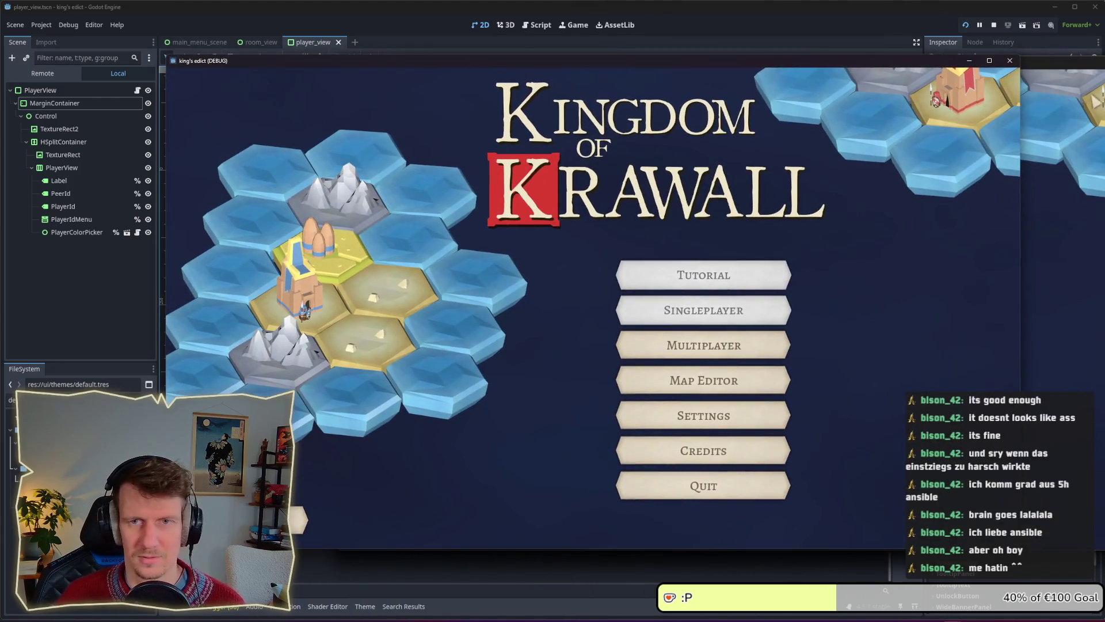
left_click(703, 345)
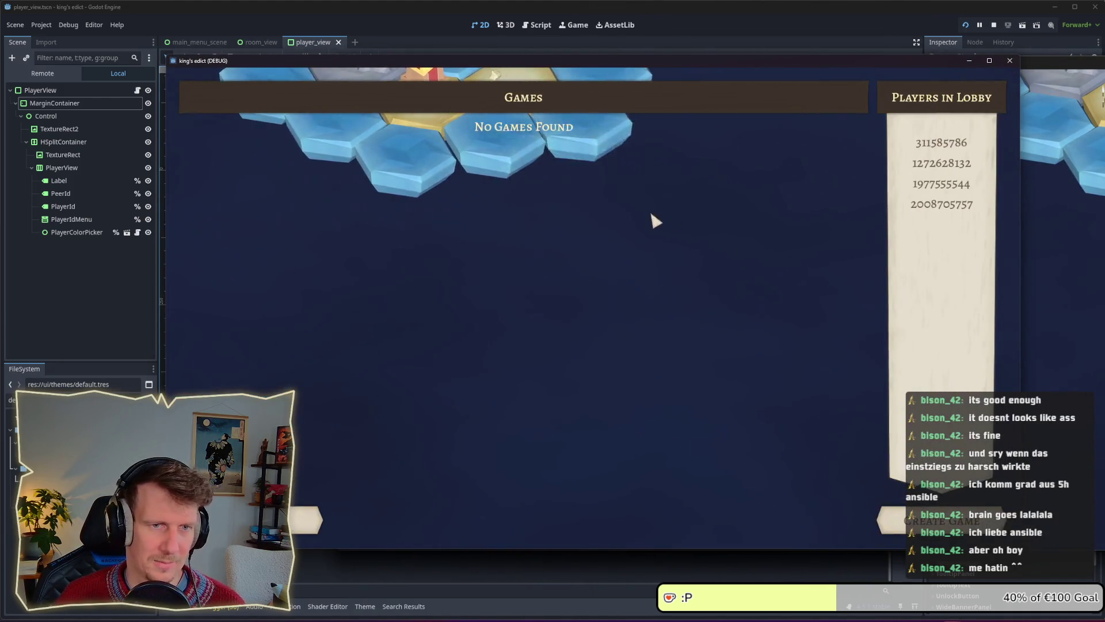
left_click(933, 523)
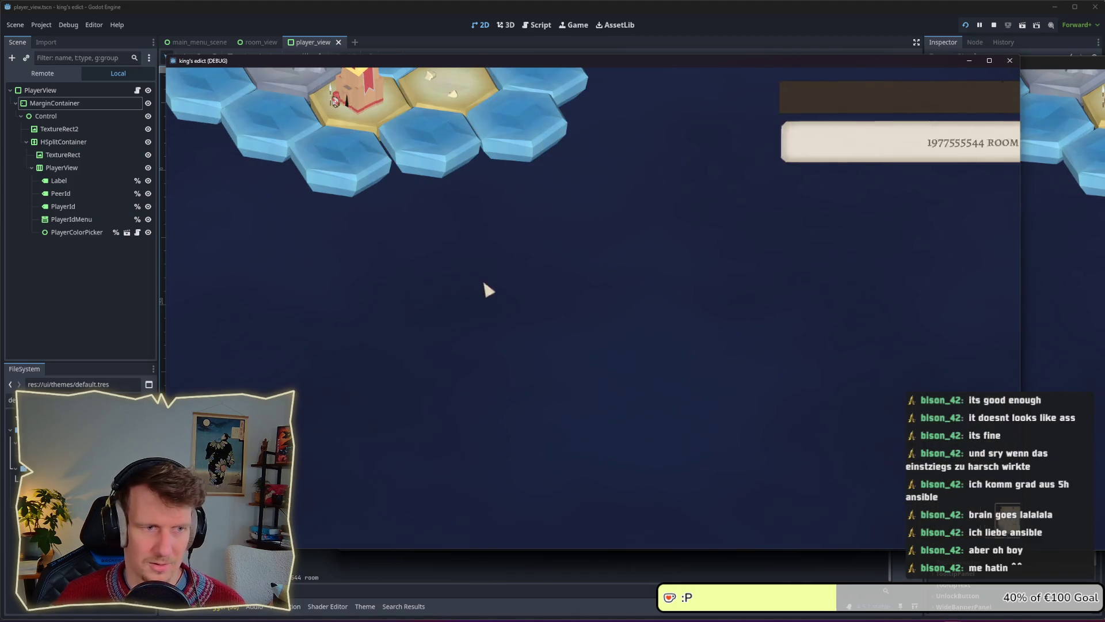
left_click(632, 107)
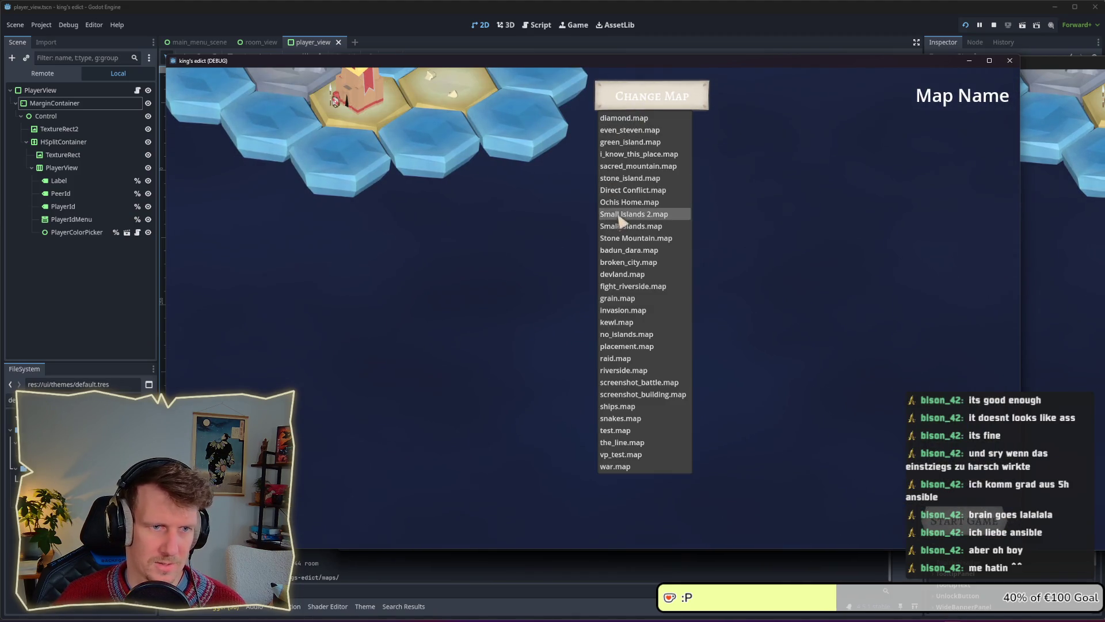
left_click(630, 154)
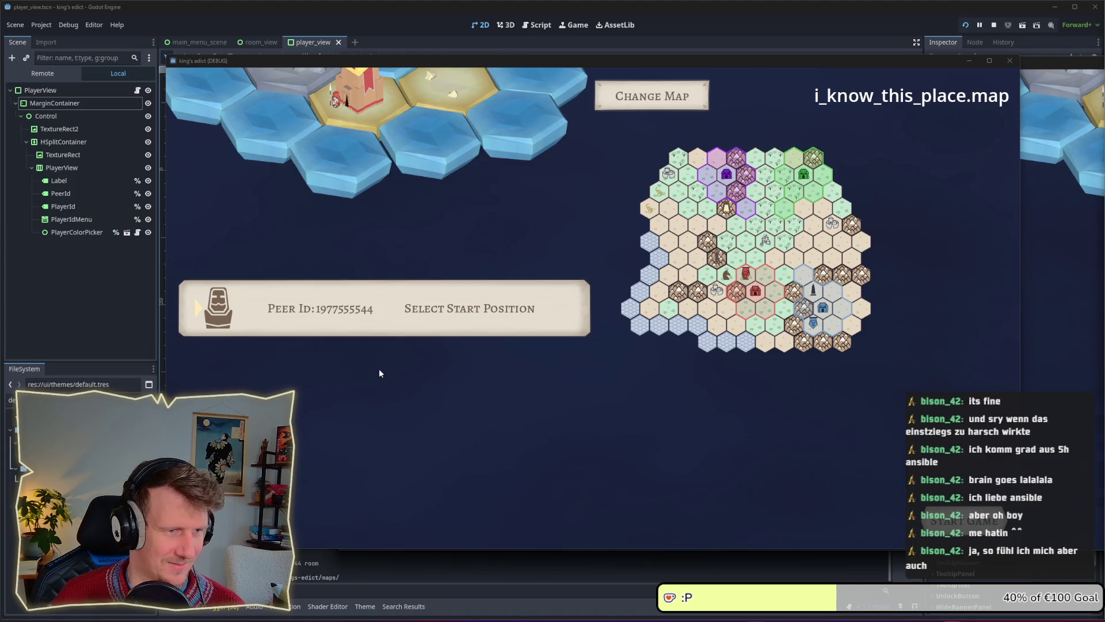
Stop the running game and inspect the player icon node in player_view.
key("alt+Tab")
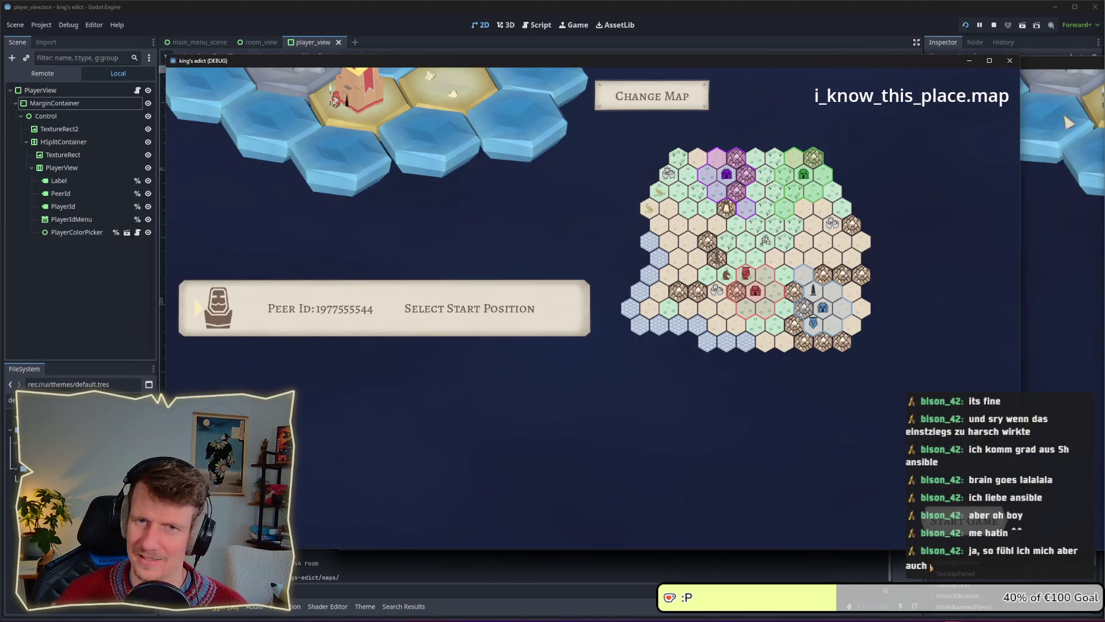
key("alt+Tab")
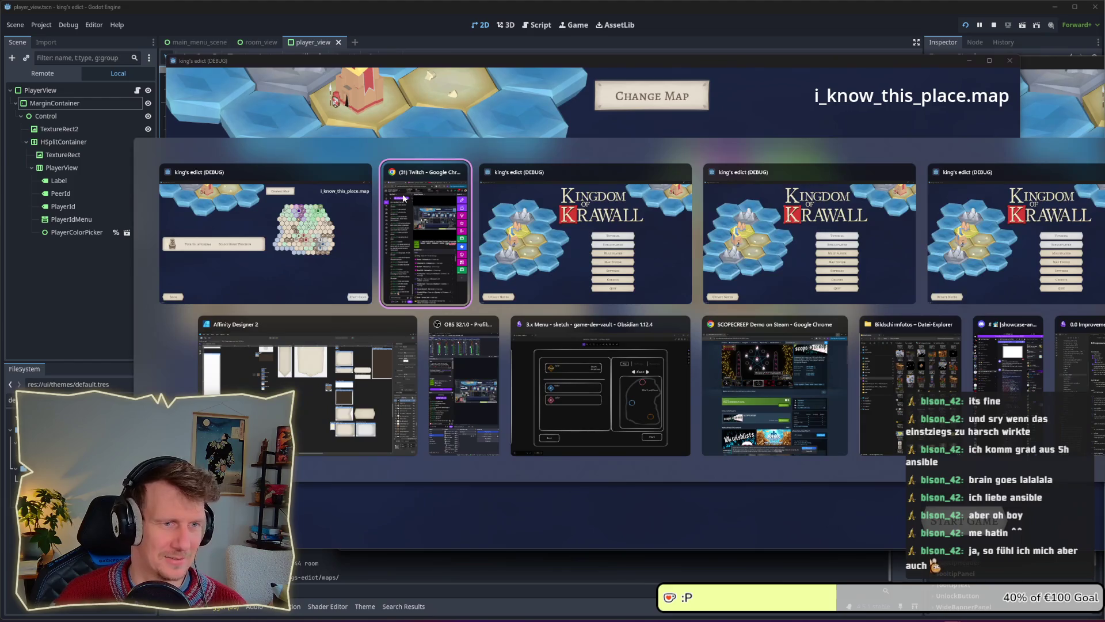
left_click(326, 215)
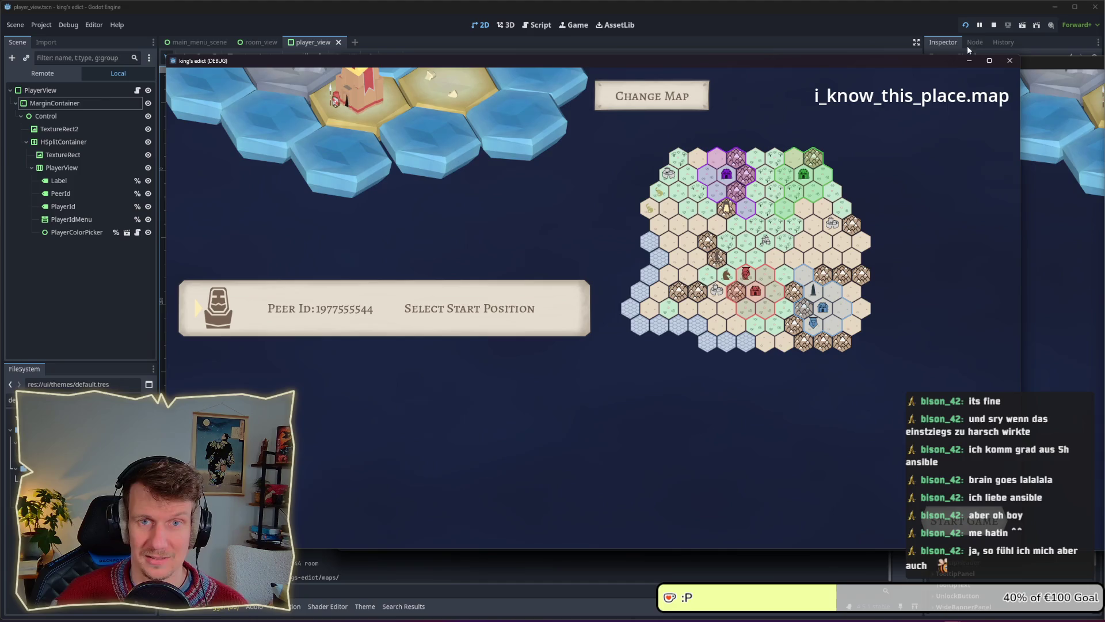
left_click(994, 25)
left_click(236, 196)
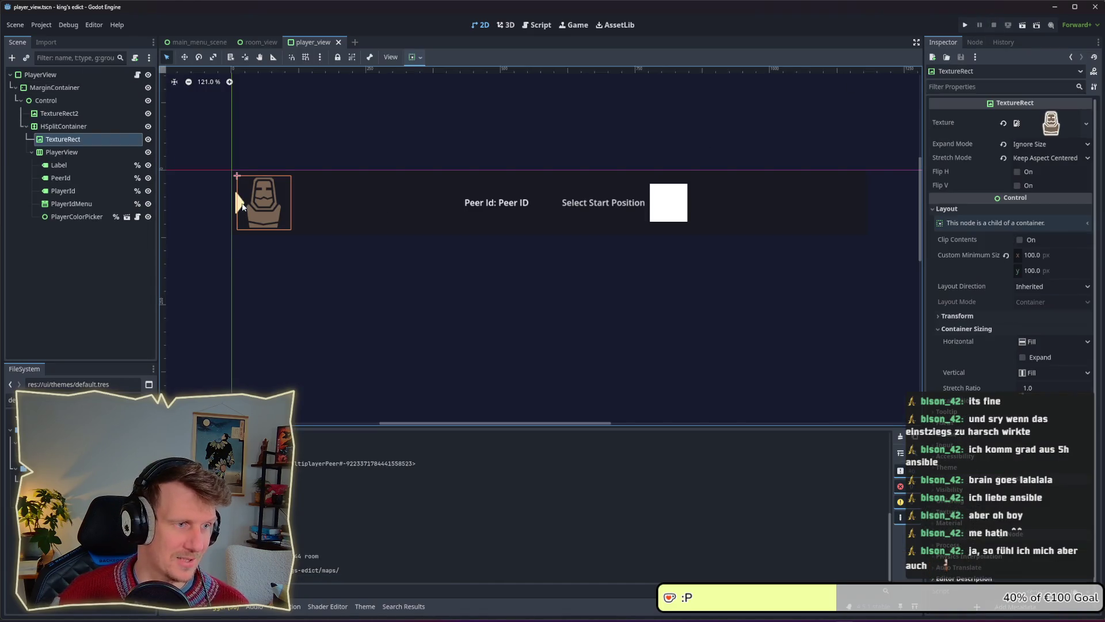
Undo the cream fill so the player indicator icon is brown (7A6552) again.
left_click(405, 303)
key("alt+Tab")
key("Tab")
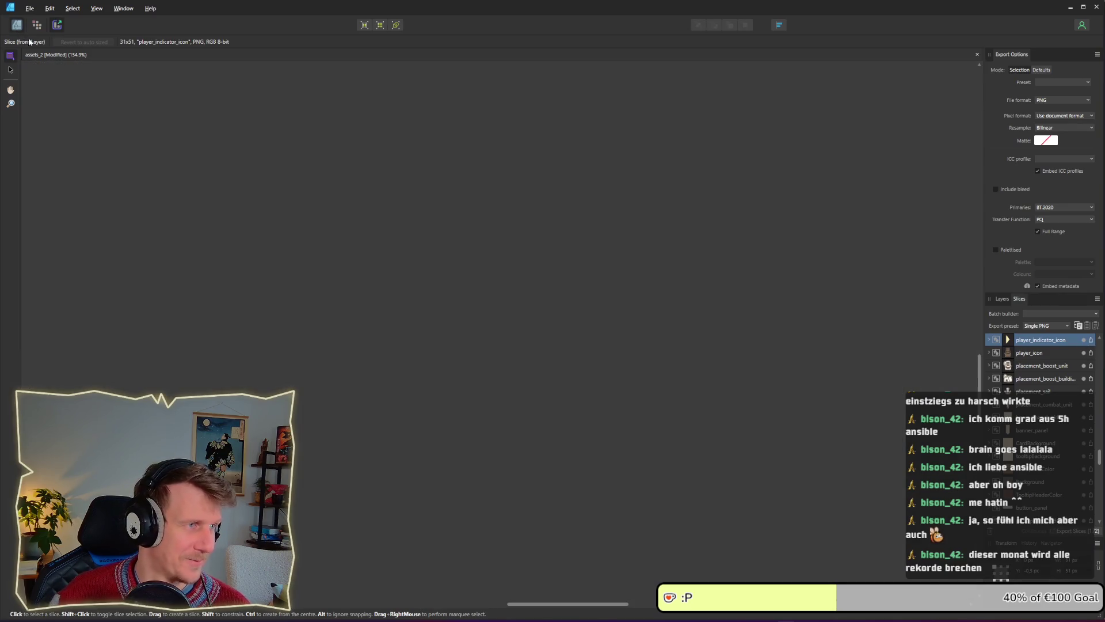
left_click(16, 25)
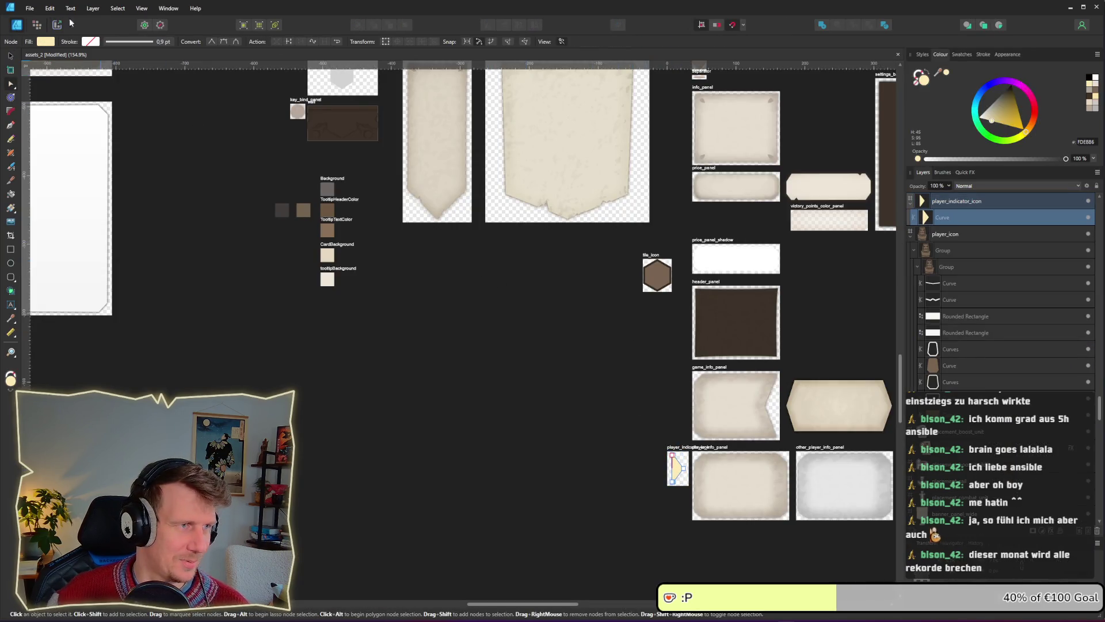
left_click(48, 42)
left_click(421, 424)
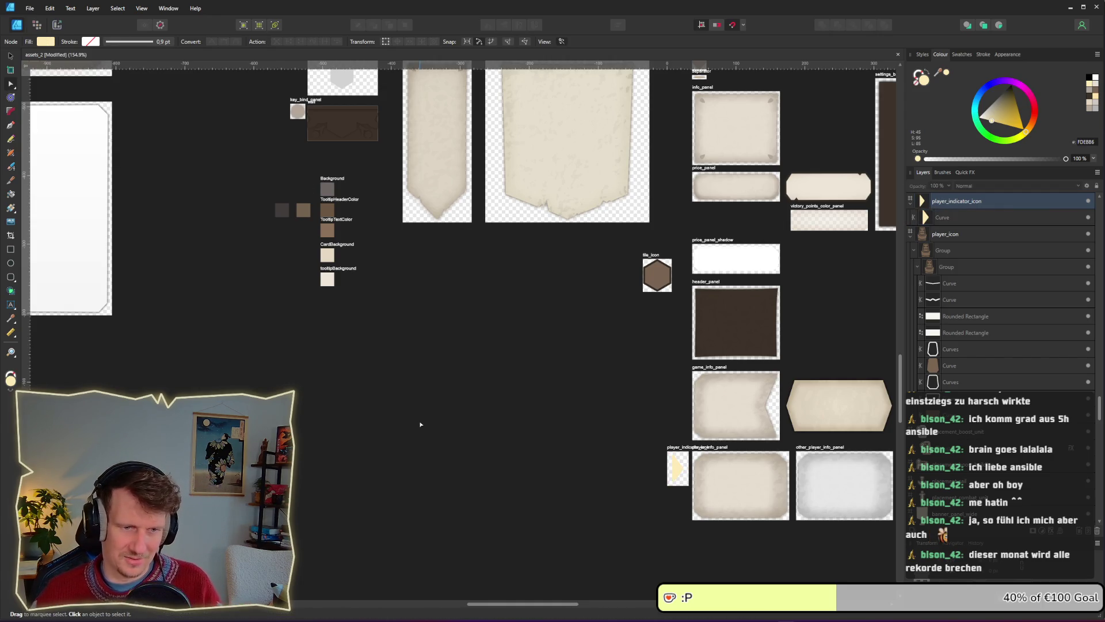
key("ctrl+z")
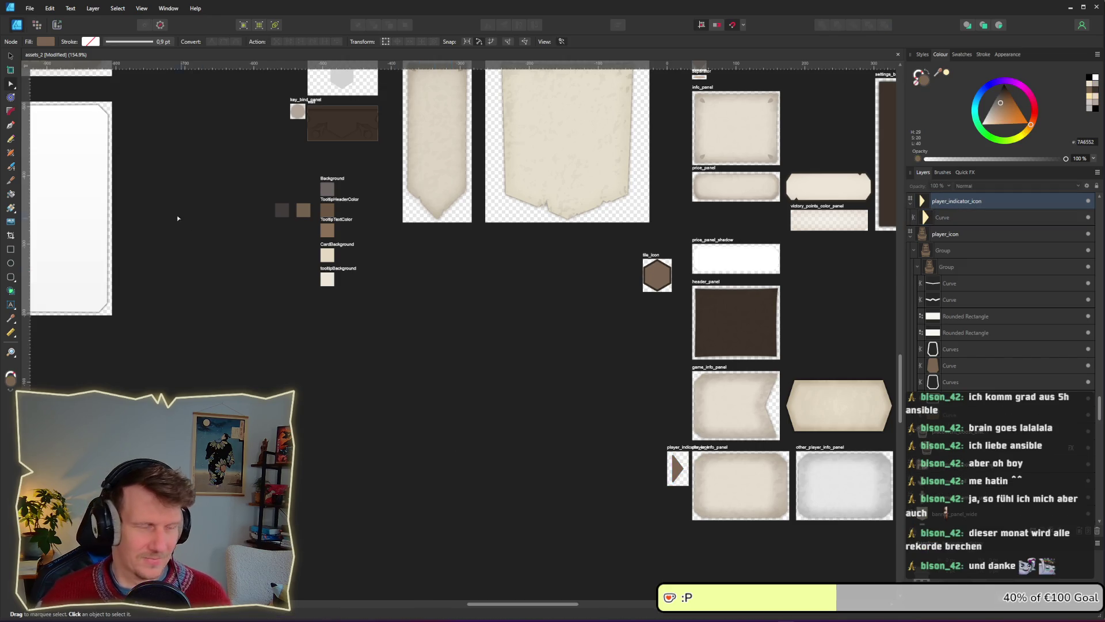
Re-export the brown player_indicator_icon slice over player_indicator_icon.png.
left_click(56, 25)
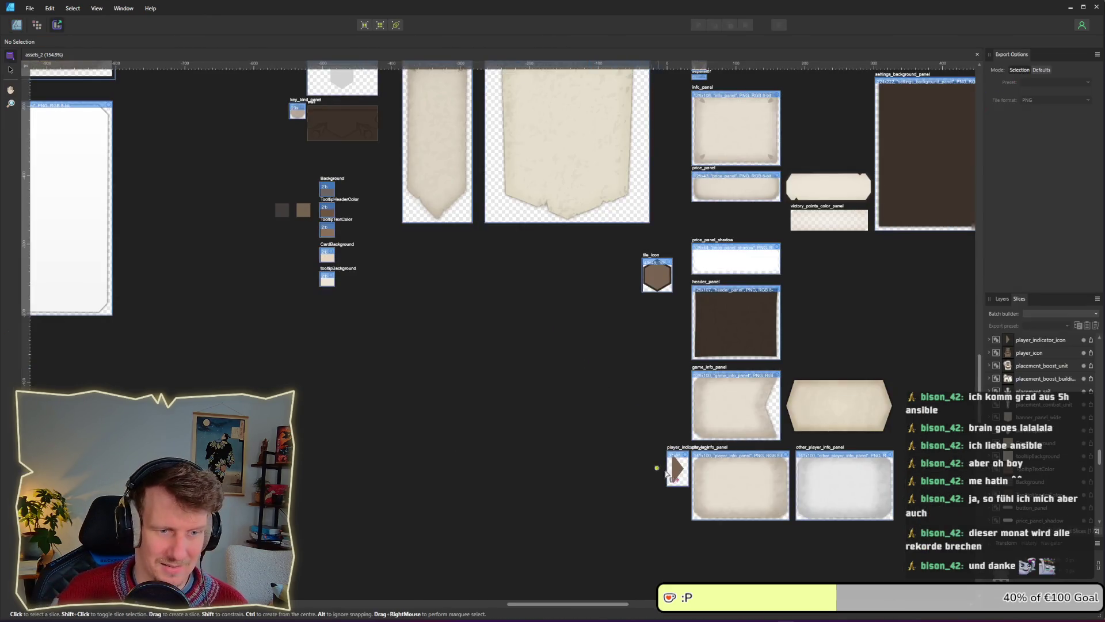
left_click(673, 469)
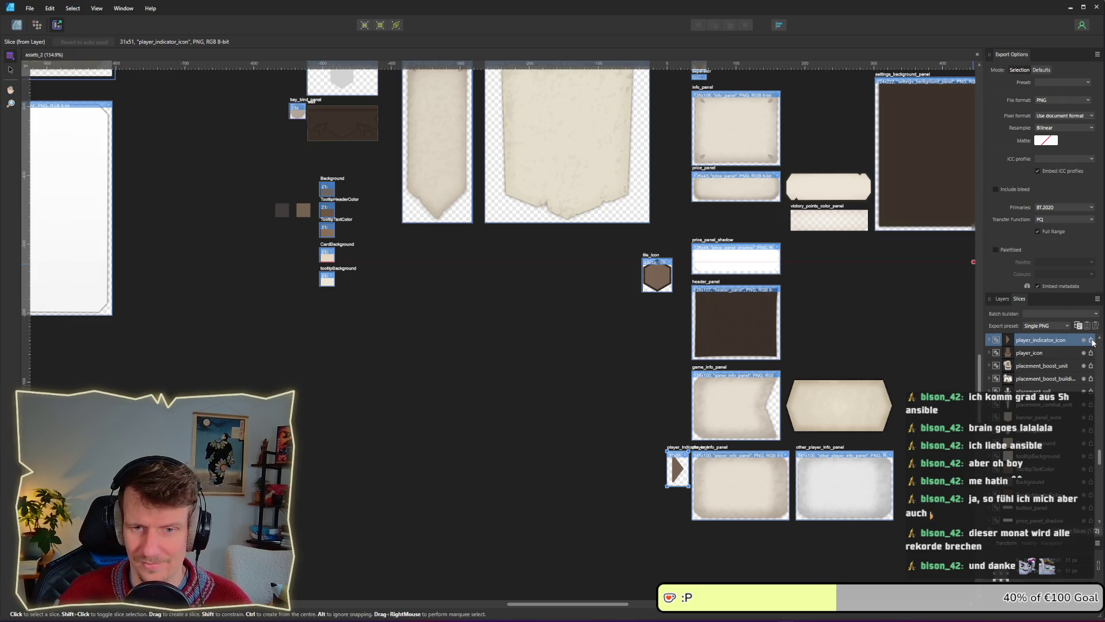
left_click(1092, 342)
key("Return")
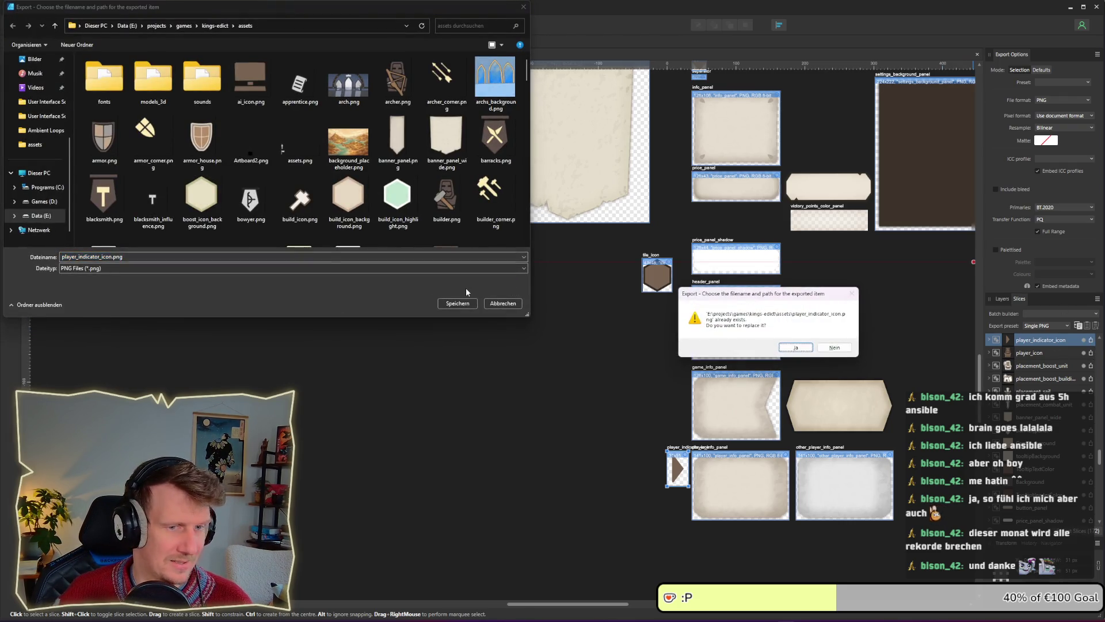
key("Return")
Check the reimported brown arrow in Godot's player_view, then return to Affinity.
key("alt+Tab")
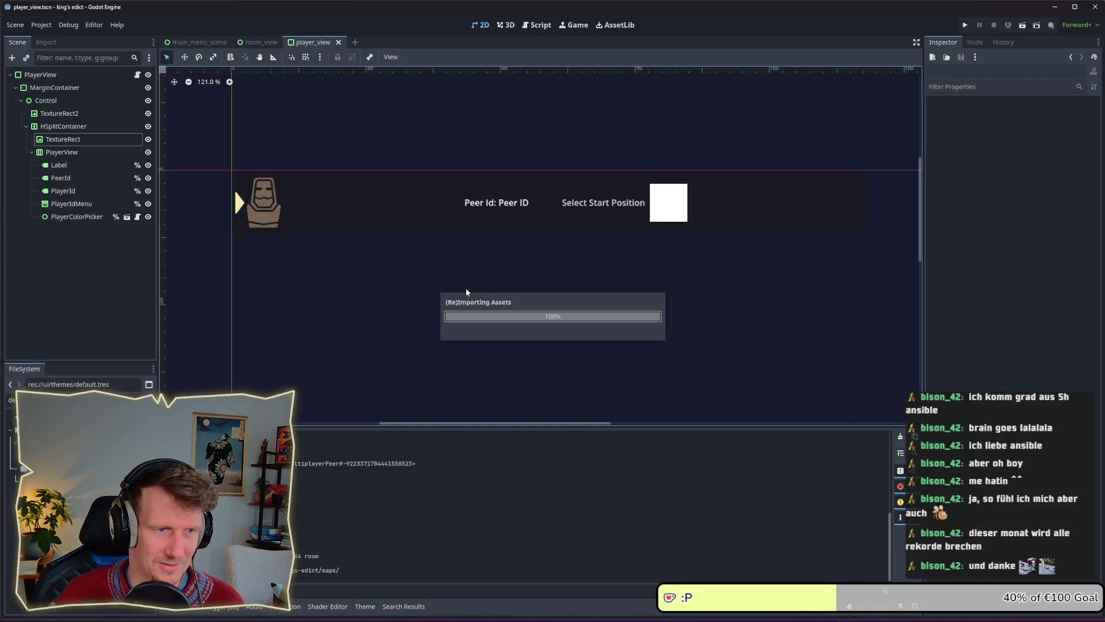
key("alt+Tab")
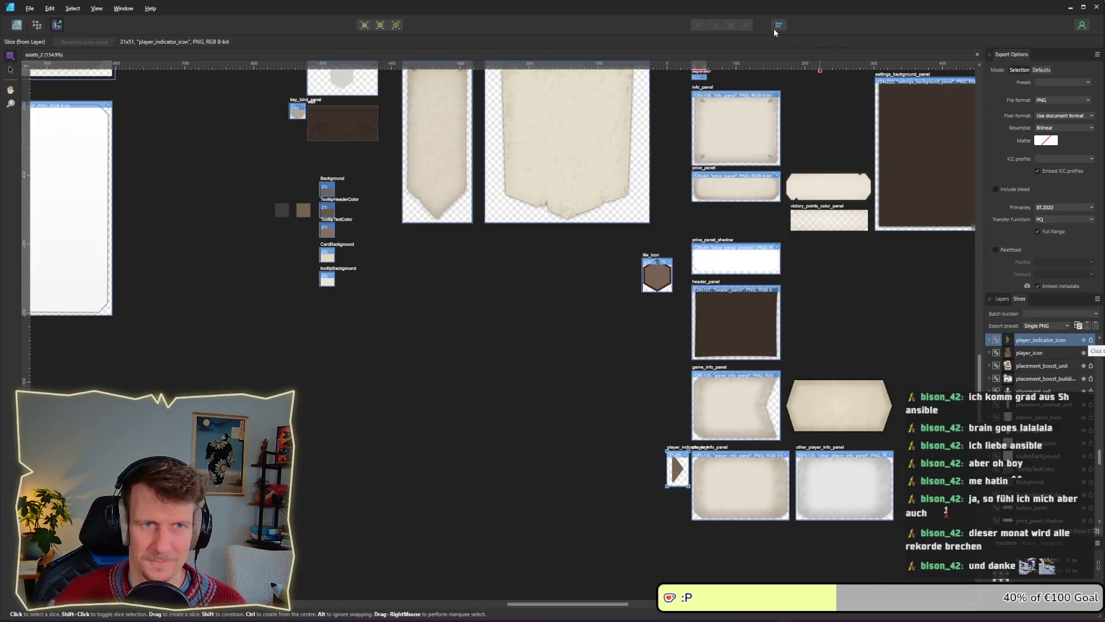
key("alt+Tab")
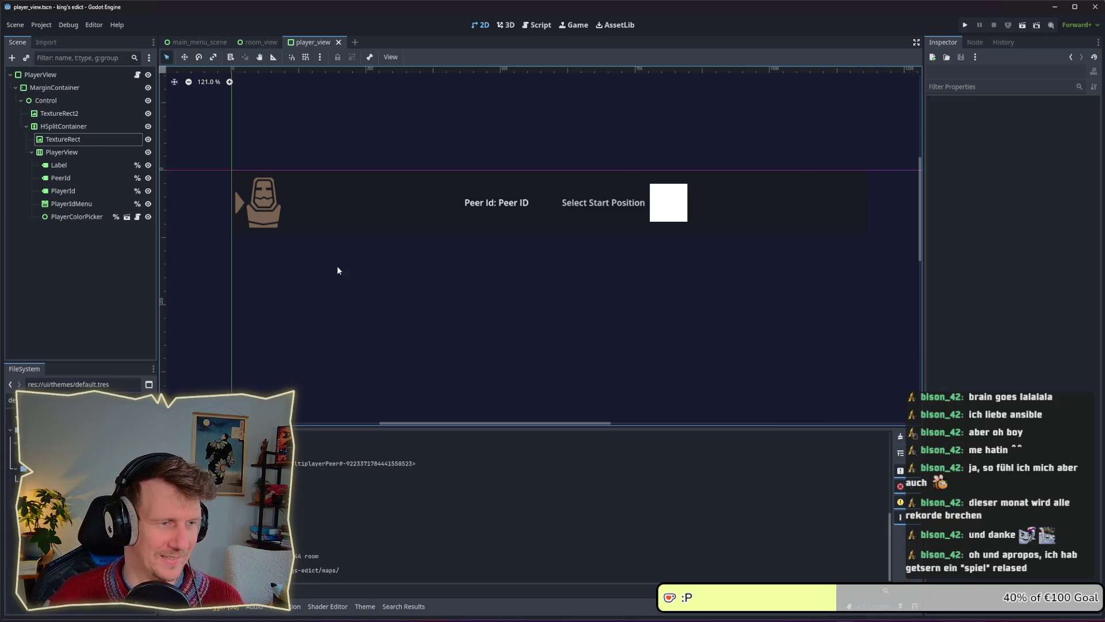
key("alt+Tab")
scroll(584, 346, "down", 3)
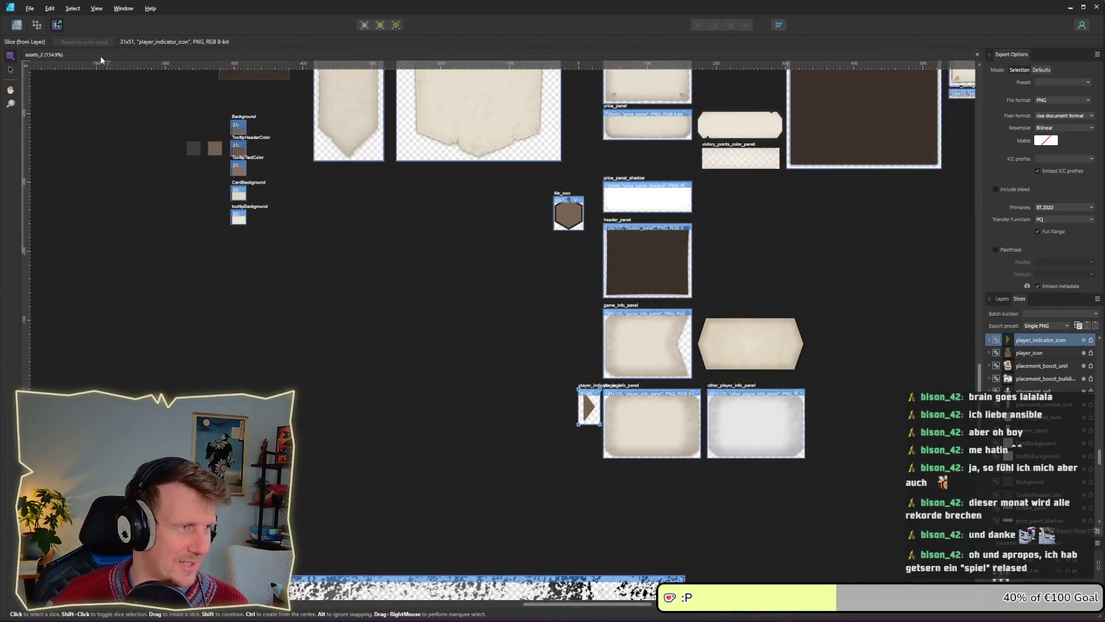
Return to the Designer persona and bring the player_icon artboard into view.
scroll(443, 373, "down", 10)
key("ctrl+1")
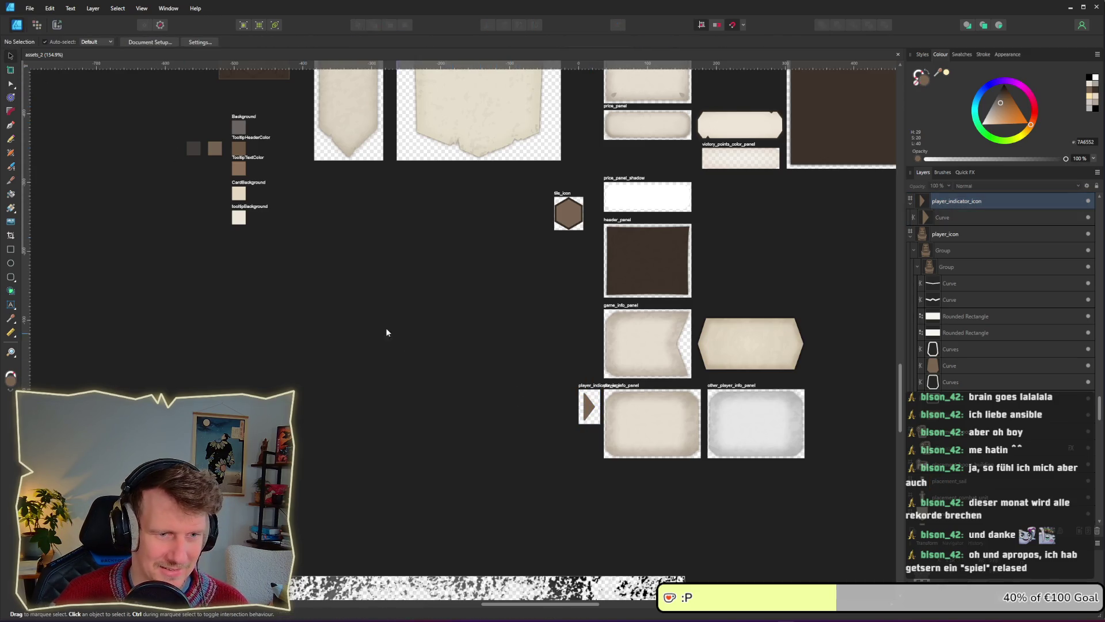
scroll(399, 338, "down", 3)
scroll(513, 360, "left", 15)
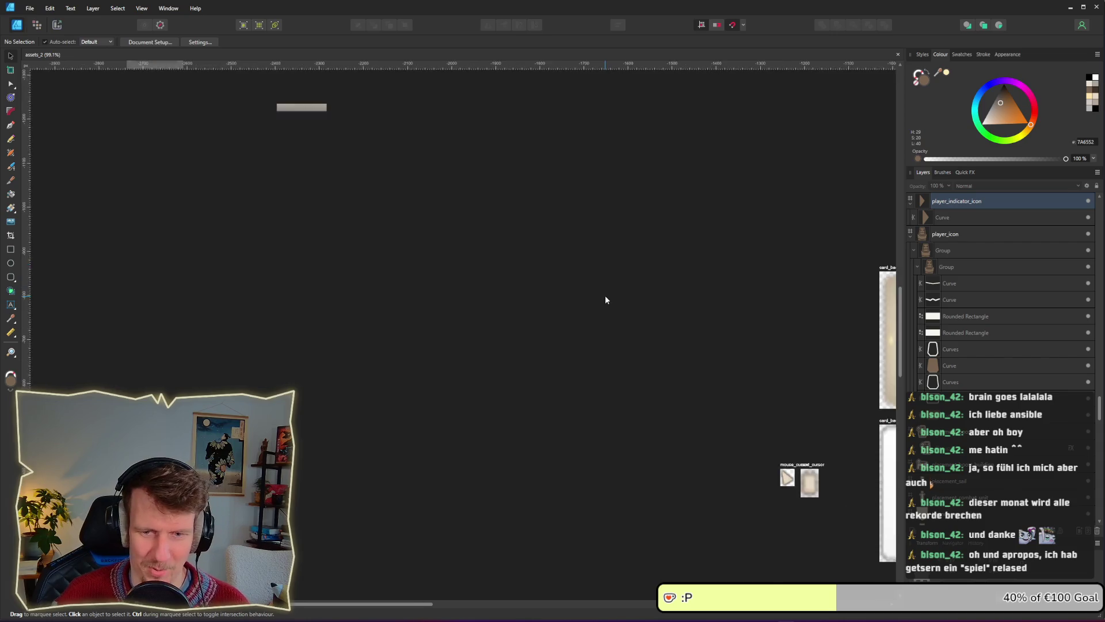
scroll(606, 299, "down", 3)
scroll(562, 279, "left", 4)
scroll(563, 279, "up", 2)
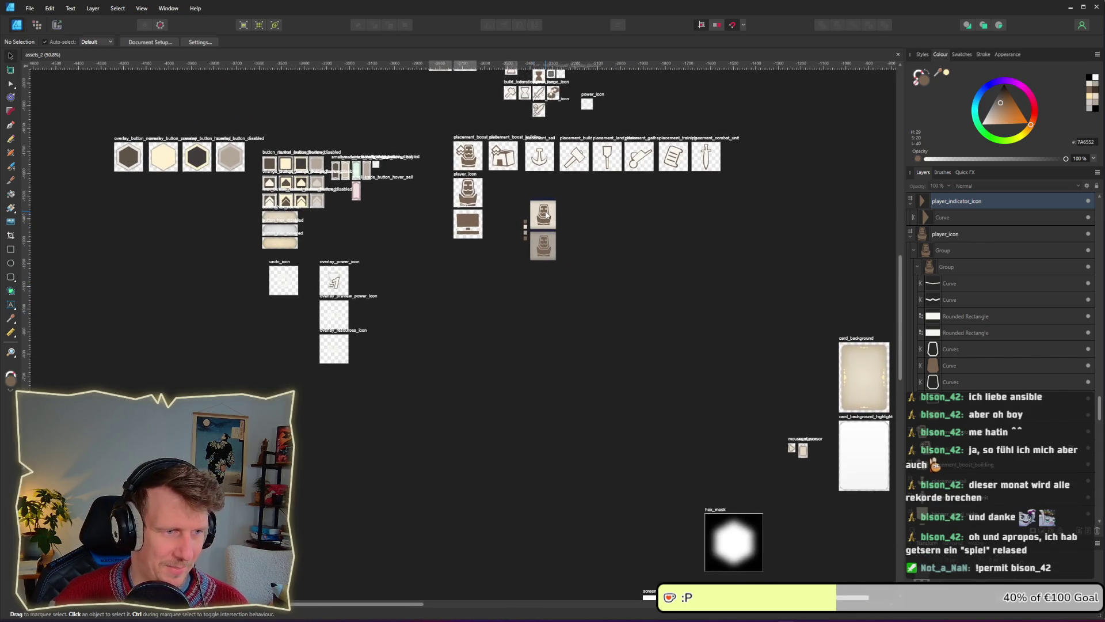
scroll(479, 193, "up", 5)
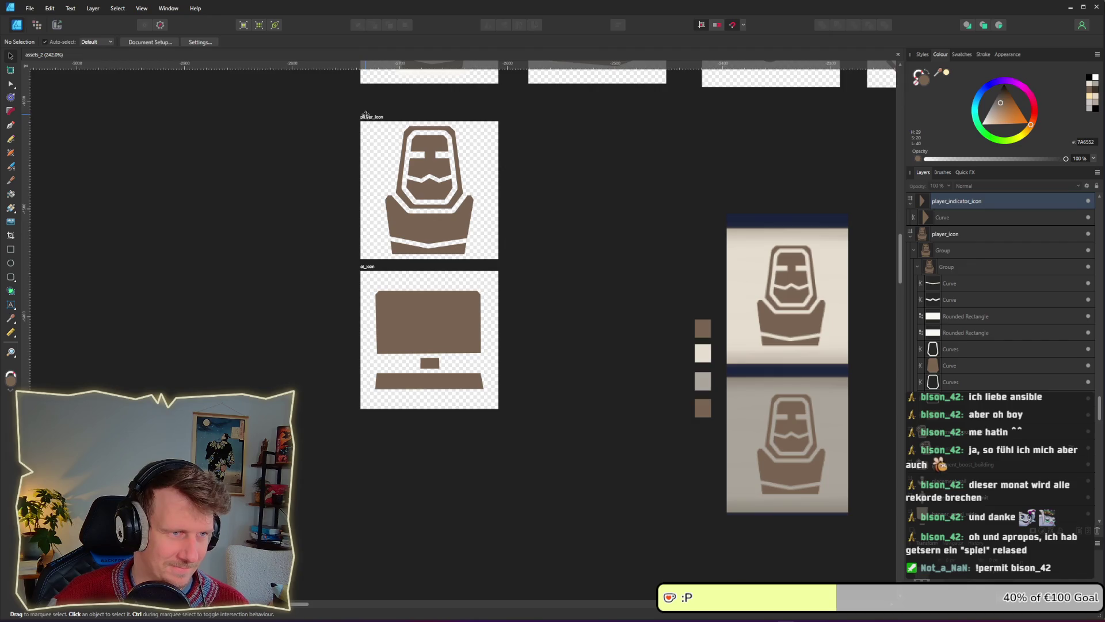
Alt-drag the player_icon artboard to place a duplicate beside the original.
left_click(369, 118)
mouse_move(369, 118)
left_mouse_down()
mouse_move(573, 190)
mouse_move(515, 118)
left_mouse_up()
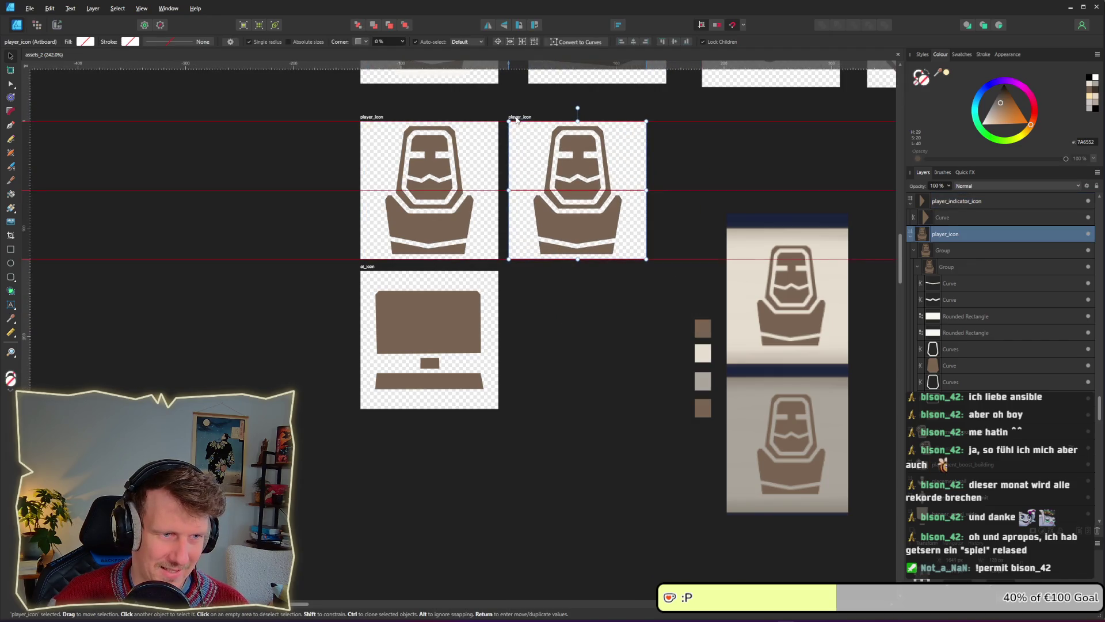
scroll(586, 163, "up", 4)
left_click_drag(587, 163, 578, 233)
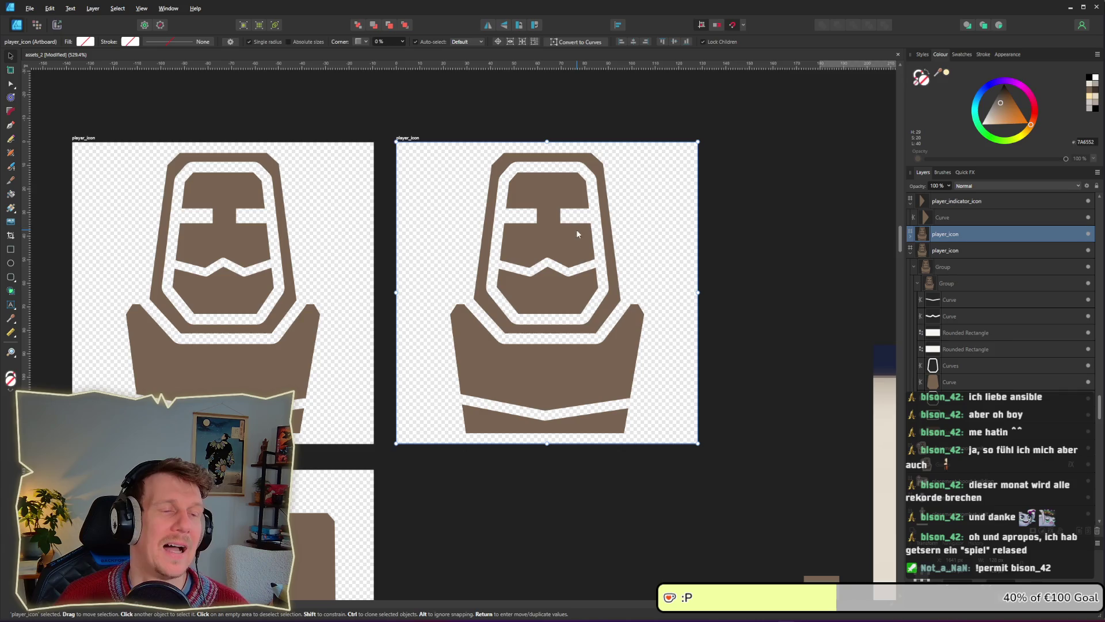
left_click(200, 262)
key("alt+Tab")
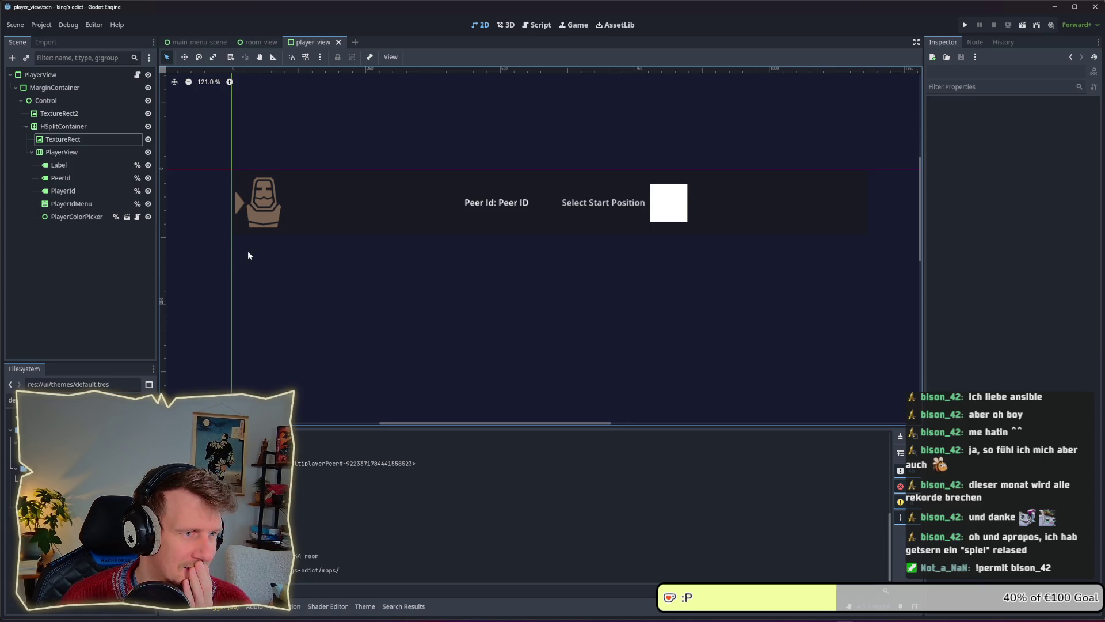
key("alt+Tab")
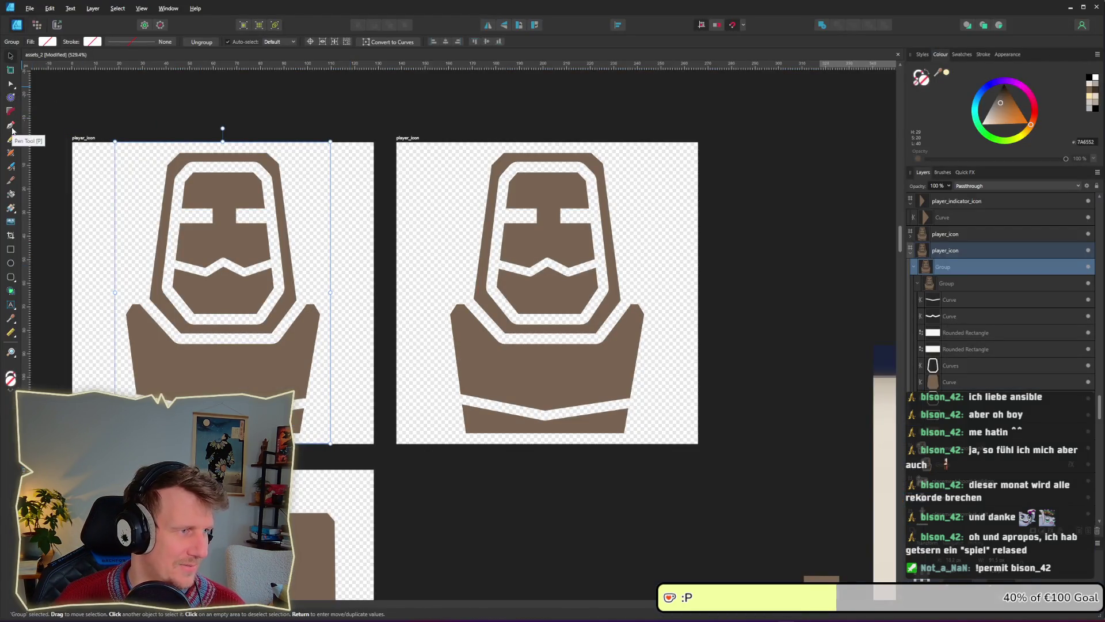
Pan around the Affinity asset sheet to look over the artboards.
scroll(460, 208, "down", 10)
scroll(463, 208, "up", 3)
scroll(463, 209, "right", 2)
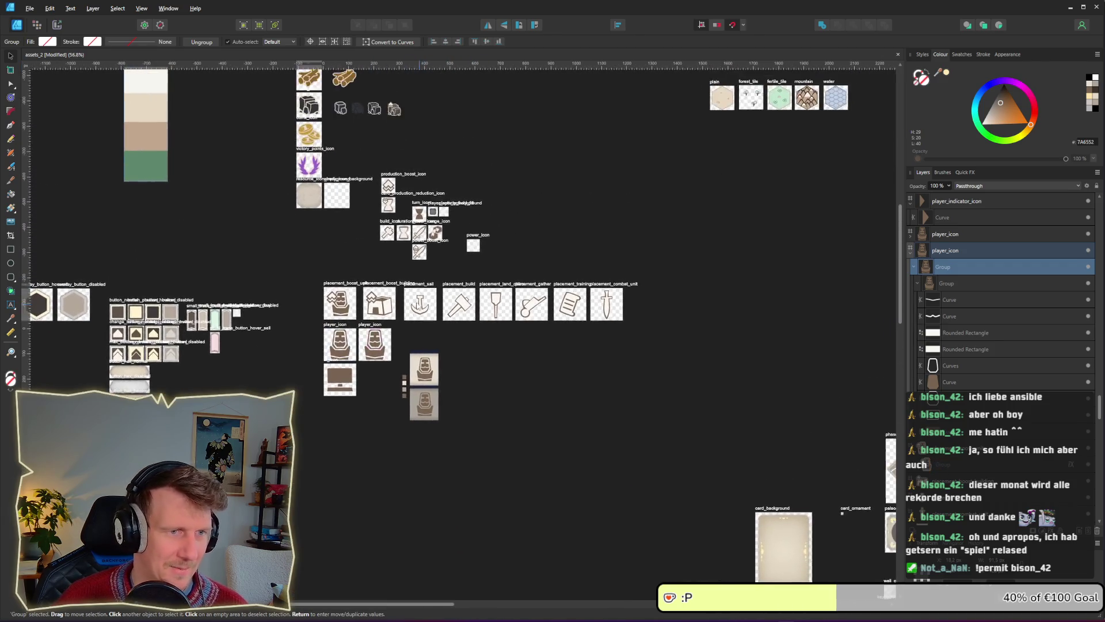
scroll(424, 362, "up", 3)
scroll(424, 363, "right", 14)
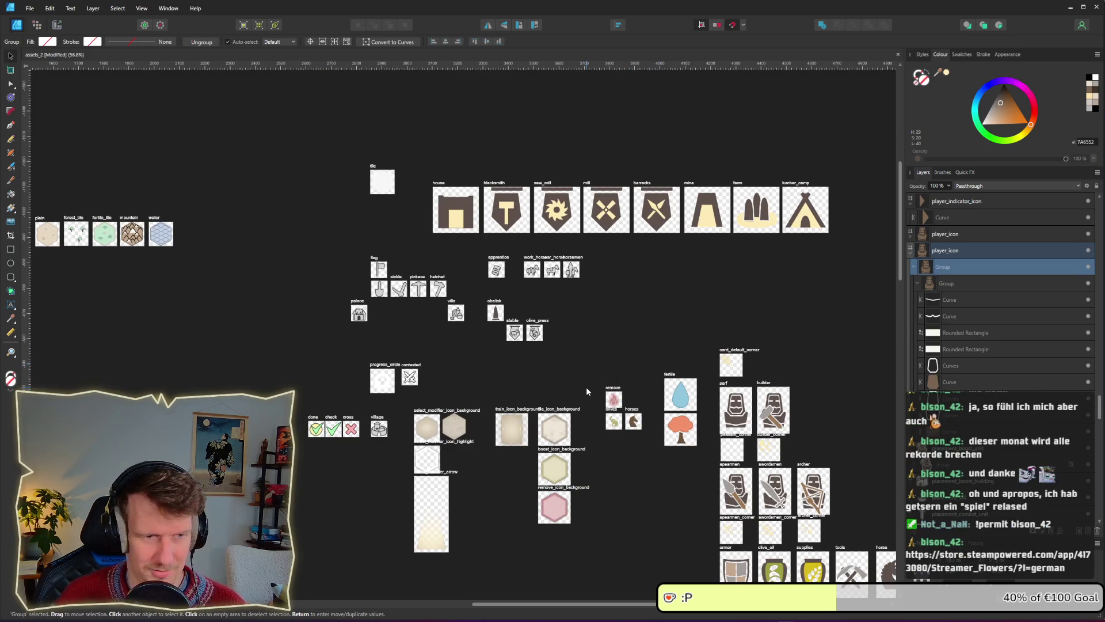
scroll(586, 386, "down", 1)
scroll(586, 358, "down", 4)
scroll(586, 358, "right", 1)
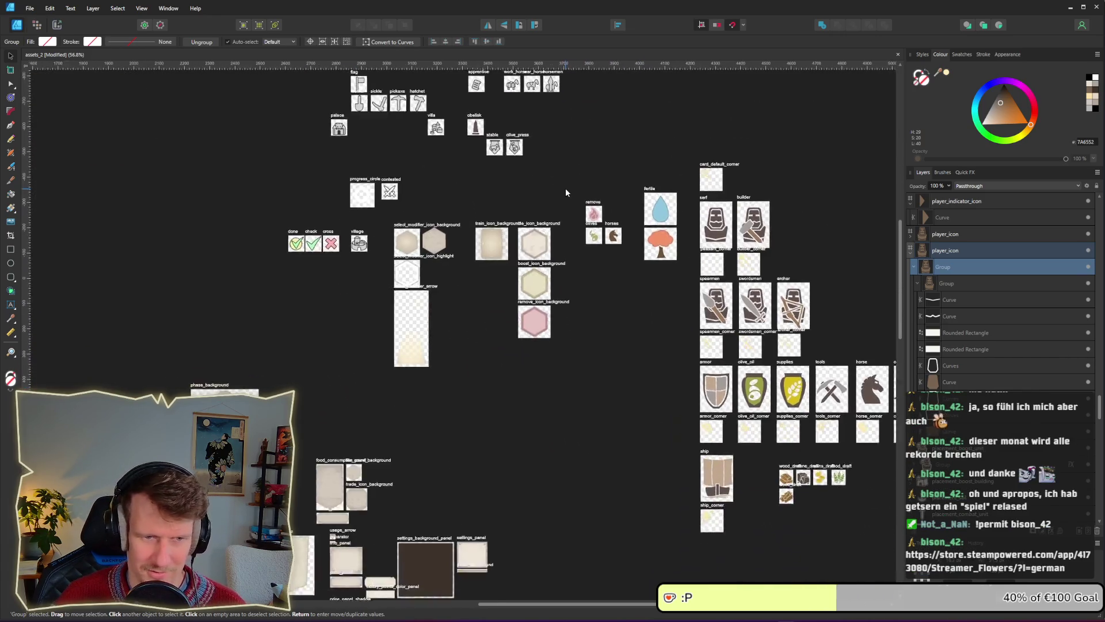
scroll(756, 351, "down", 3)
scroll(756, 352, "right", 7)
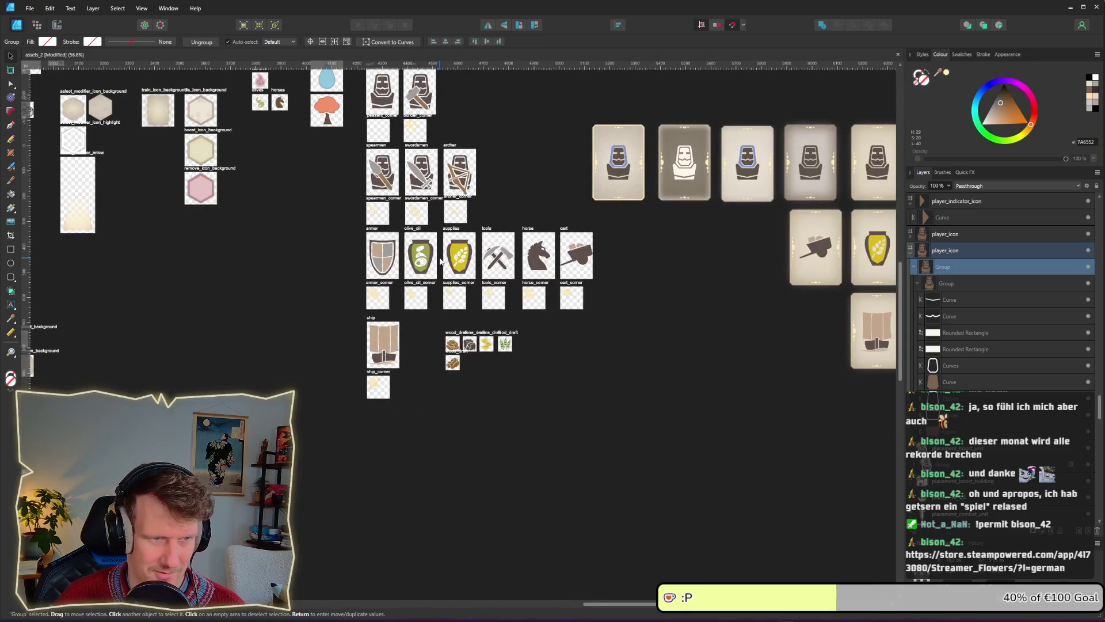
scroll(441, 261, "up", 1)
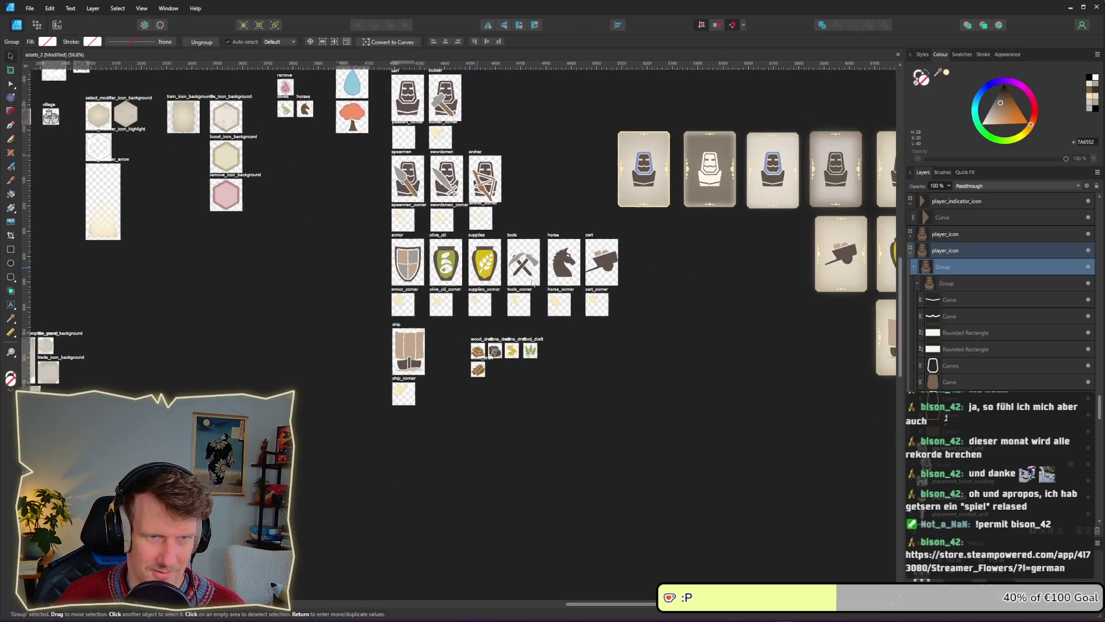
scroll(441, 261, "left", 7)
scroll(619, 263, "left", 4)
scroll(730, 251, "left", 6)
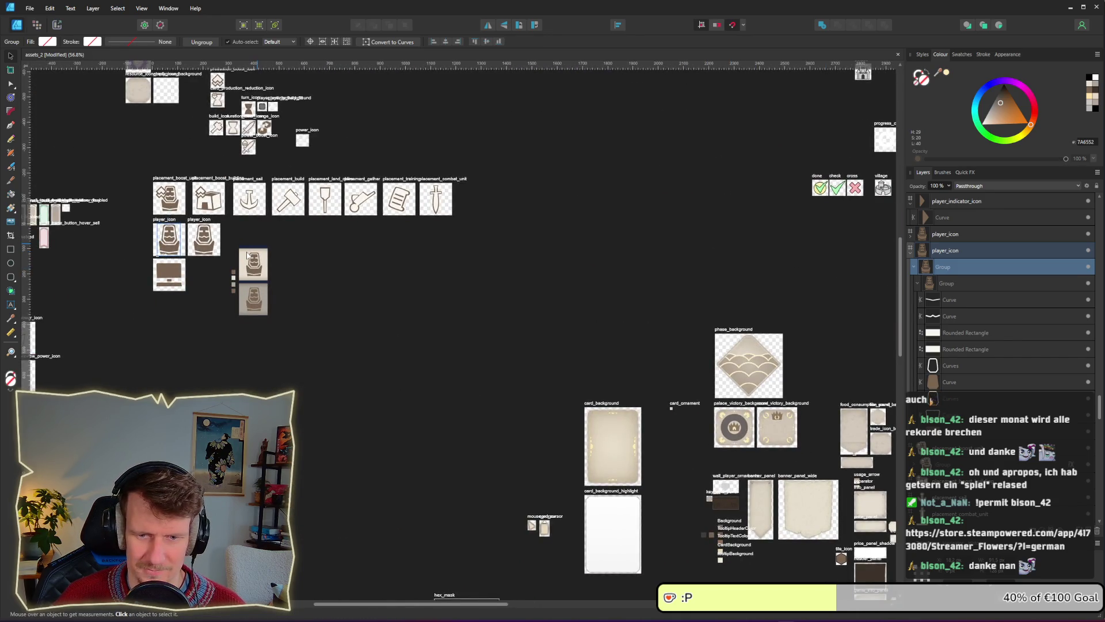
scroll(586, 291, "right", 10)
scroll(586, 291, "down", 1)
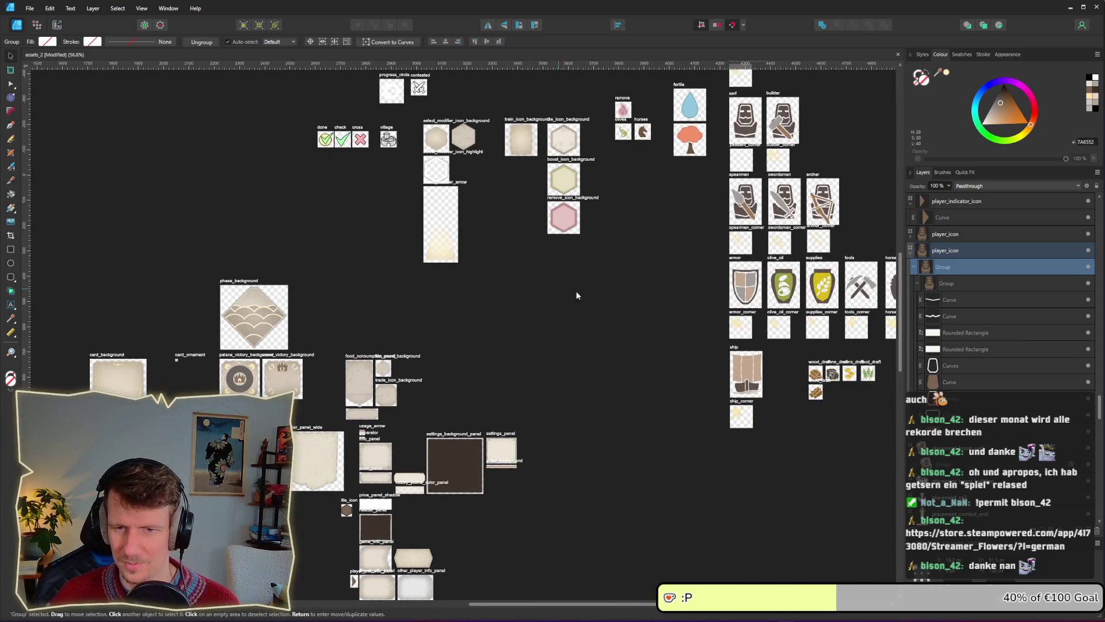
scroll(665, 291, "right", 5)
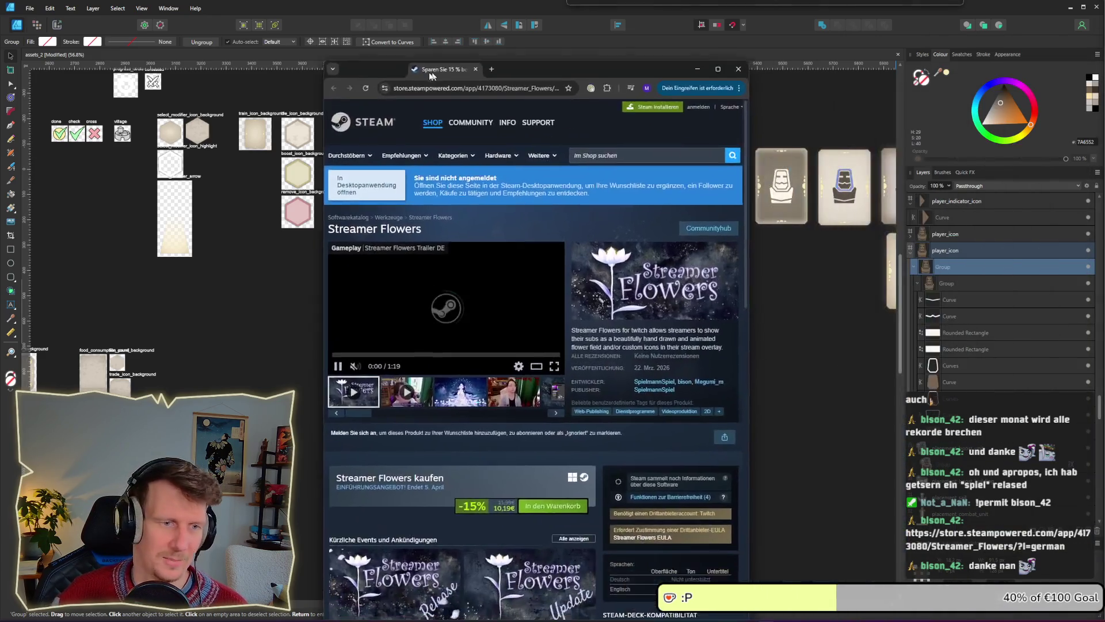
Widen the browser so the Streamer Flowers page and trailer display larger, then pause it.
left_click_drag(681, 249, 912, 242)
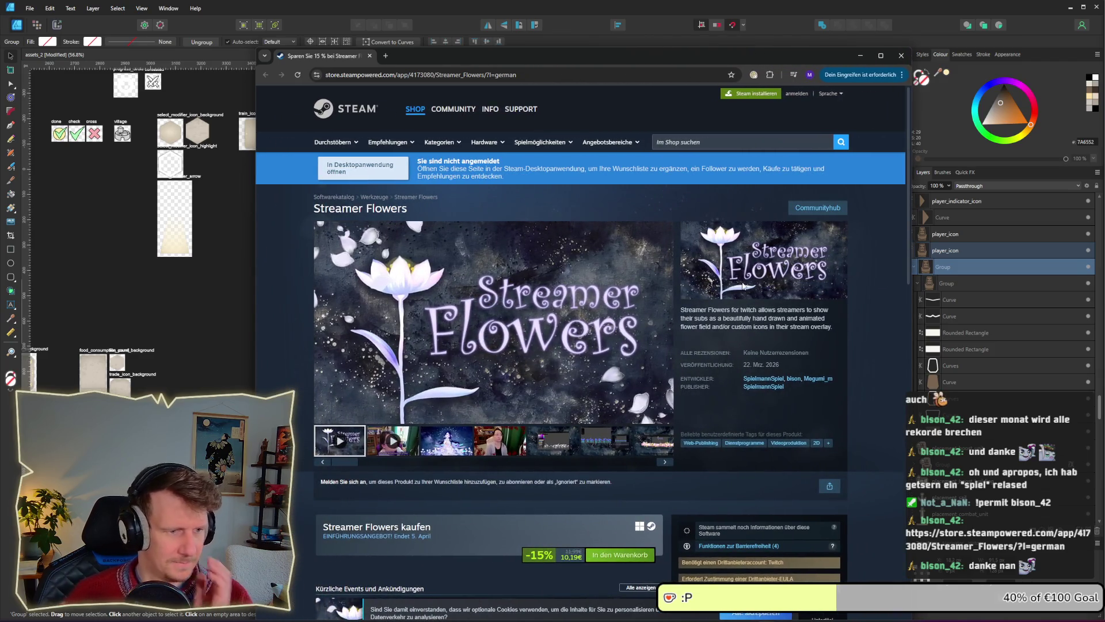
mouse_move(555, 315)
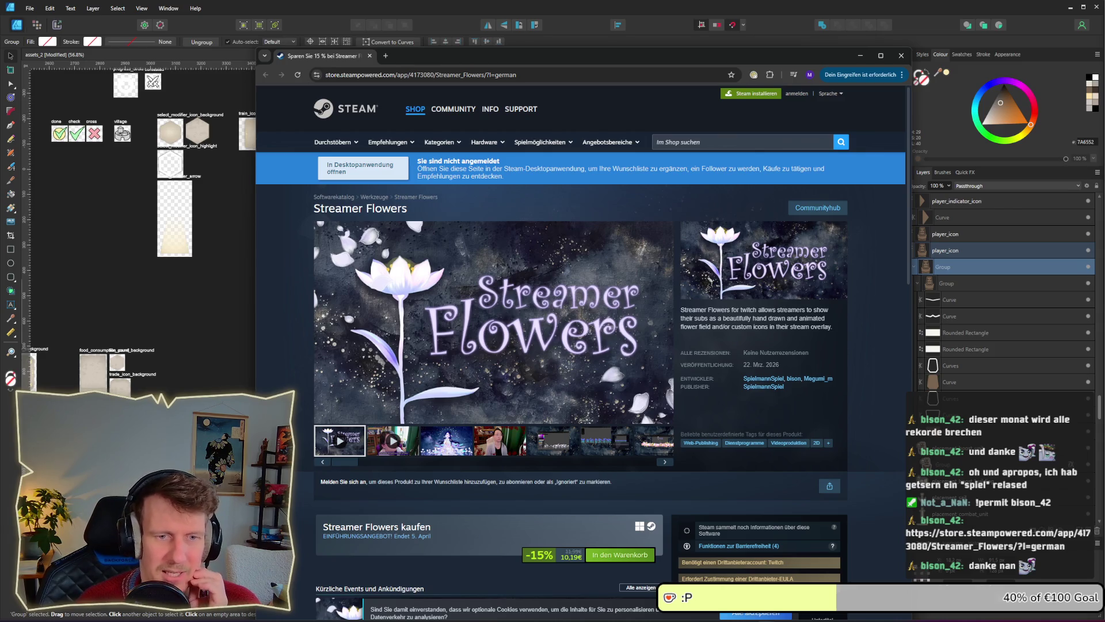
scroll(517, 317, "down", 1)
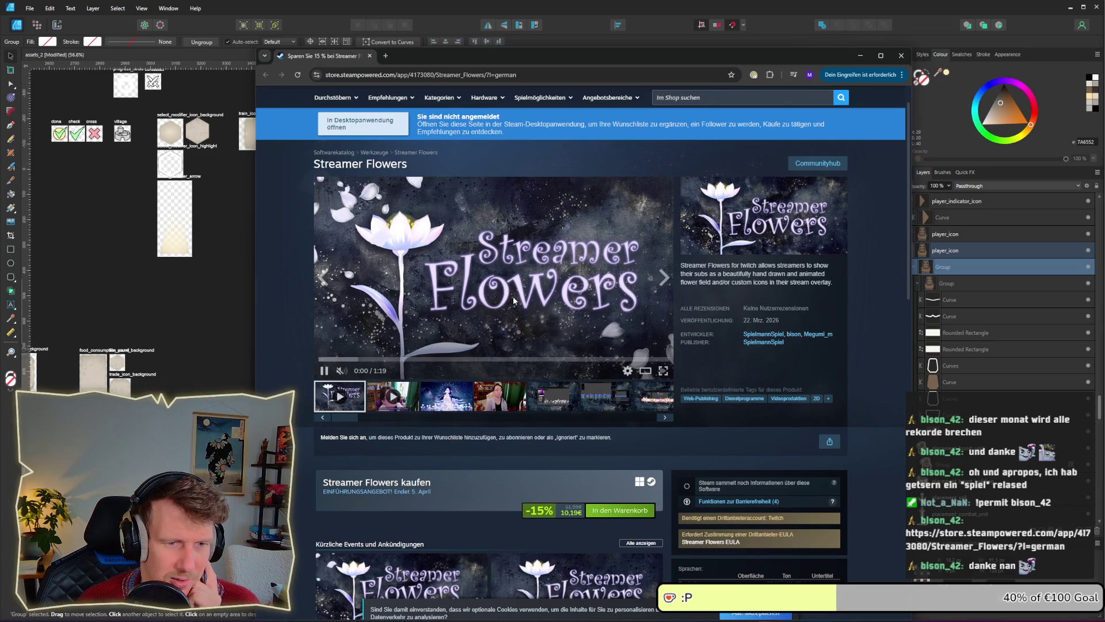
scroll(515, 300, "down", 1)
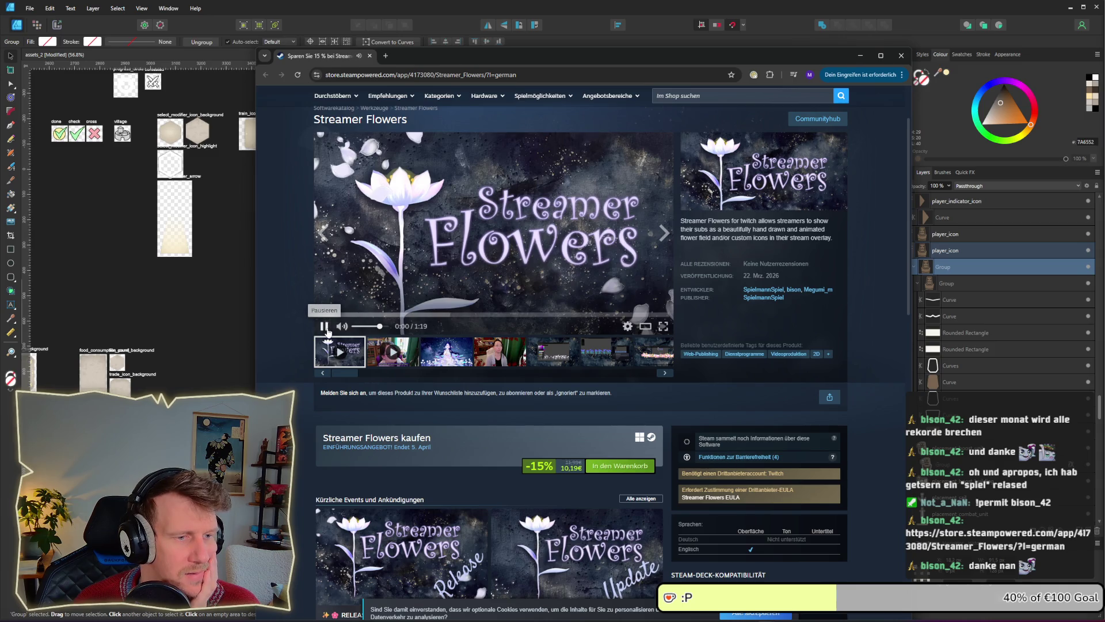
left_click(325, 326)
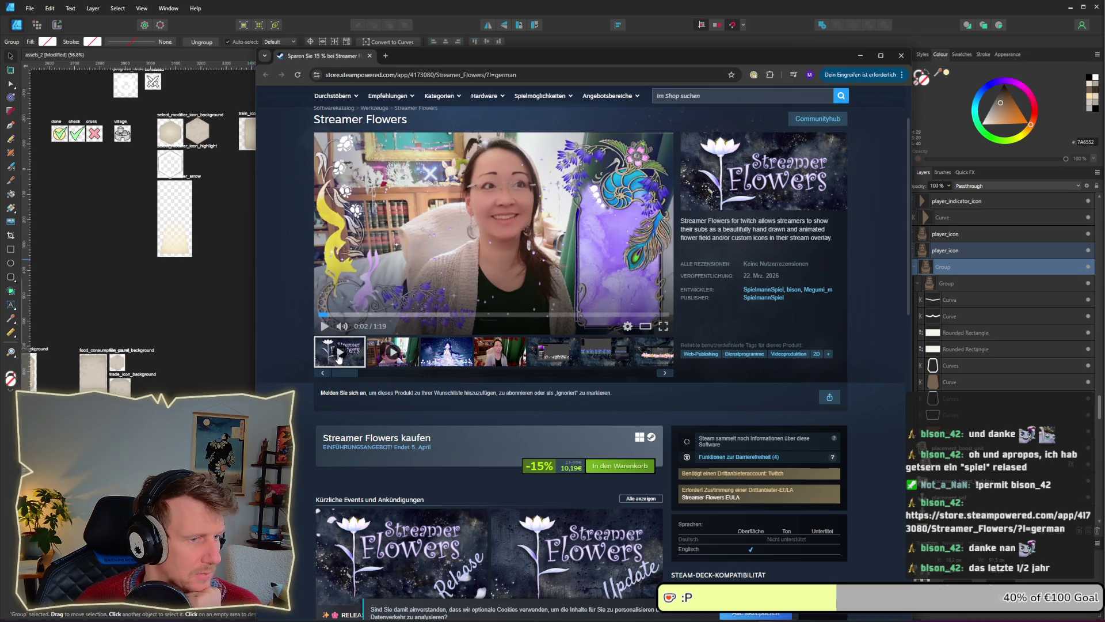
Resume the Streamer Flowers trailer and let it play to the 'Wishlist now' card.
left_click(325, 326)
left_click(327, 330)
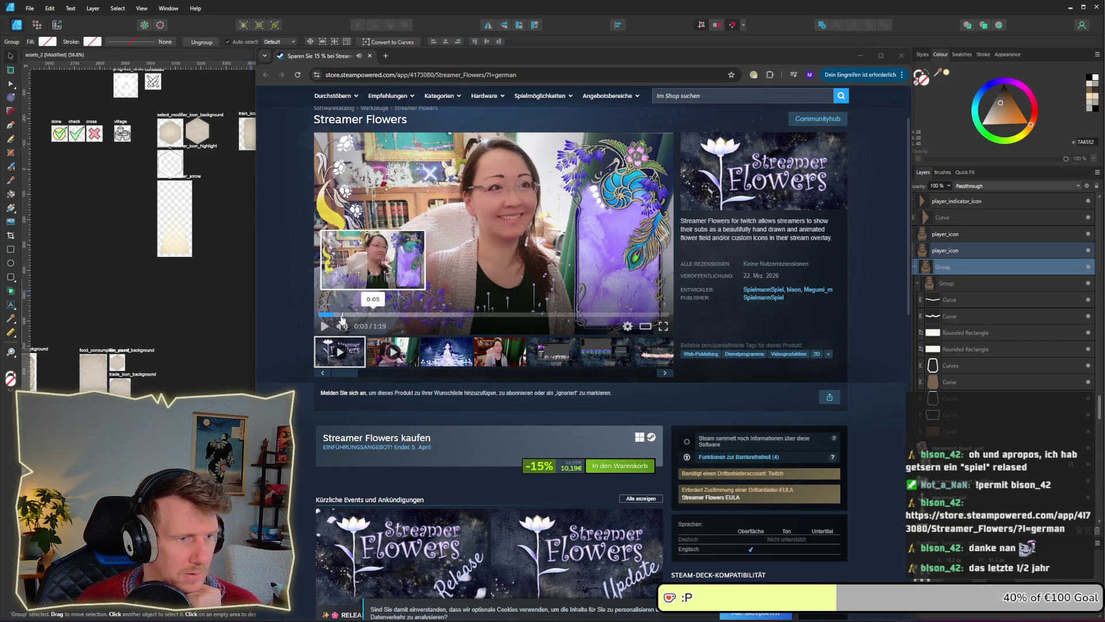
left_click(324, 327)
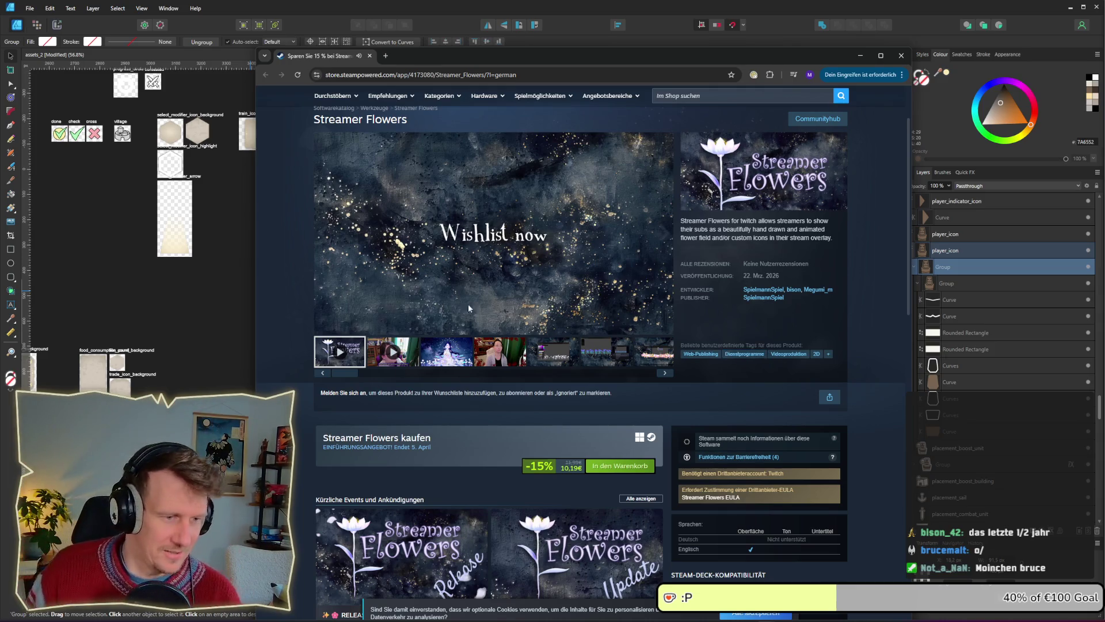
Scroll the Streamer Flowers store page and pause the trailer.
scroll(441, 315, "down", 5)
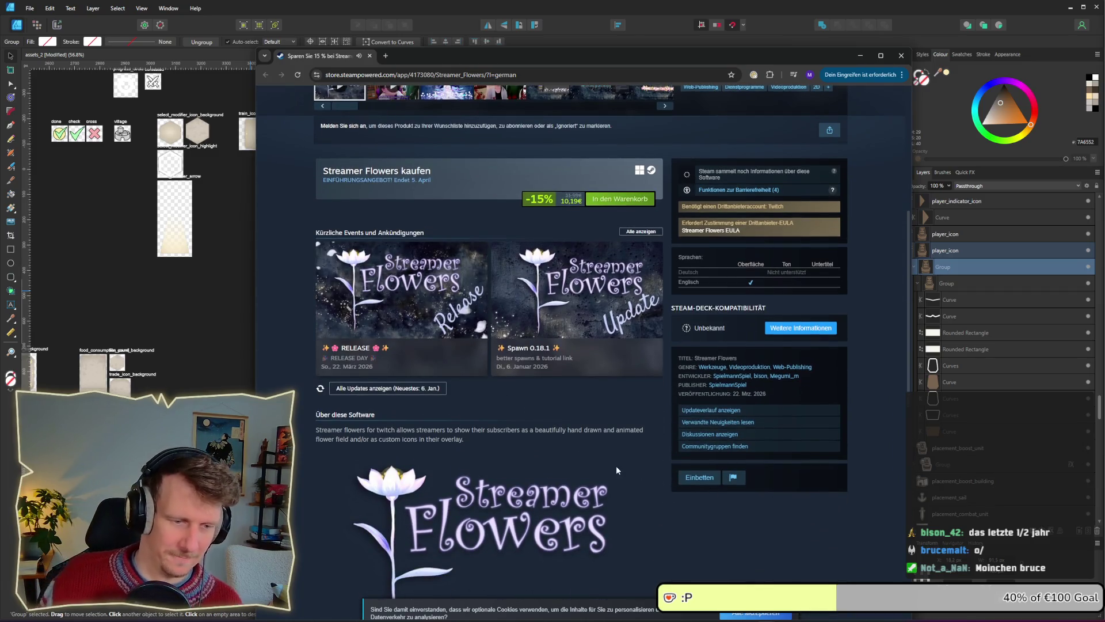
scroll(615, 468, "down", 4)
scroll(609, 473, "up", 5)
scroll(605, 478, "up", 3)
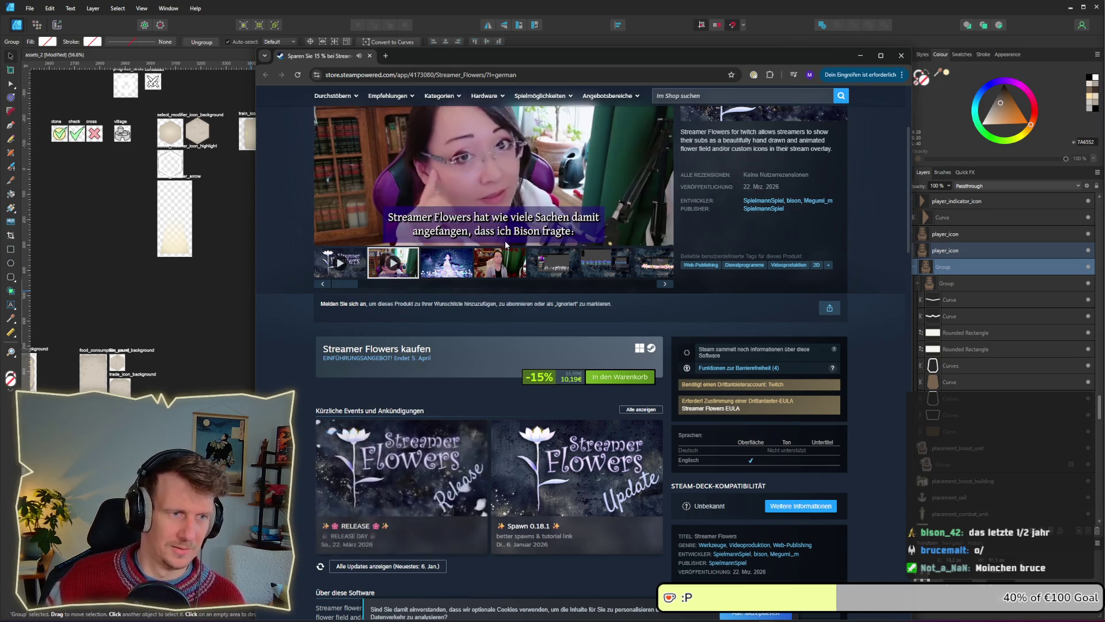
scroll(457, 257, "up", 3)
left_click(457, 257)
Launch the Steam desktop app by searching 'steam' from the Start menu.
key("super")
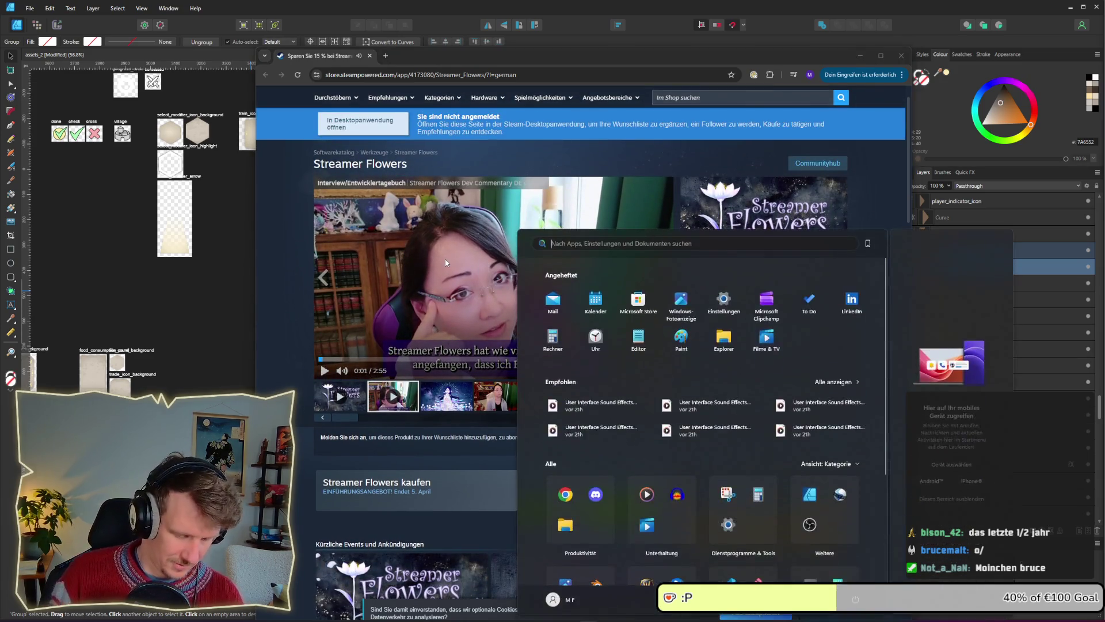
type("steam")
key("BackSpace")
key("BackSpace")
key("BackSpace")
type("r")
key("BackSpace")
type("eam")
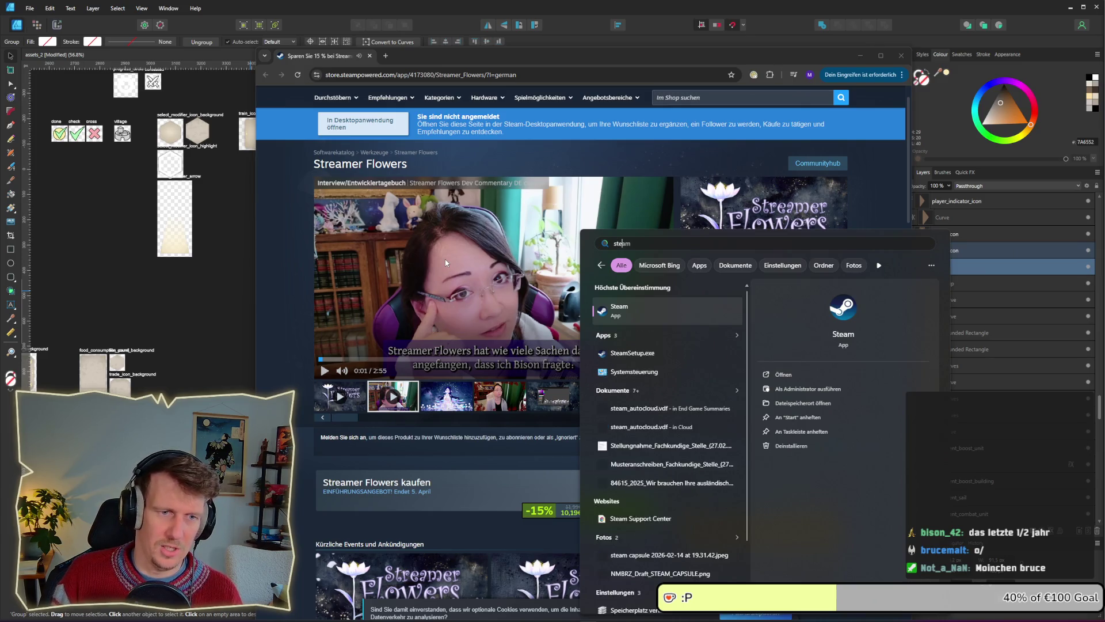
key("Return")
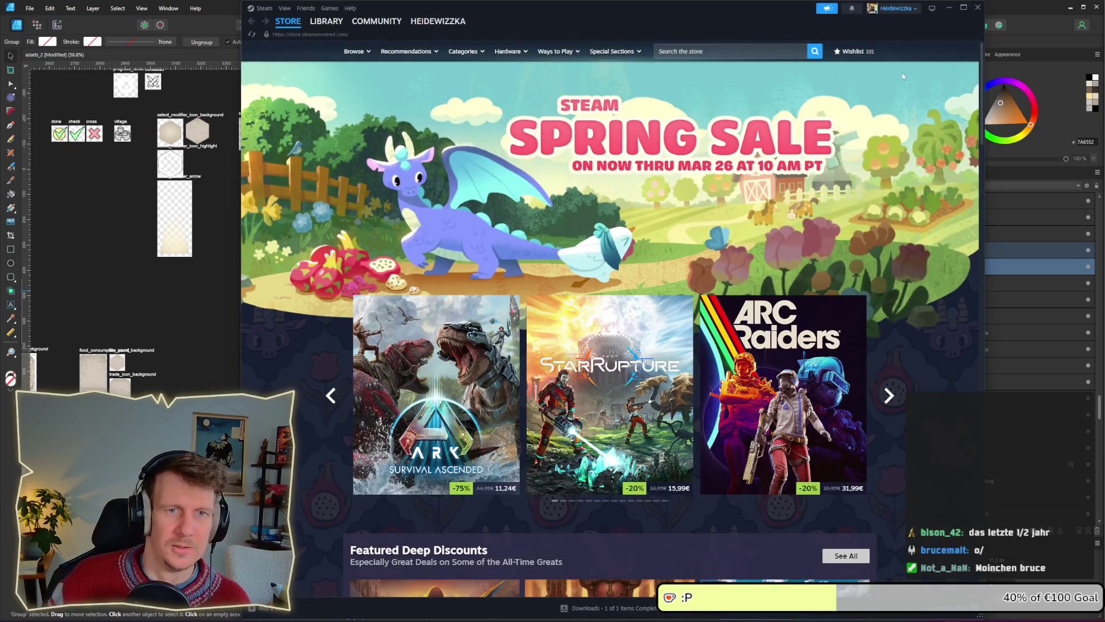
Search the Steam store for 'streamer flo' and add Streamer Flowers to the wishlist.
left_click(744, 53)
type("str")
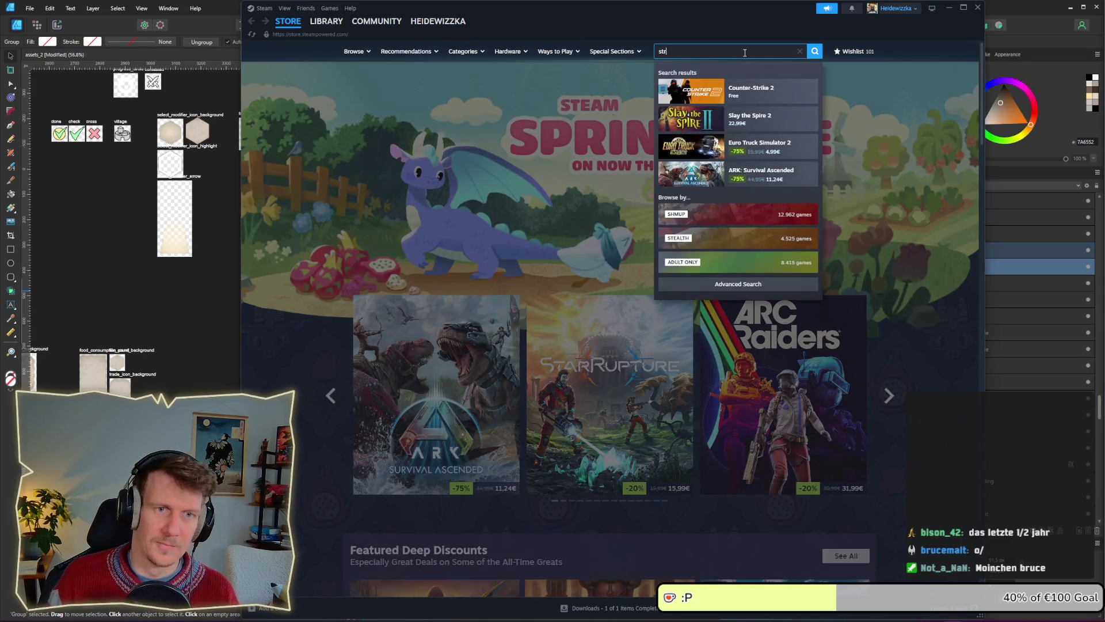
type("eamer flo")
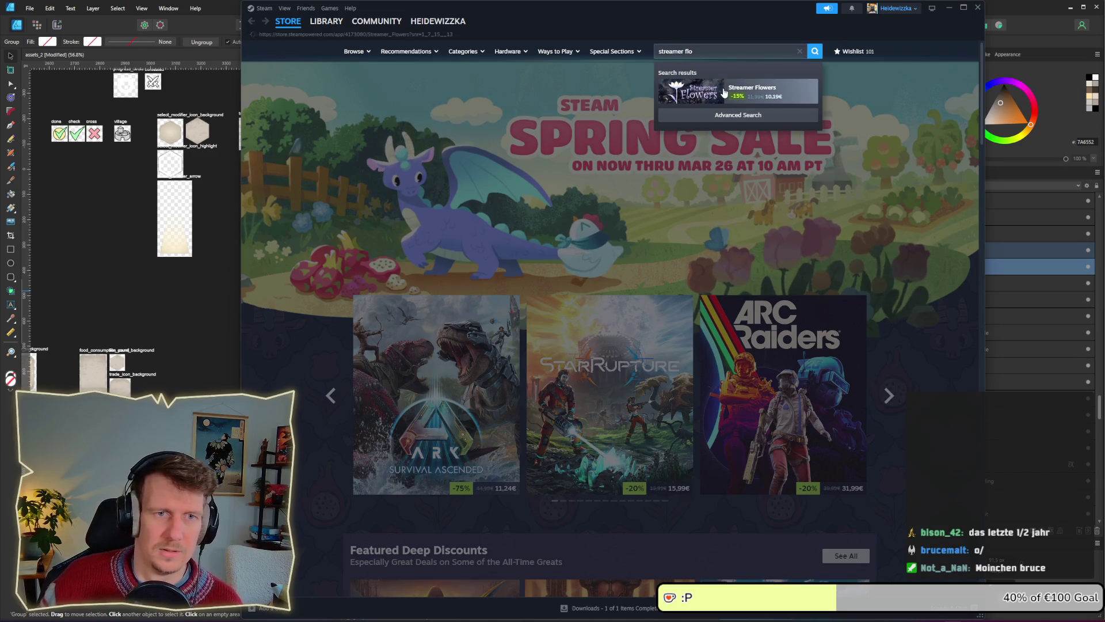
left_click(724, 92)
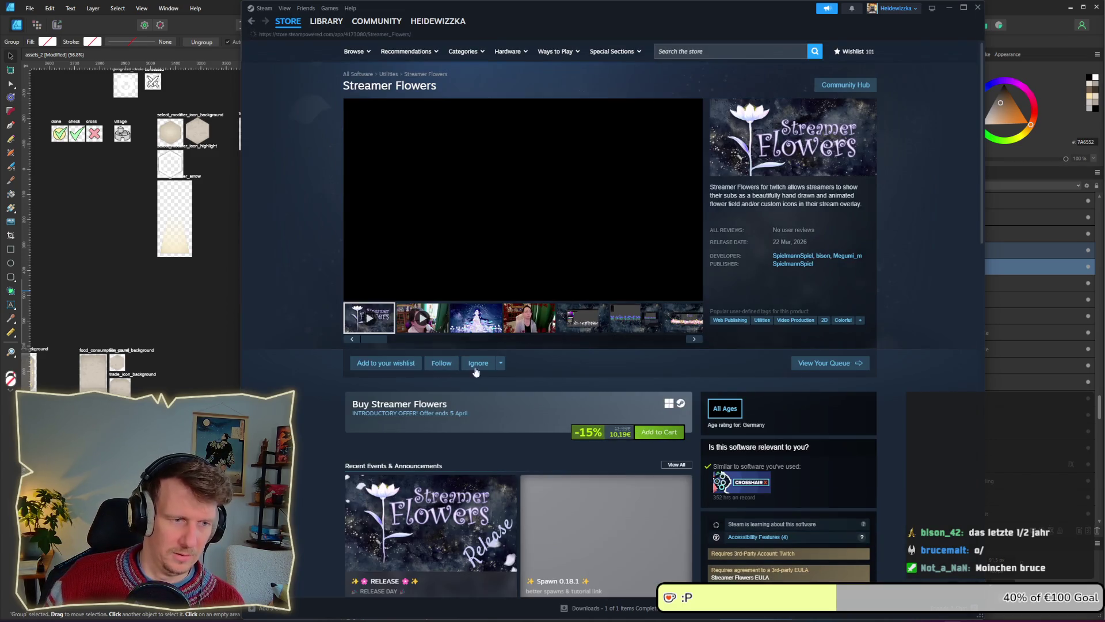
left_click(385, 362)
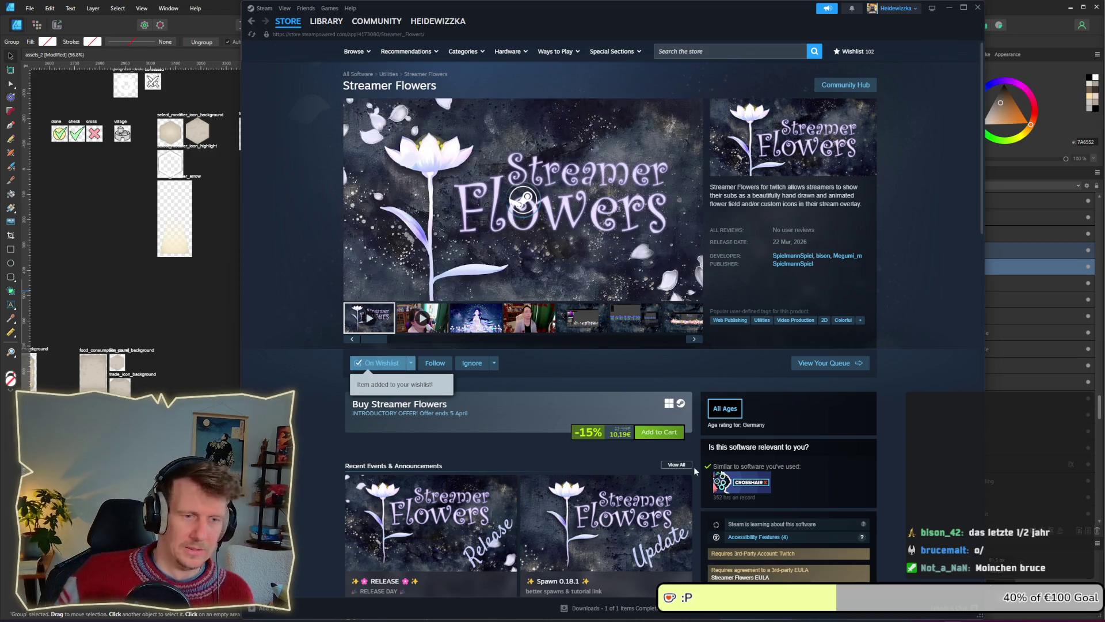
Highlight the 10,19€ price, pause the trailer, scroll down and close Steam.
left_click_drag(611, 434, 628, 434)
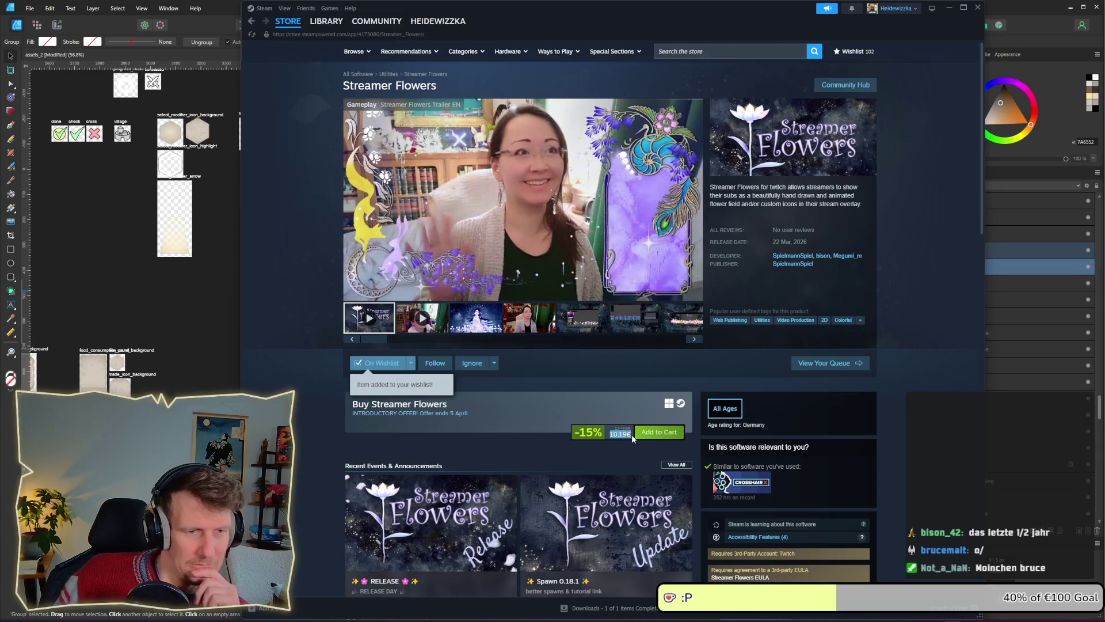
mouse_move(356, 294)
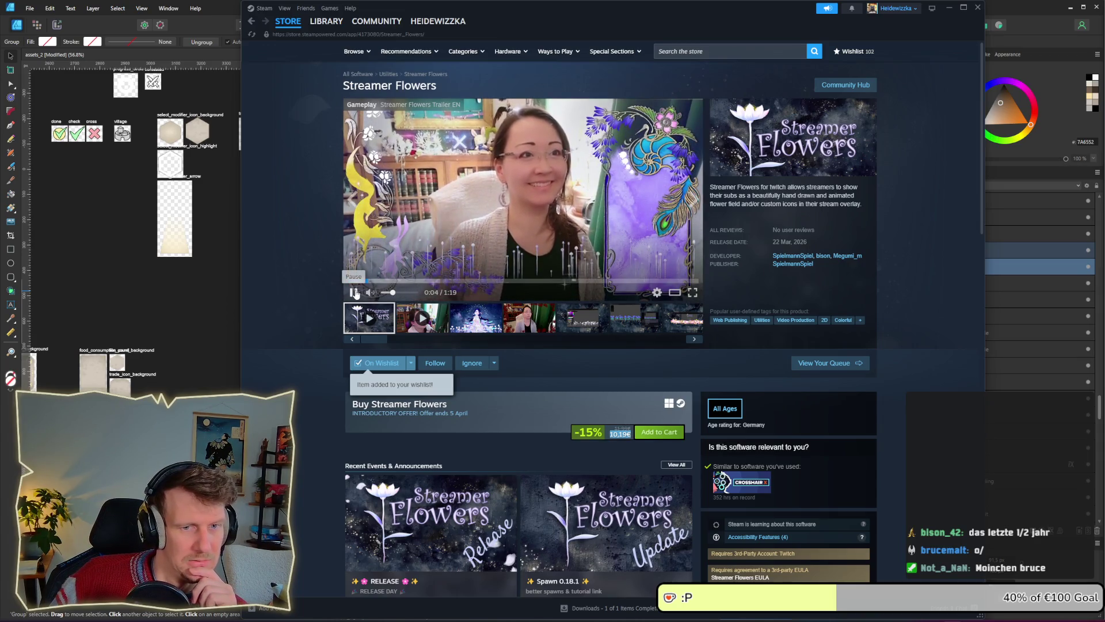
left_click(354, 293)
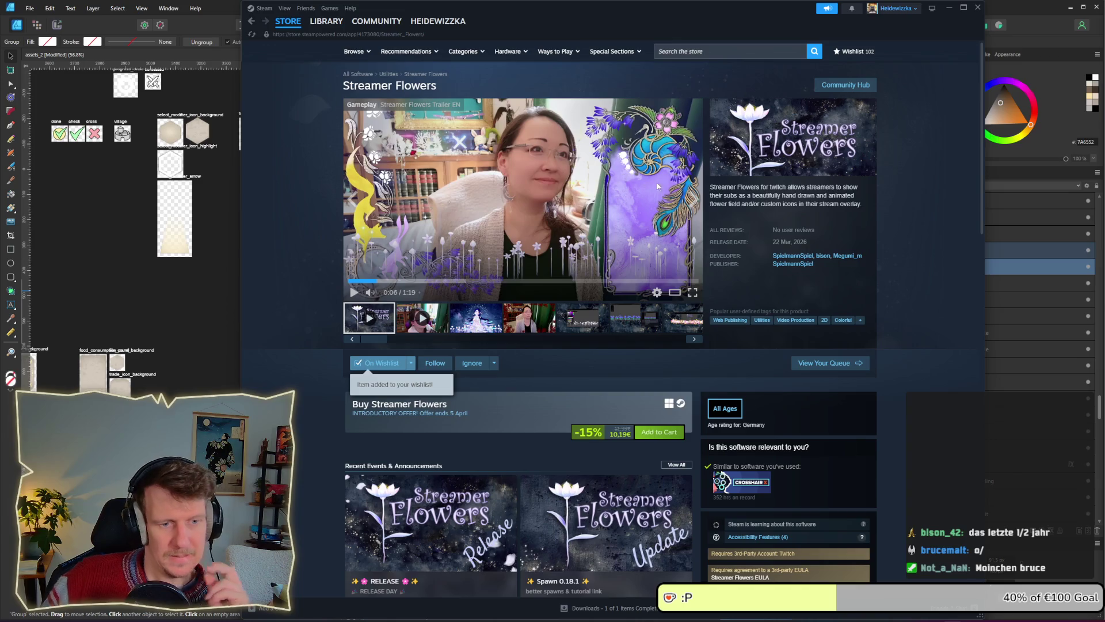
scroll(512, 404, "down", 3)
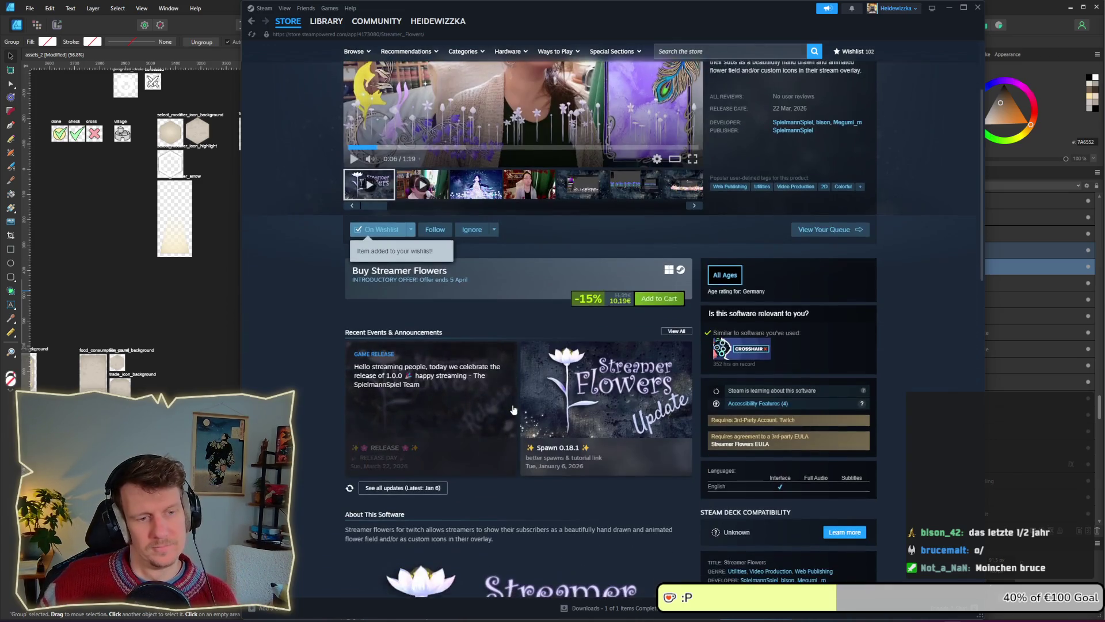
scroll(514, 409, "down", 5)
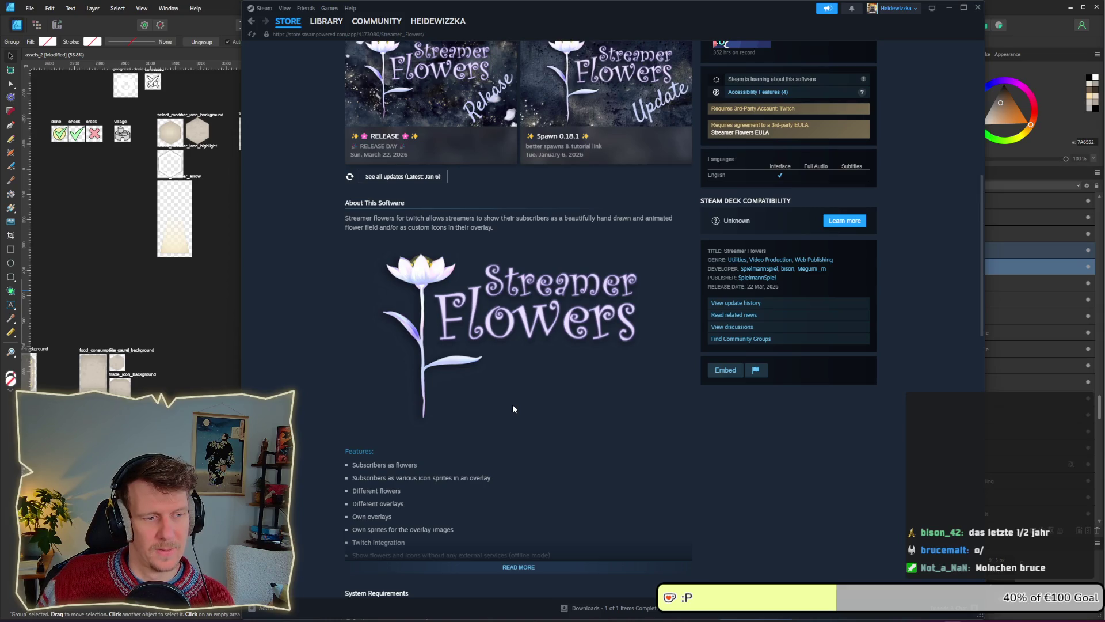
left_click(978, 8)
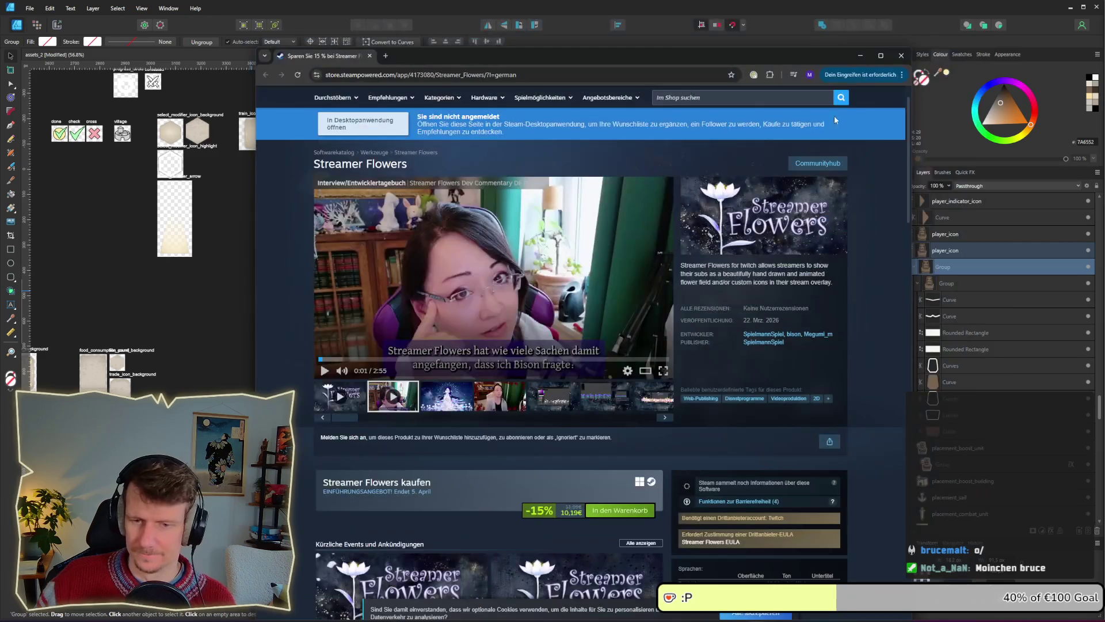
Close the Chrome window showing the Steam store page.
left_click(901, 55)
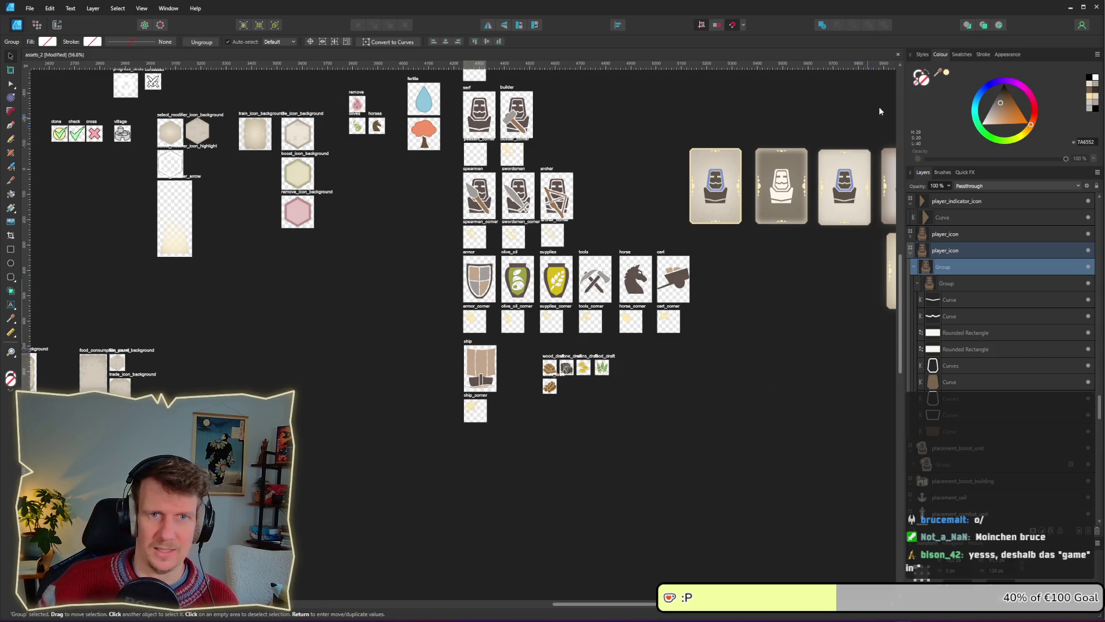
Deselect the group on the asset sheet, pan the canvas, then start a Windows search.
left_click(762, 316)
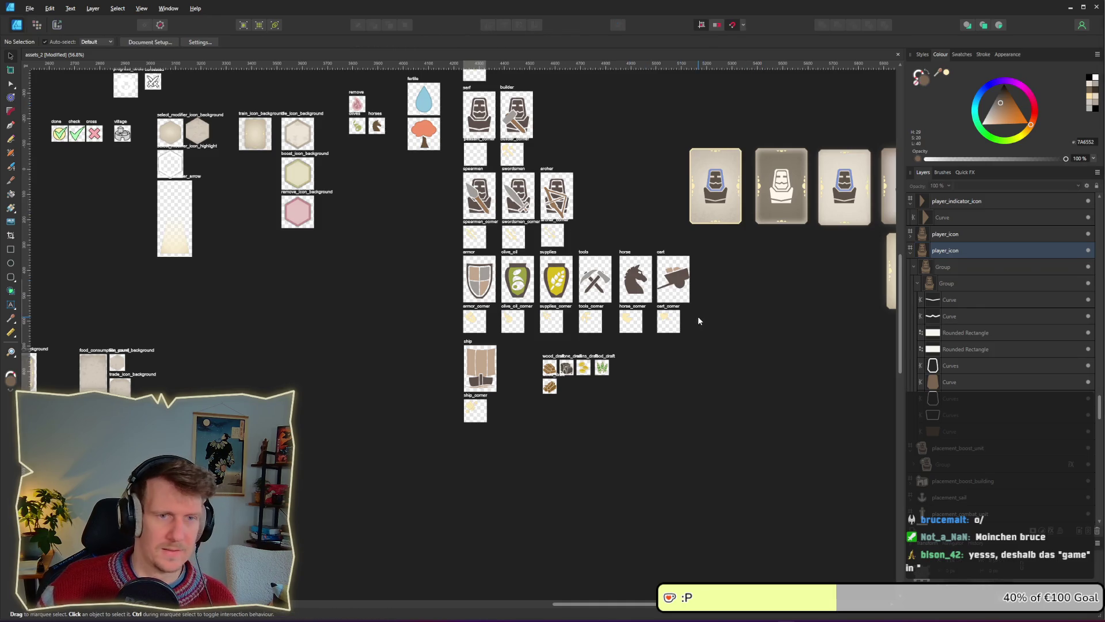
key("alt+Tab")
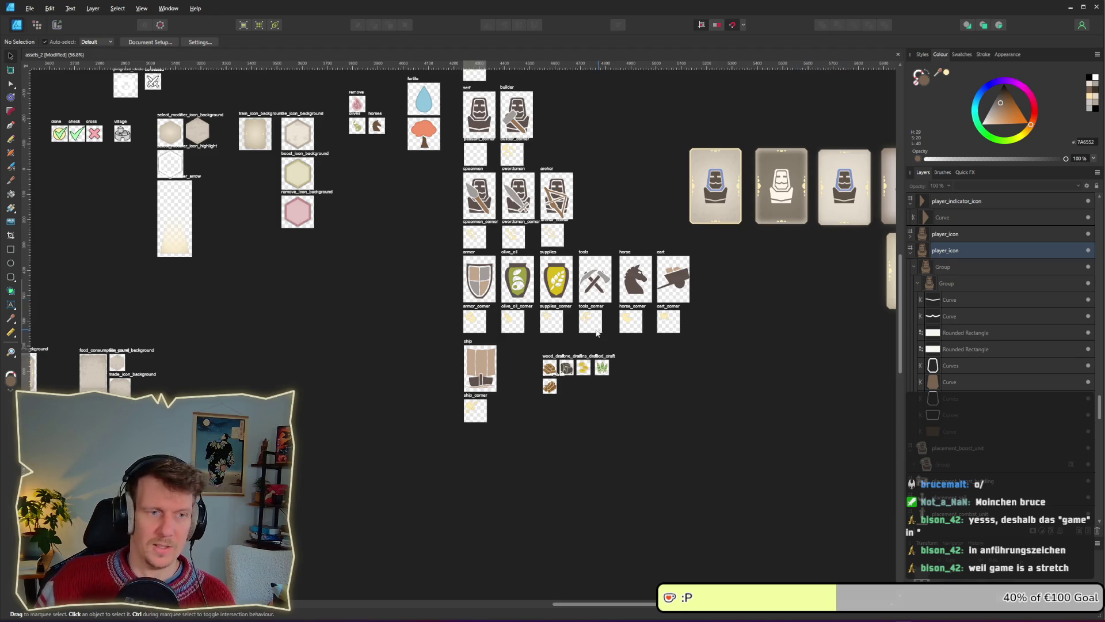
scroll(603, 307, "right", 1)
scroll(603, 307, "up", 1)
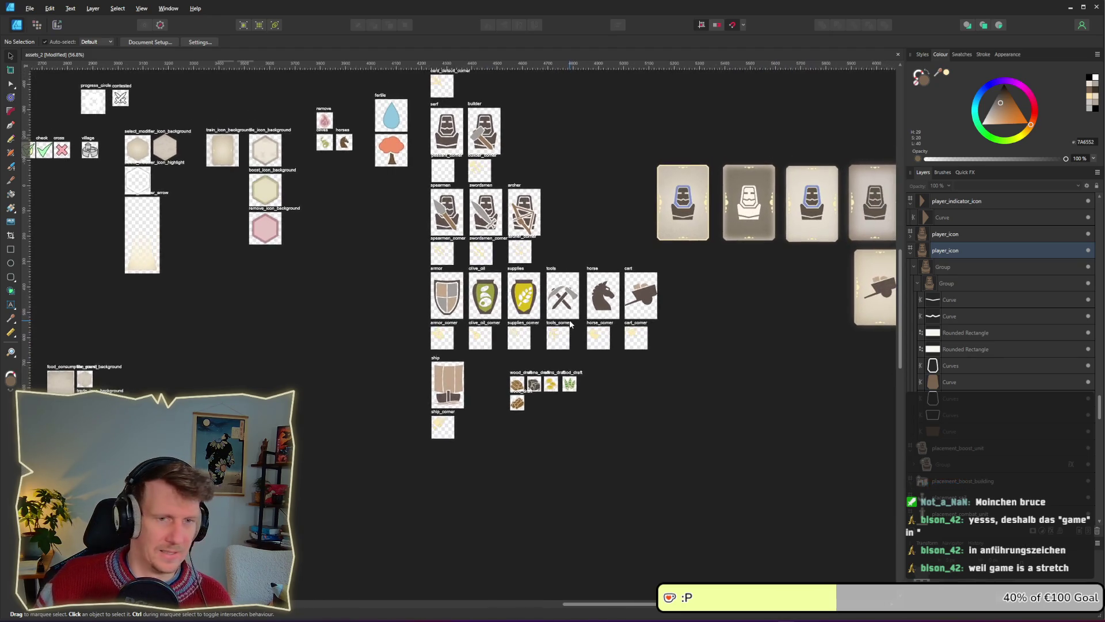
scroll(483, 224, "left", 5)
scroll(482, 223, "up", 3)
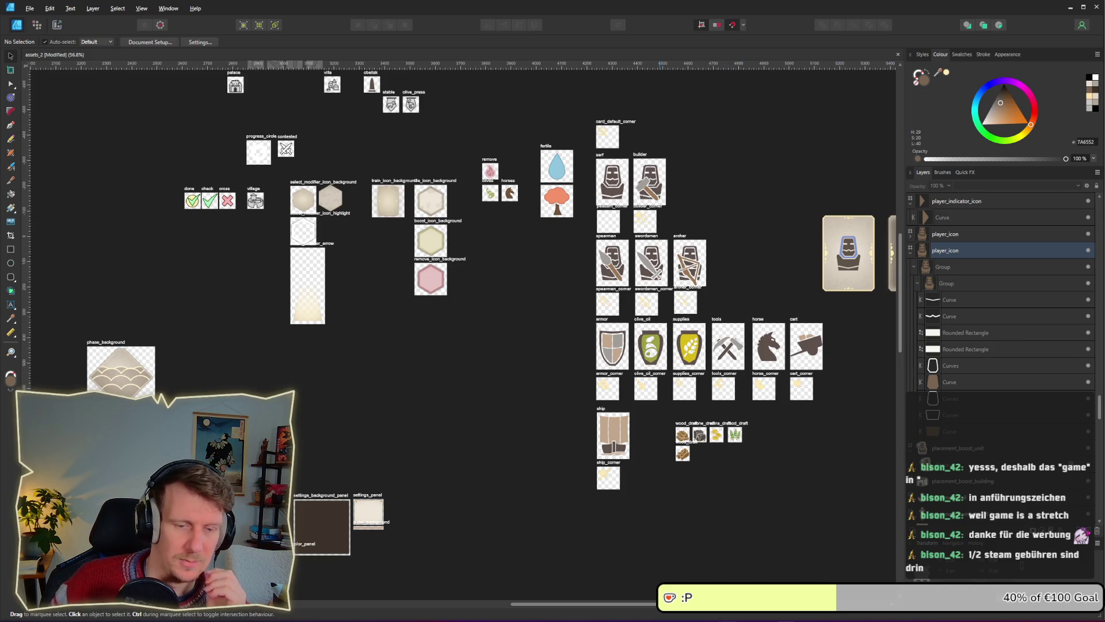
key("super")
Relaunch Steam from Windows search and scroll to the top of the Streamer Flowers page.
type("steam")
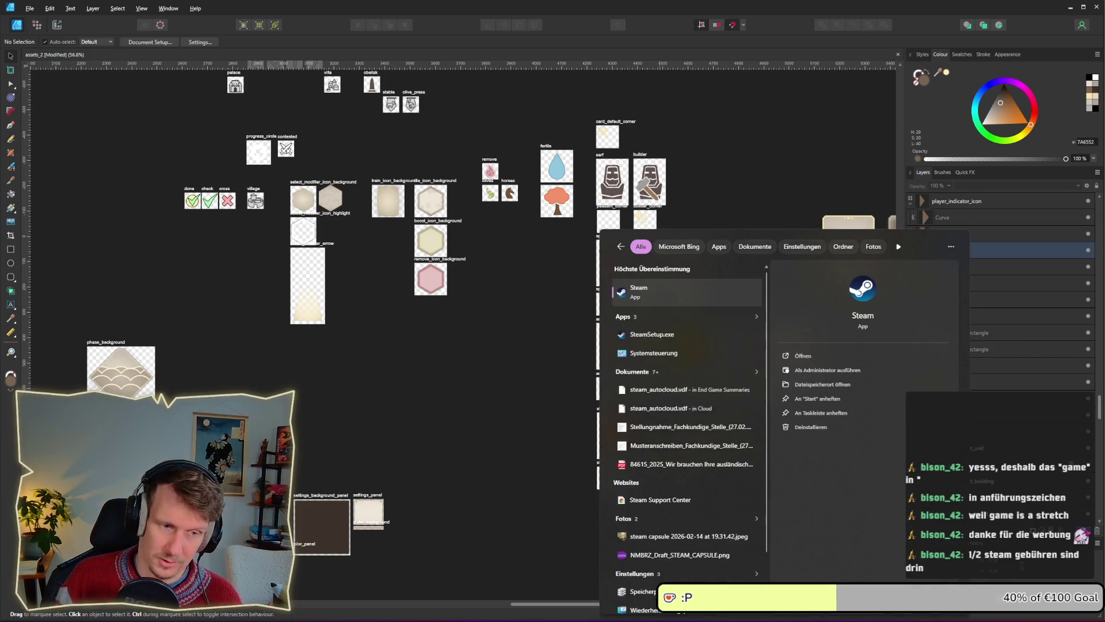
key("Return")
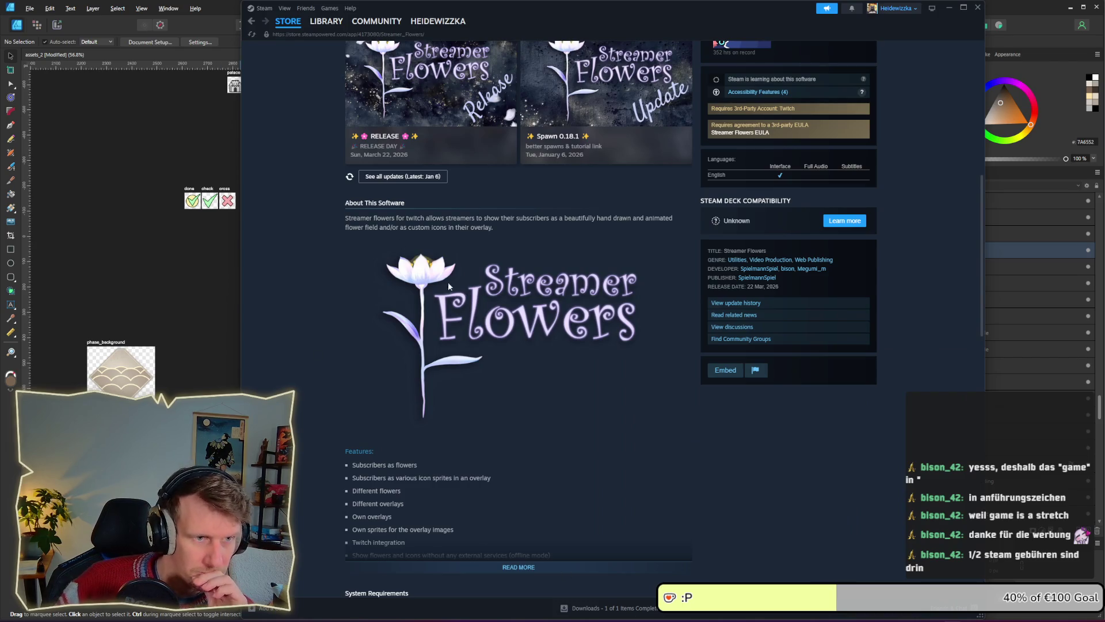
scroll(500, 270, "up", 10)
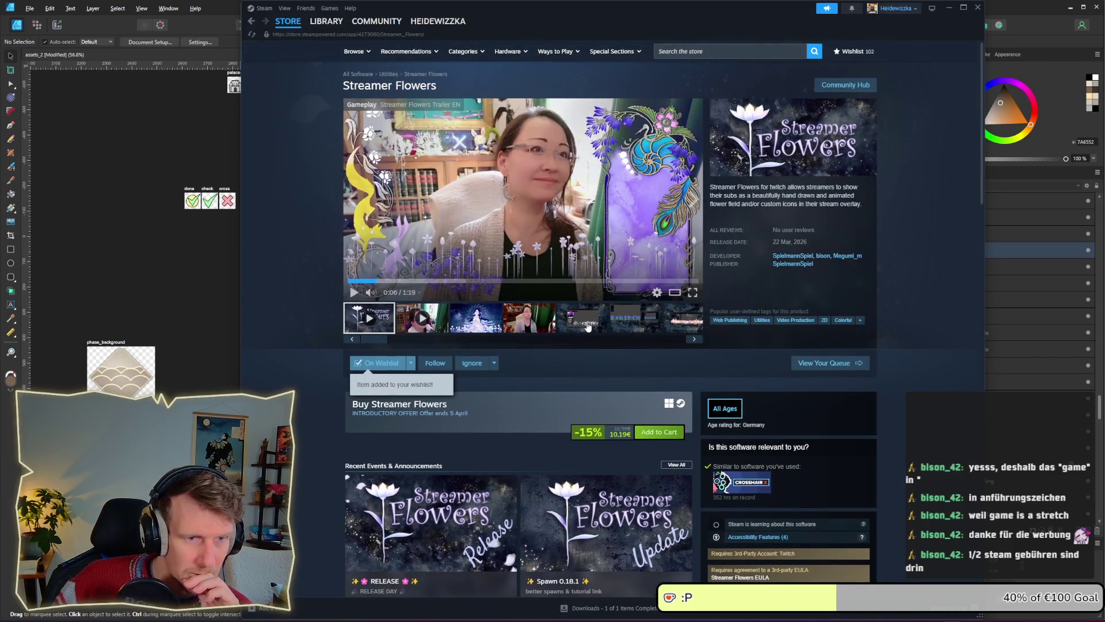
Browse the Streamer Flowers screenshots to the colour-picker image, then scroll down the page.
left_click(584, 326)
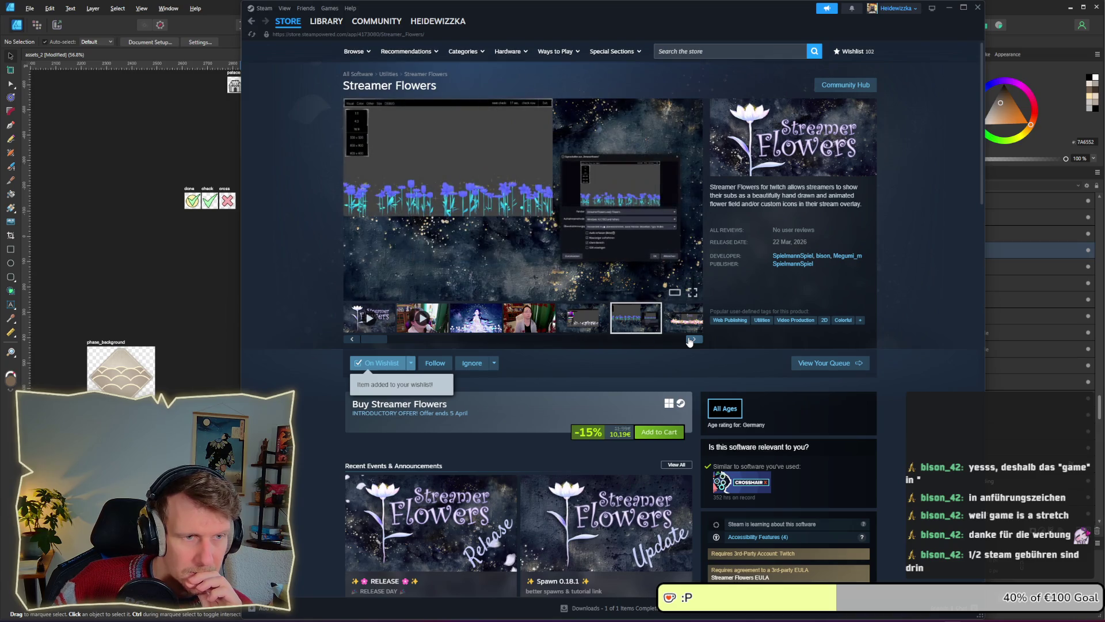
left_click(692, 339)
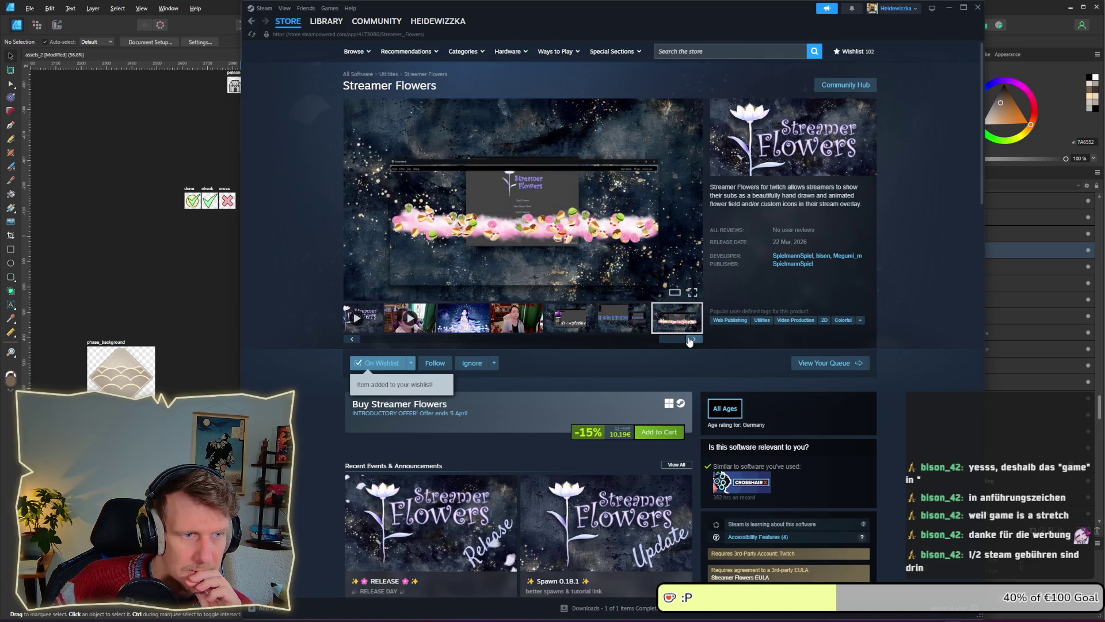
left_click(692, 339)
left_click(692, 339)
left_click(692, 340)
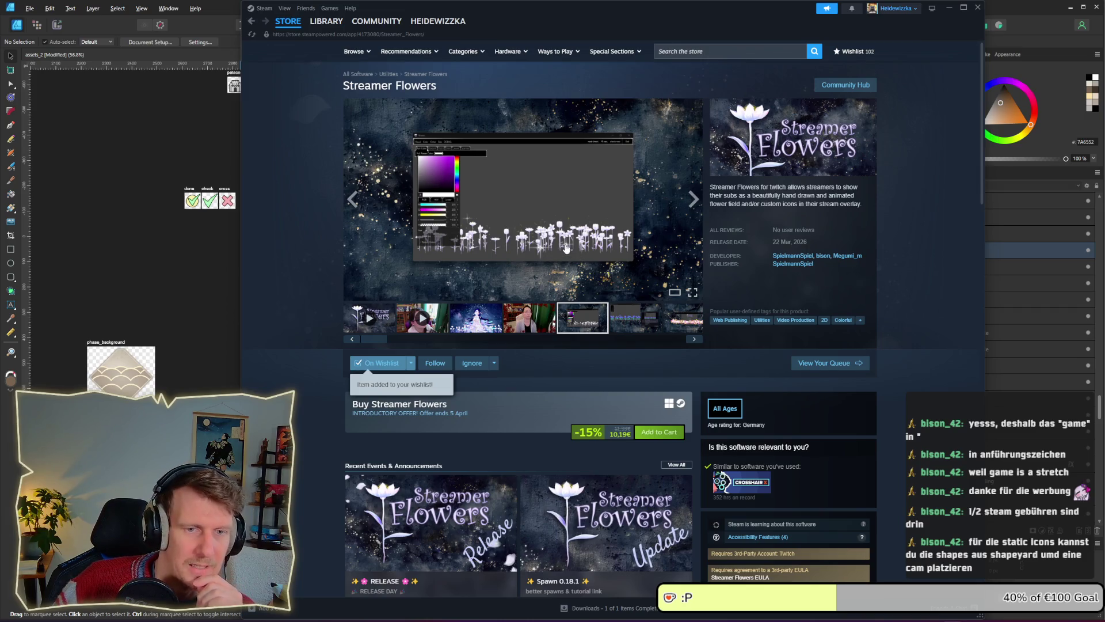
scroll(563, 251, "down", 5)
scroll(567, 248, "down", 10)
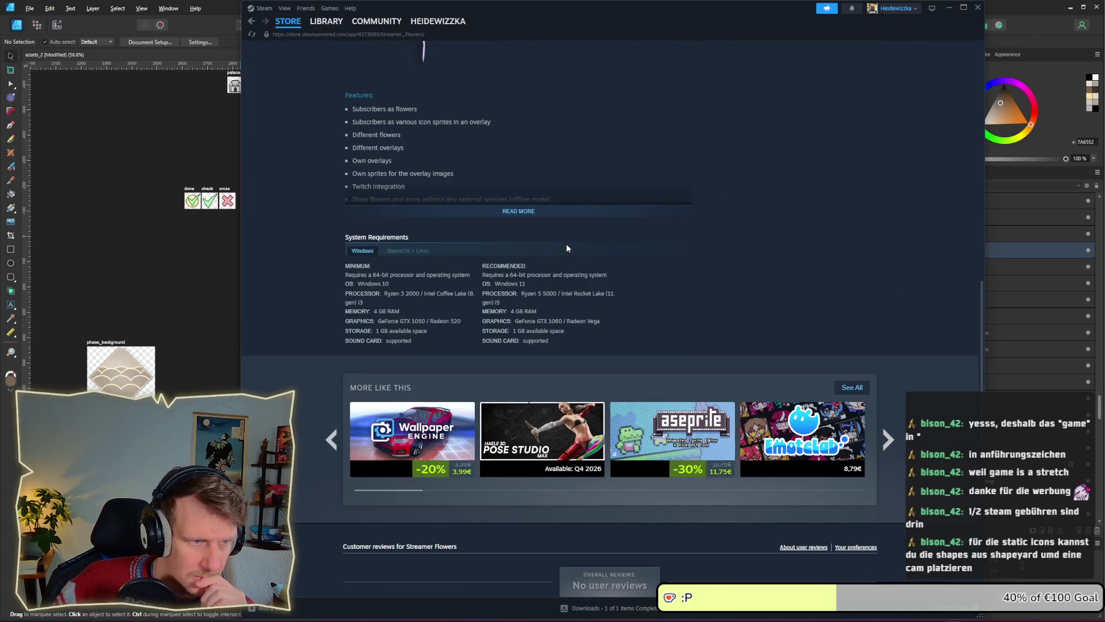
Expand Features, highlight the own-sprites and Twitch integration lines, then scroll back to the top.
scroll(512, 286, "up", 3)
left_click(515, 347)
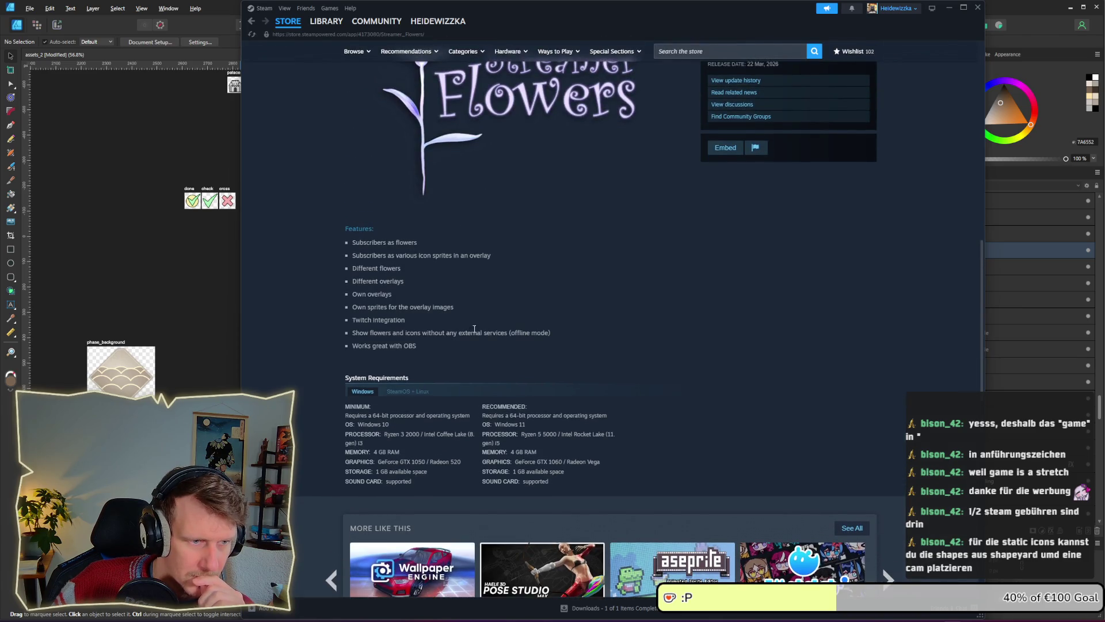
mouse_move(428, 308)
left_mouse_down()
mouse_move(358, 311)
mouse_move(370, 317)
mouse_move(353, 294)
left_mouse_up()
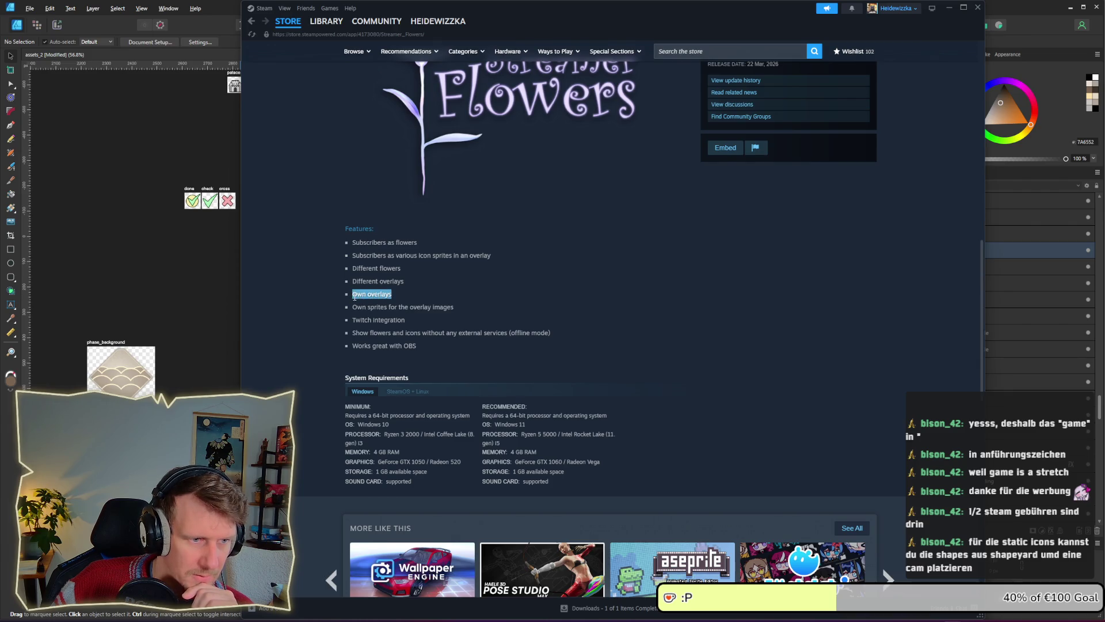
left_click_drag(406, 320, 352, 321)
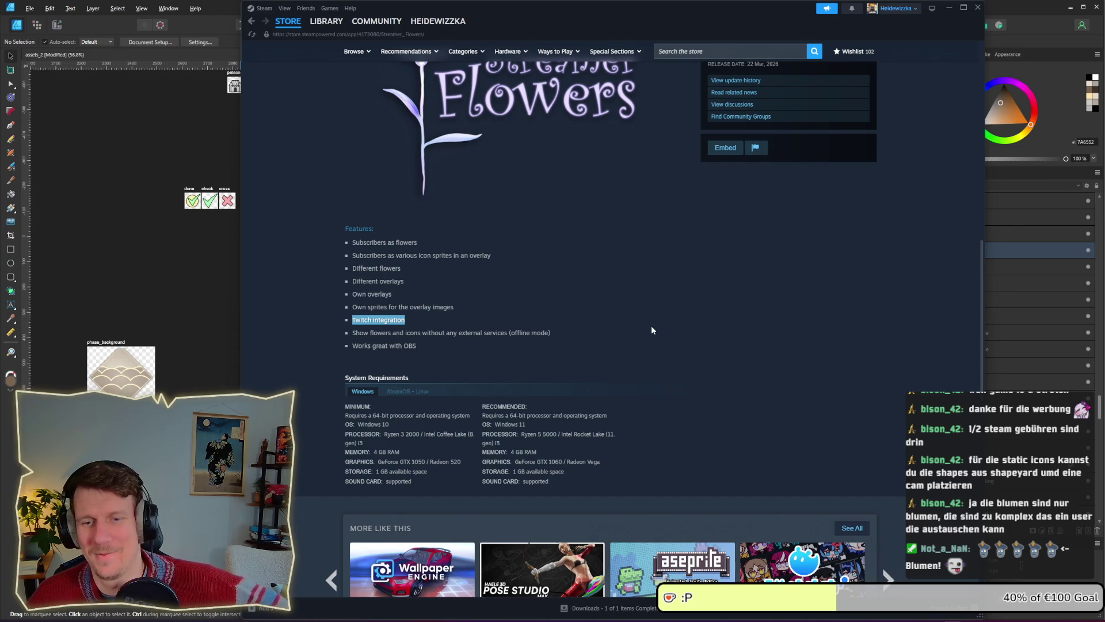
scroll(583, 336, "up", 3)
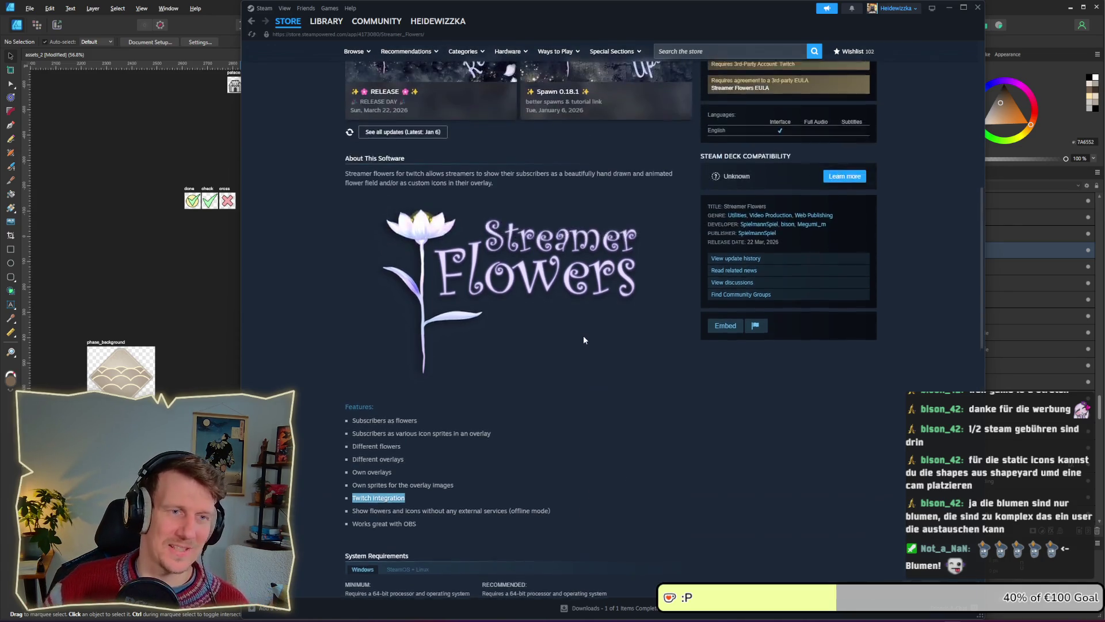
scroll(582, 336, "up", 3)
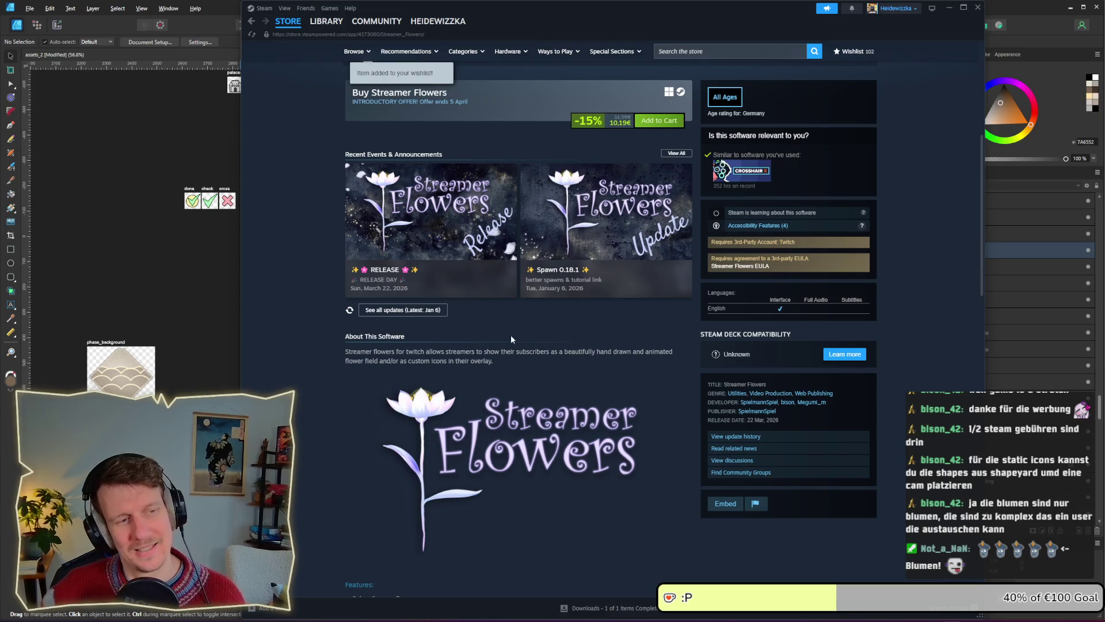
scroll(550, 399, "up", 2)
scroll(503, 250, "up", 2)
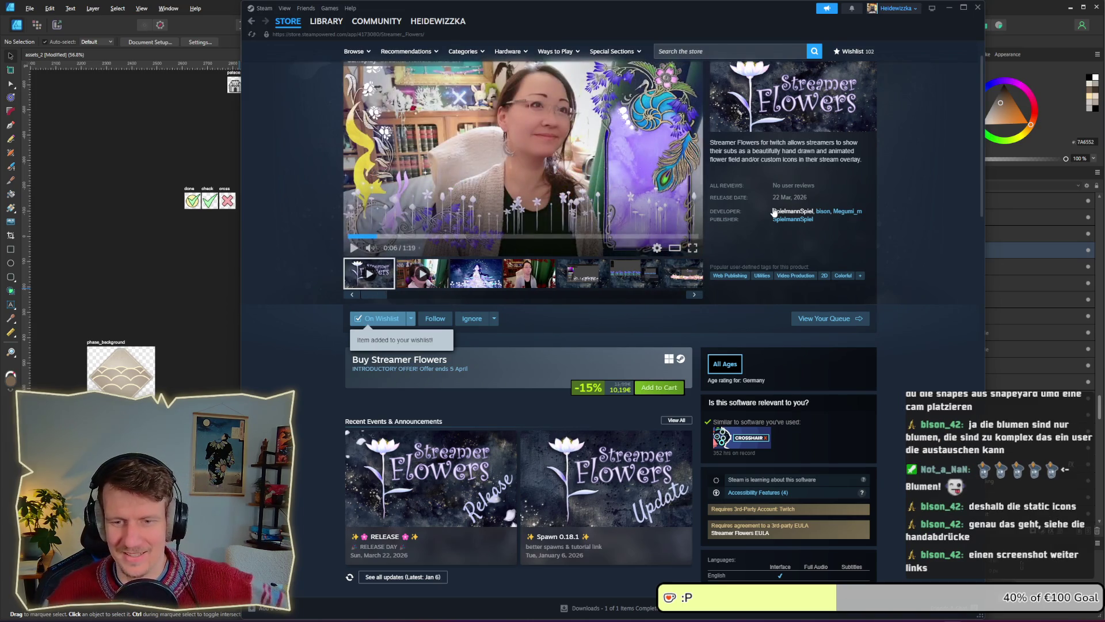
Page through the store screenshots to the pink-flower image, then close Steam.
left_click(560, 280)
left_click(622, 278)
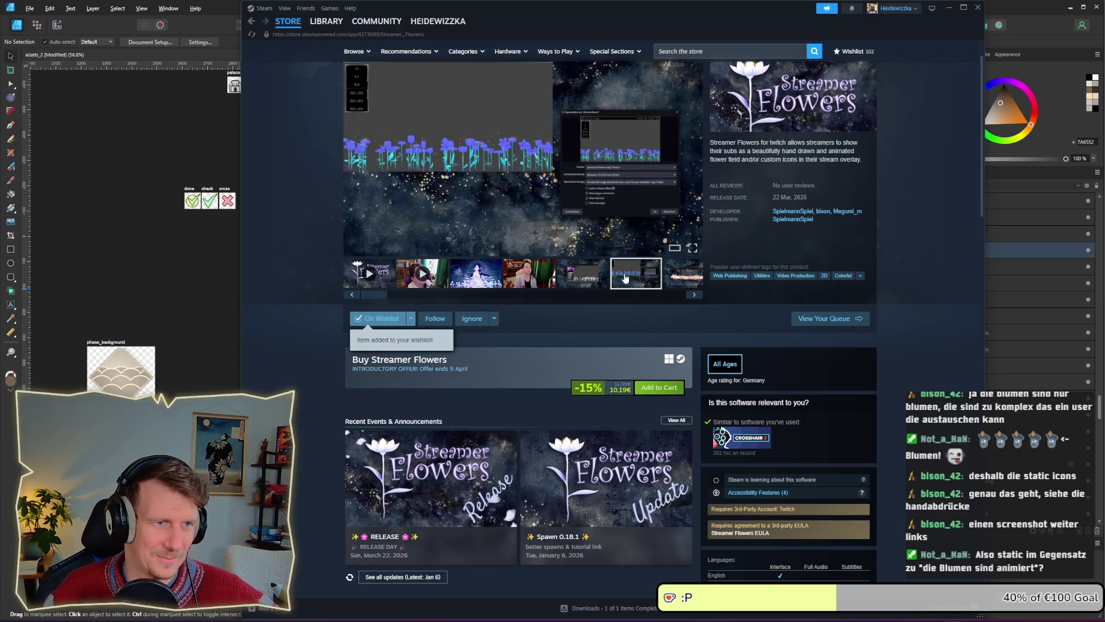
left_click(670, 282)
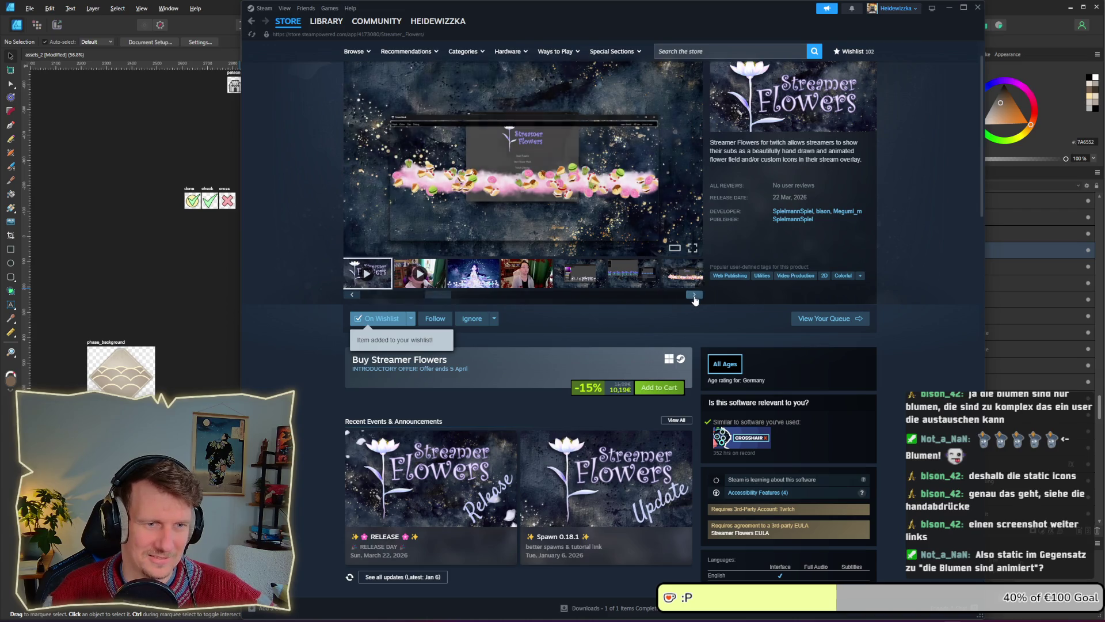
left_click(593, 282)
left_click(636, 282)
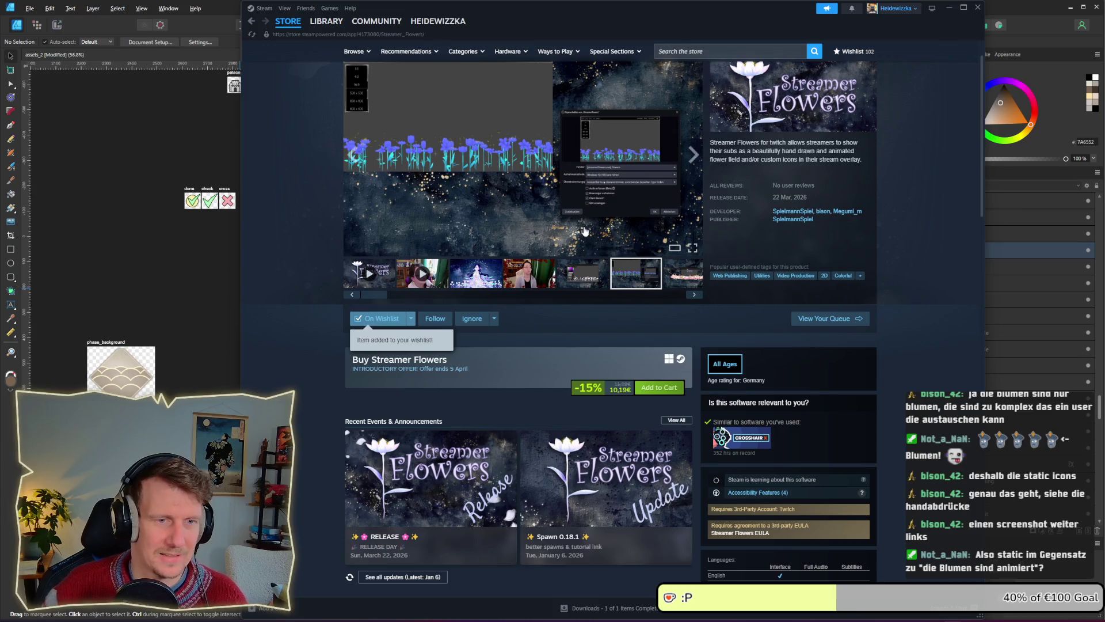
left_click(680, 273)
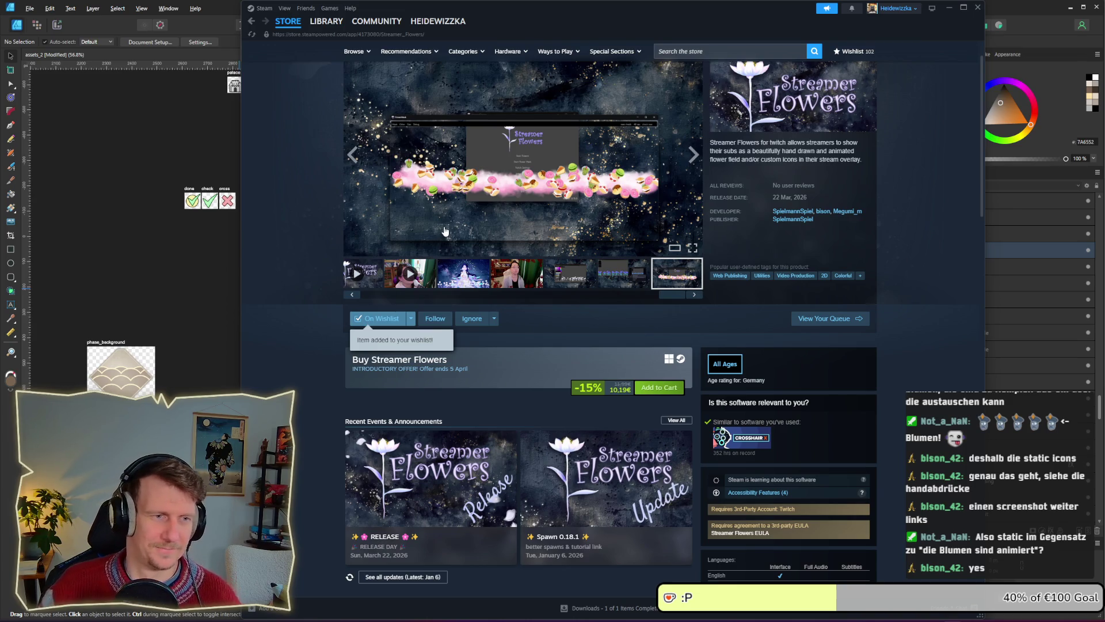
left_click(978, 8)
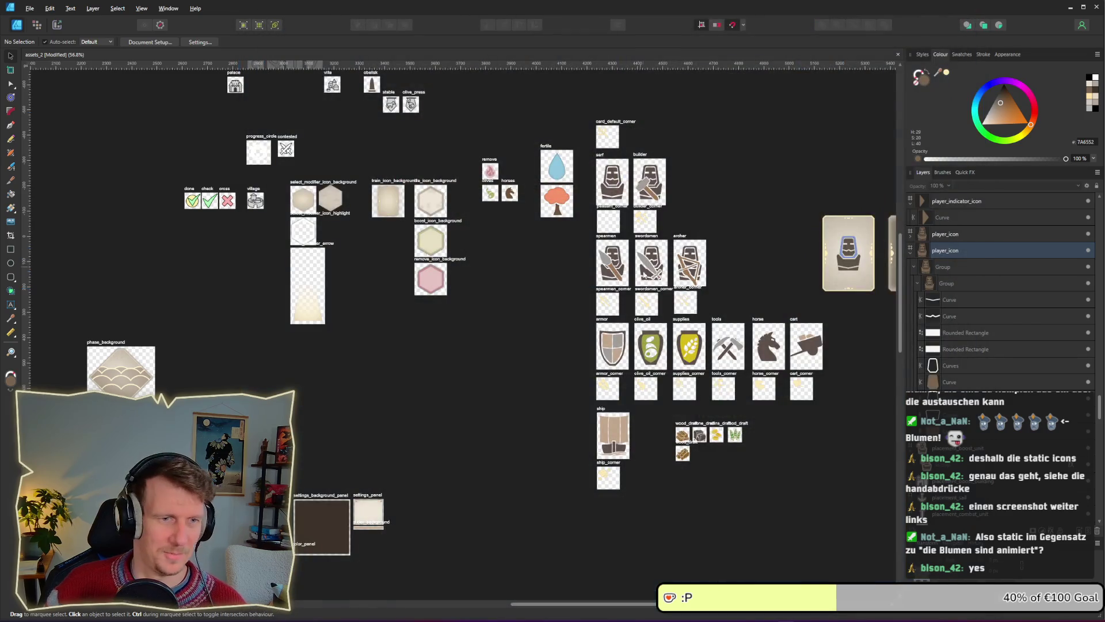
Pan the Affinity canvas to the earlier artboards, then show the desktop with Win+D.
scroll(545, 329, "down", 1)
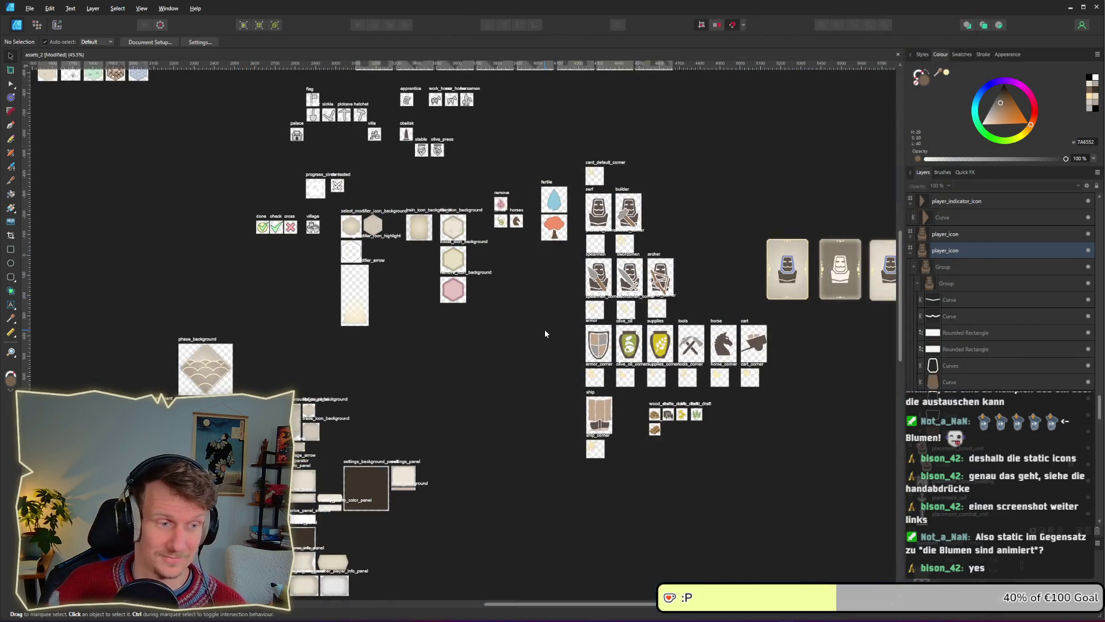
scroll(544, 329, "up", 2)
mouse_move(554, 334)
left_mouse_down()
mouse_move(506, 316)
mouse_move(754, 143)
left_mouse_up()
scroll(525, 295, "down", 2)
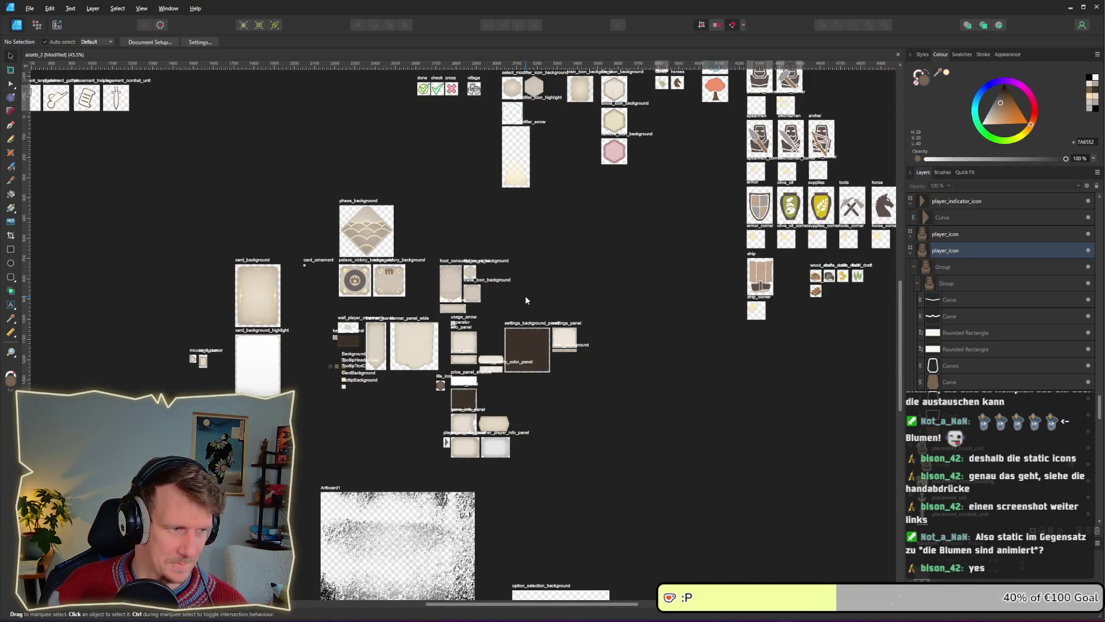
scroll(540, 235, "down", 3)
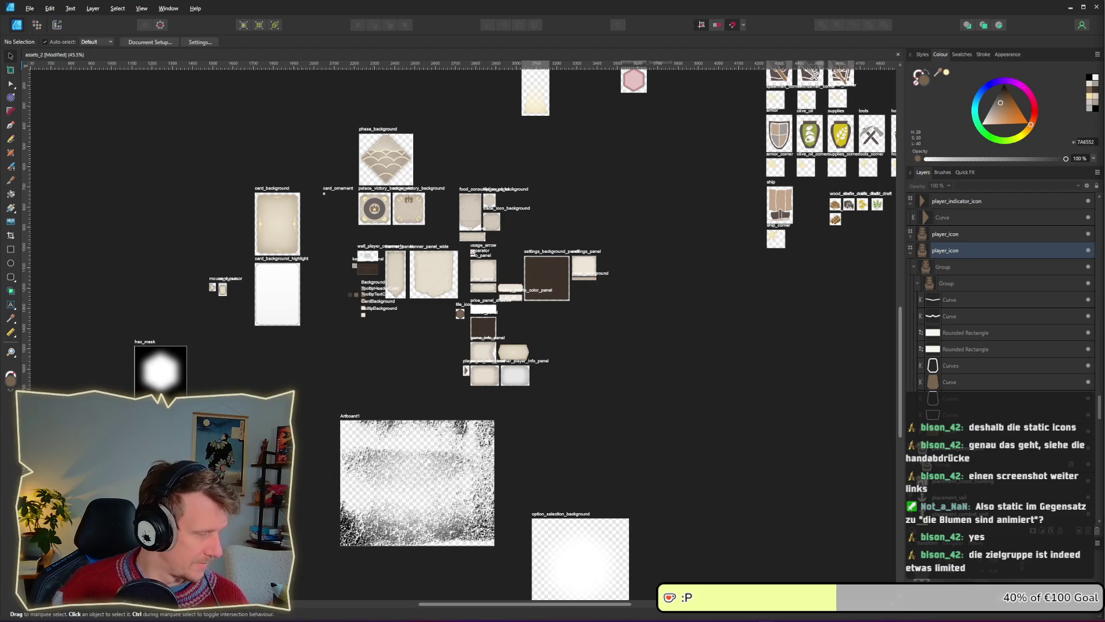
key("super+d")
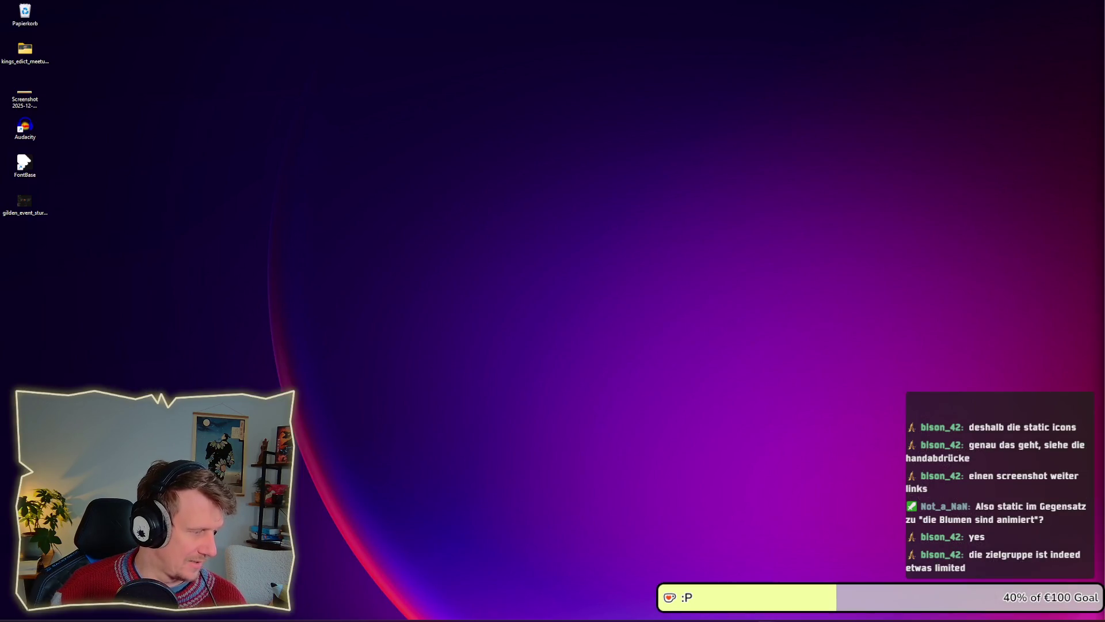
Restore the minimised windows with Win+D and briefly bring up the Alt+Tab switcher.
key("super+d")
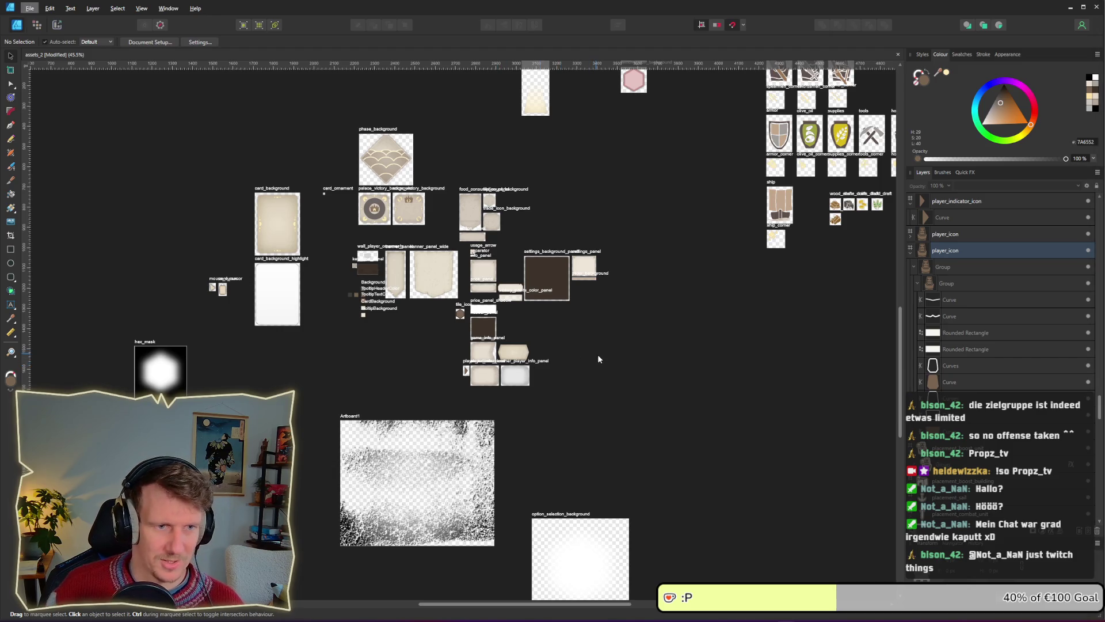
key("alt+Tab")
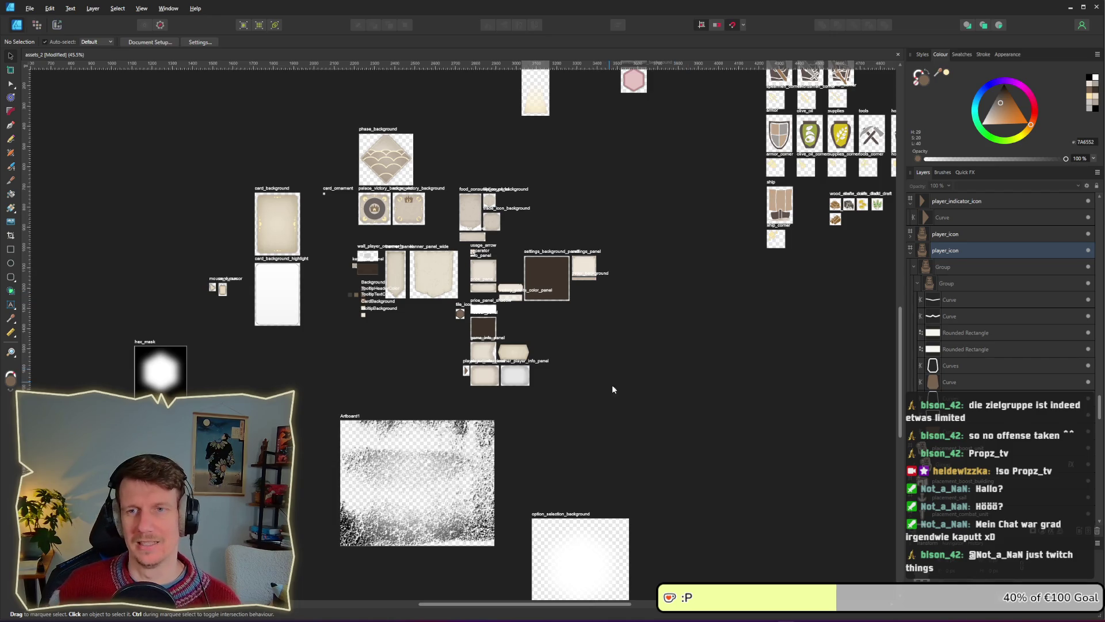
key("alt+Tab")
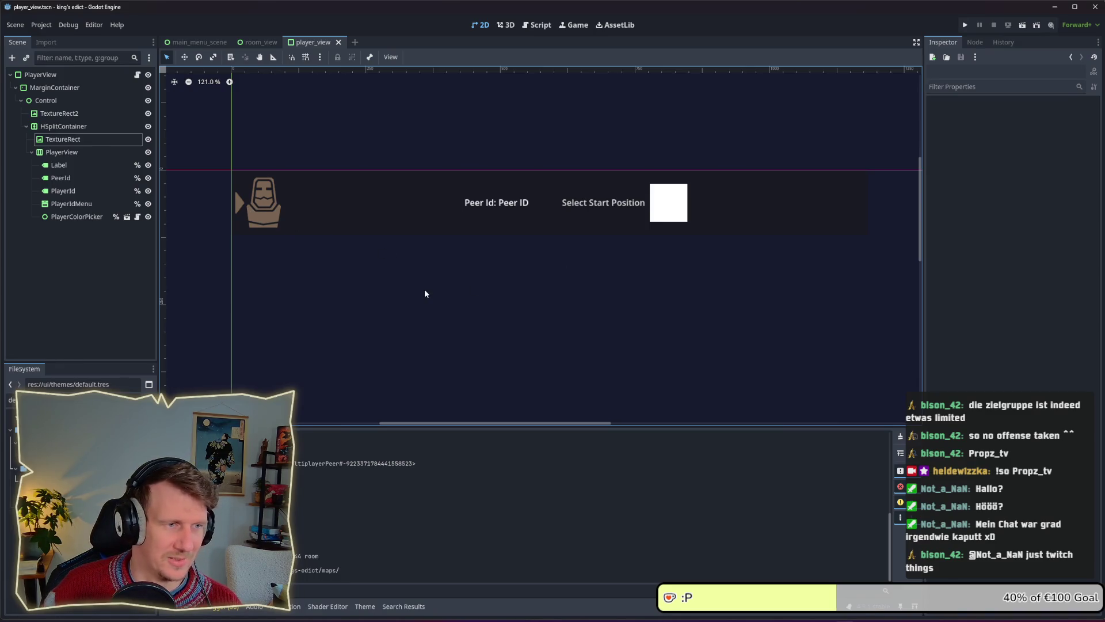
key("alt+Tab")
key("alt+Tab")
key("alt+Tab")
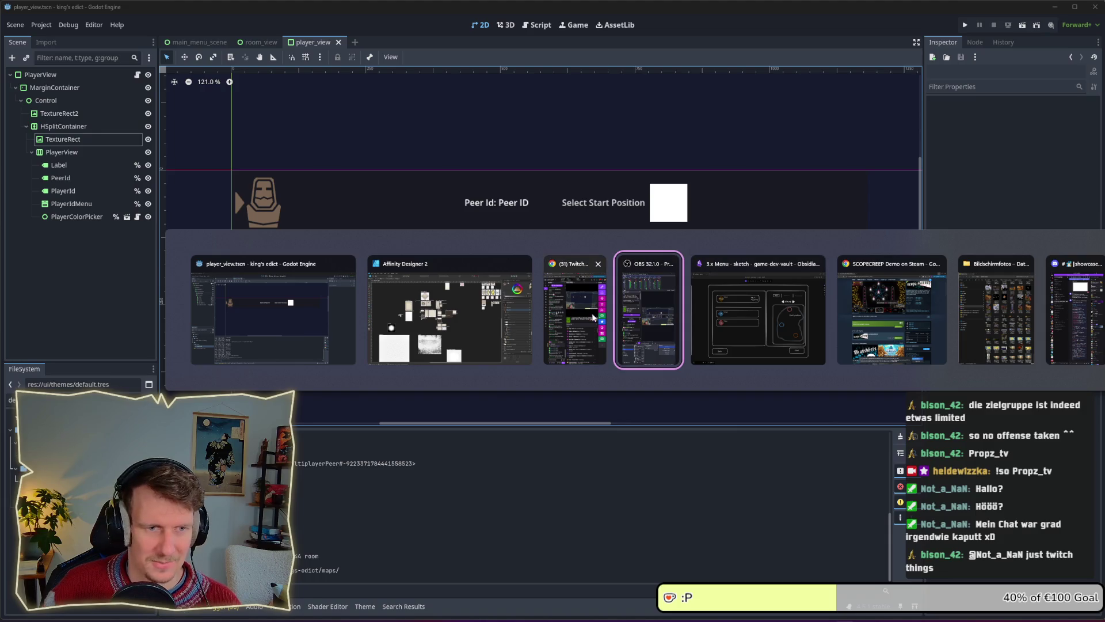
left_click(445, 270)
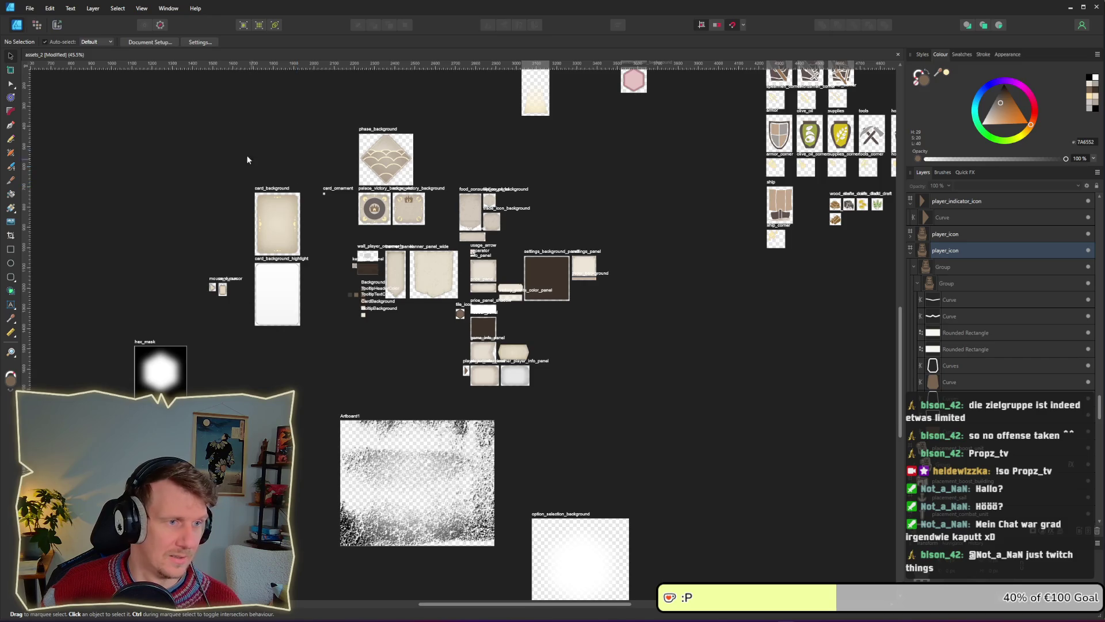
mouse_move(299, 169)
left_mouse_down()
mouse_move(452, 217)
mouse_move(576, 276)
left_mouse_up()
Inspect the house, unit-card, screen_flare and map artboards on the asset sheet.
scroll(512, 235, "up", 3)
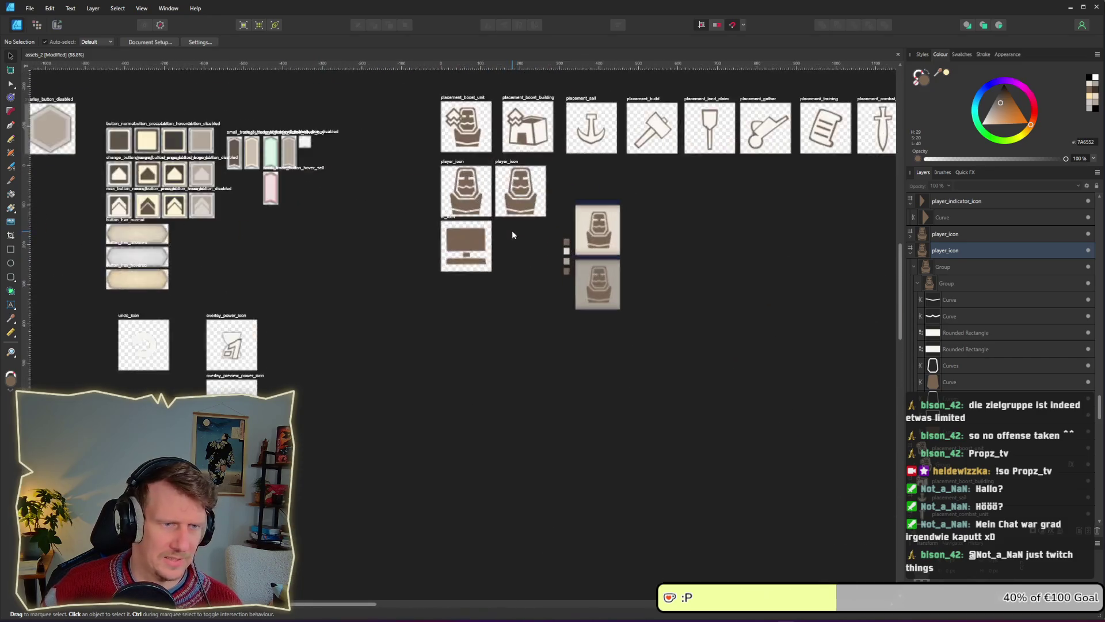
scroll(512, 234, "up", 8)
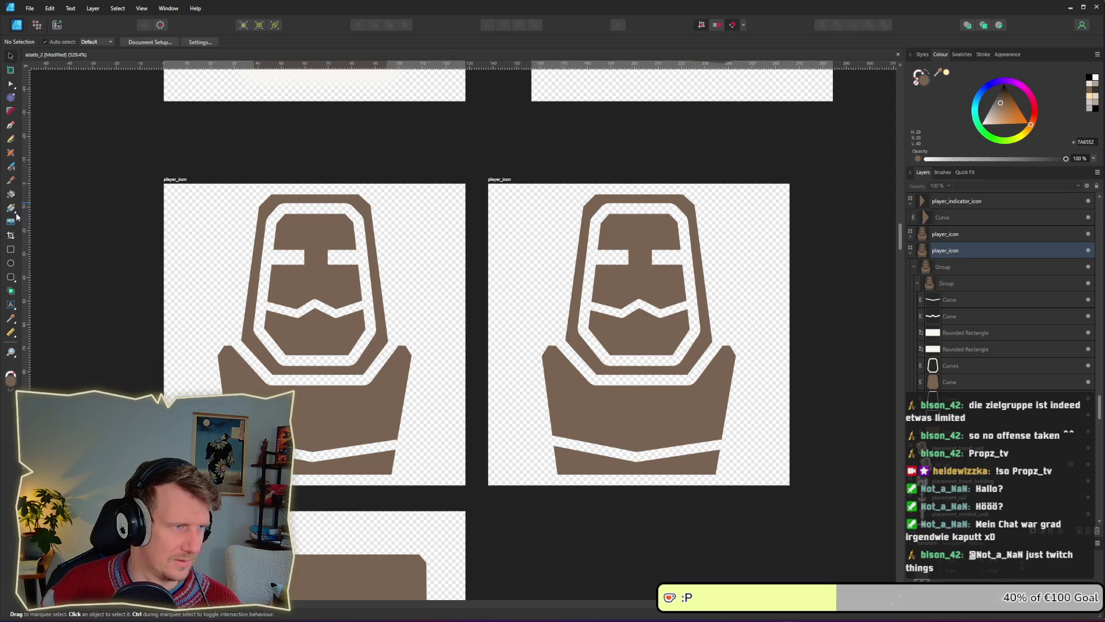
scroll(455, 259, "down", 12)
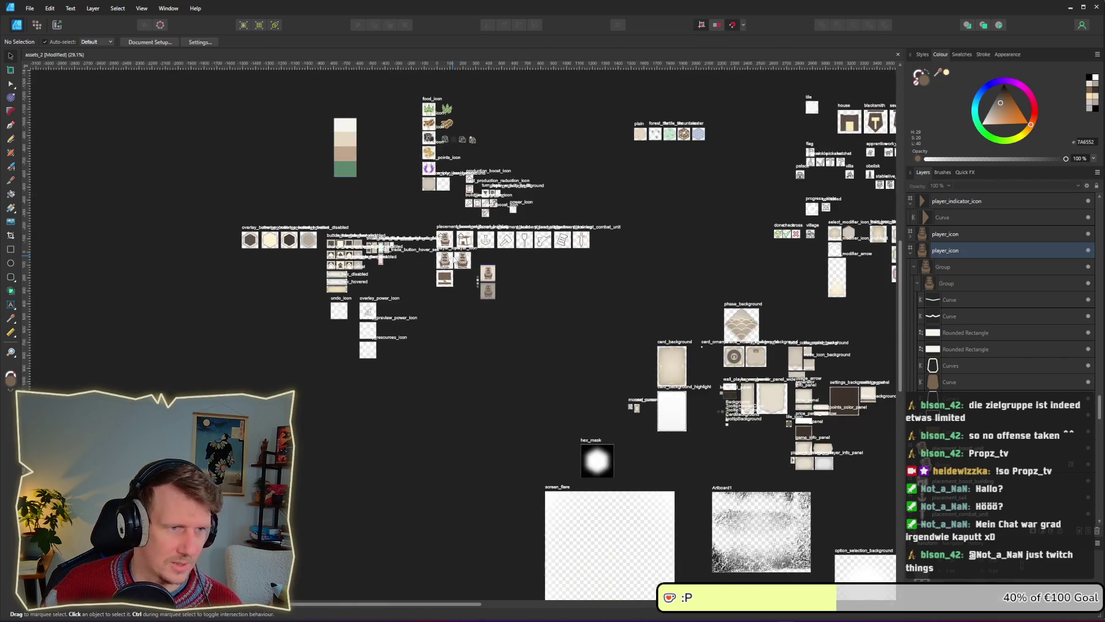
left_click_drag(622, 239, 291, 280)
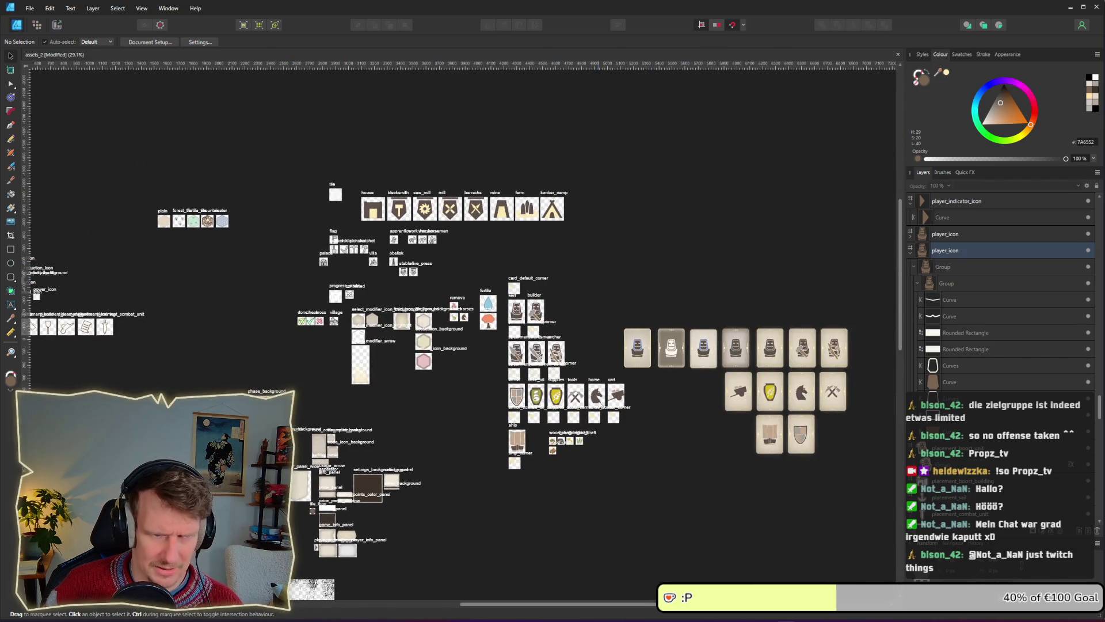
left_click_drag(461, 448, 579, 229)
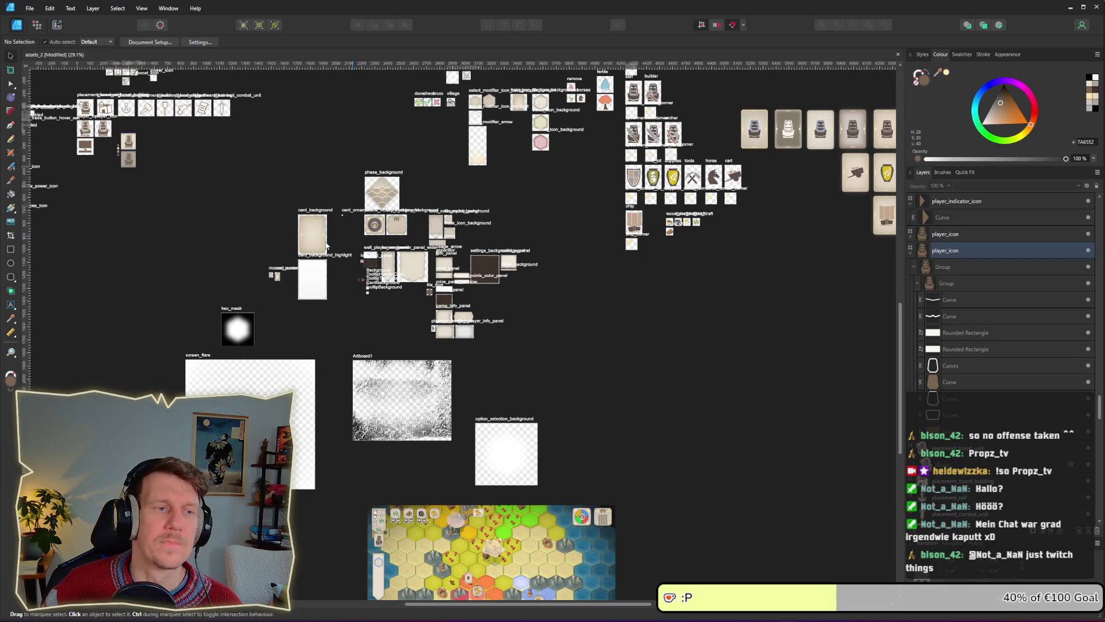
scroll(524, 229, "left", 5)
scroll(499, 202, "right", 6)
scroll(499, 203, "up", 1)
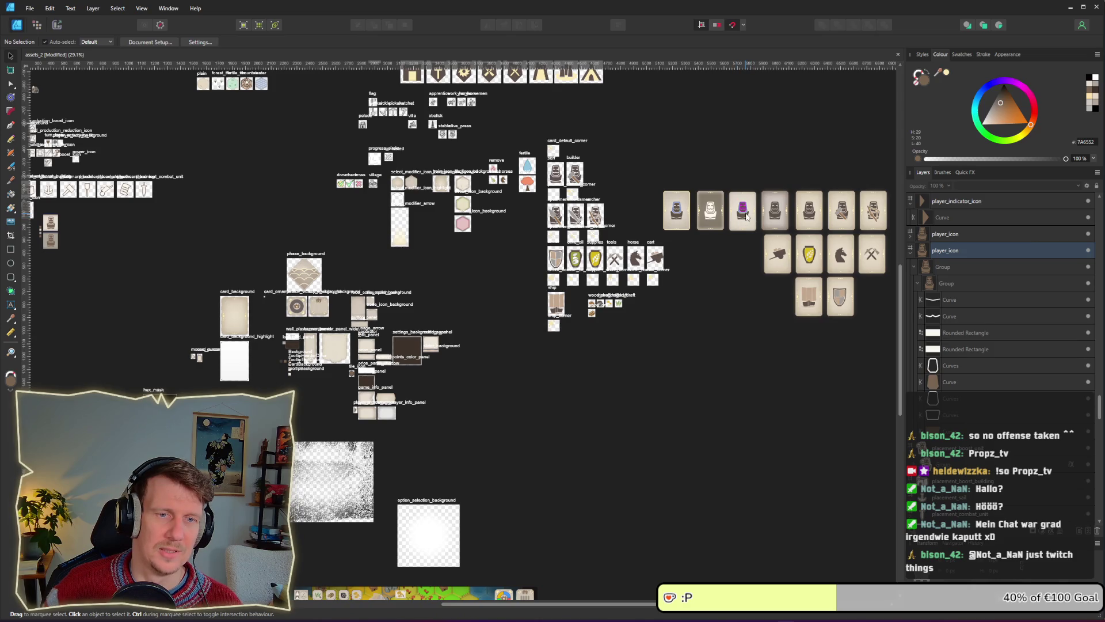
scroll(746, 215, "up", 10)
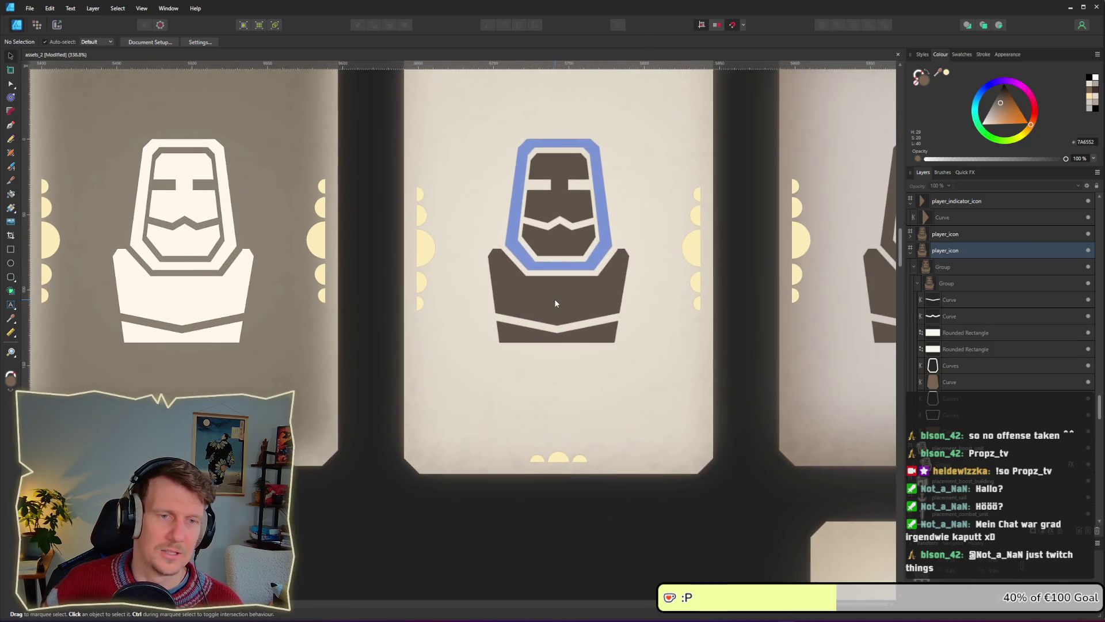
Return to the running game and load the sacred_mountain map via Change Map.
key("alt+Tab")
left_click(511, 316)
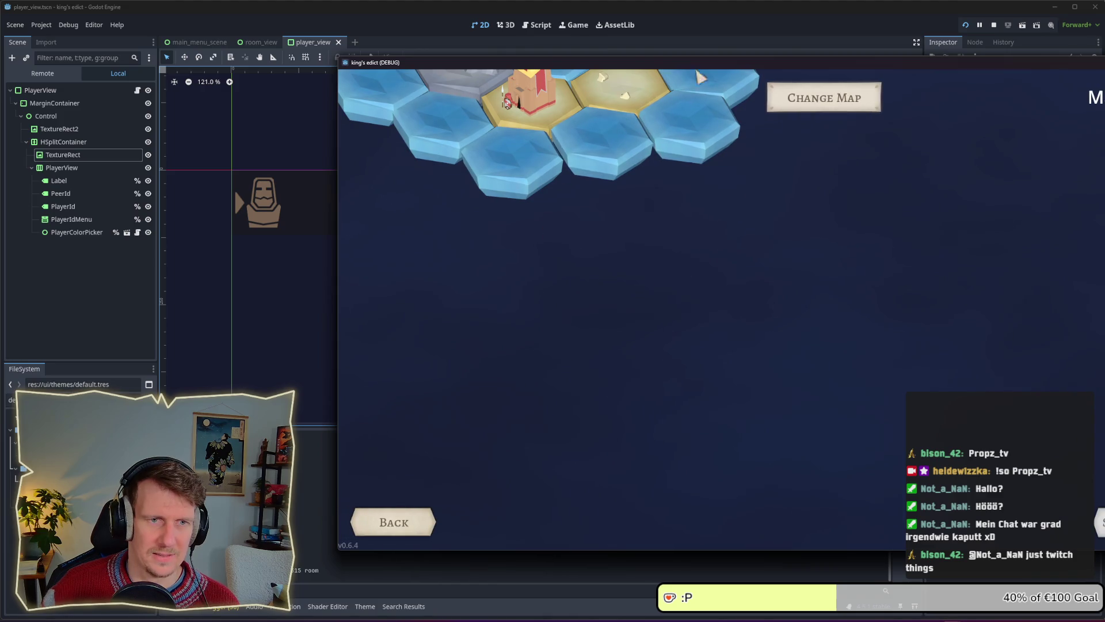
left_click(806, 108)
left_click(809, 168)
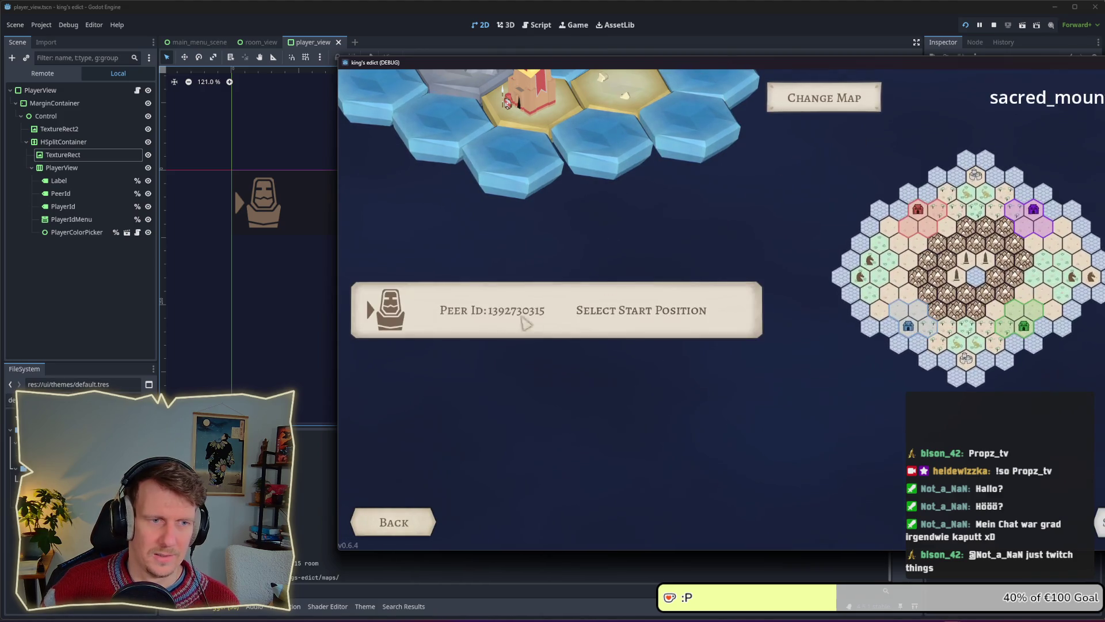
Move the debug game window left to reveal sacred_mountain.map and the blue colour square.
left_click_drag(616, 69, 490, 72)
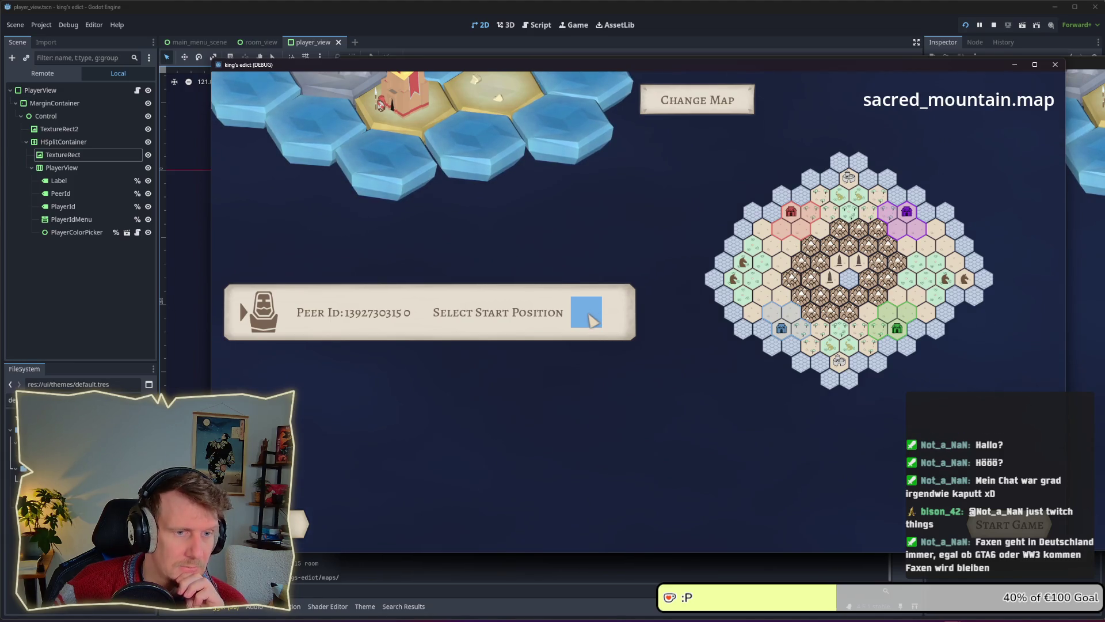
mouse_move(587, 319)
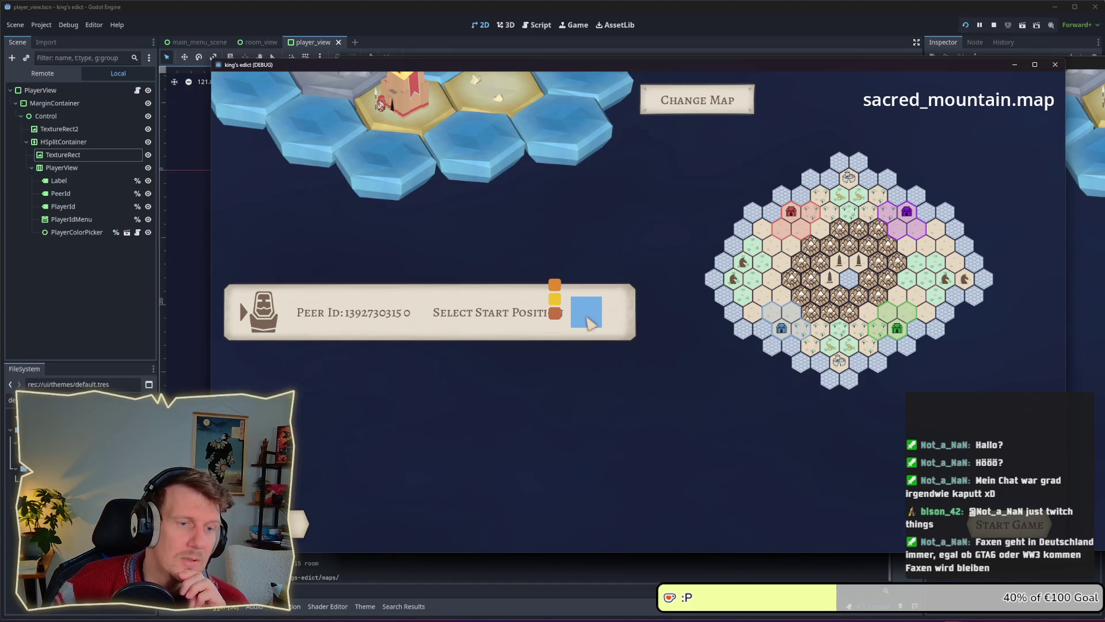
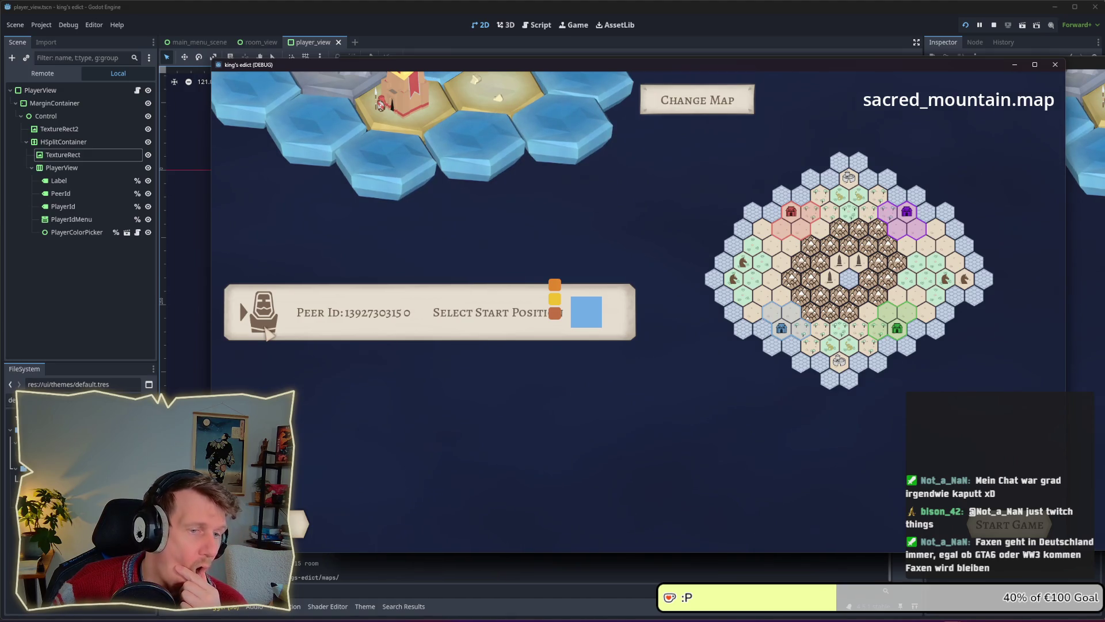
Stop the running Godot game preview and return to the Affinity Designer 2 icon artwork.
left_click(994, 24)
key("alt+Tab")
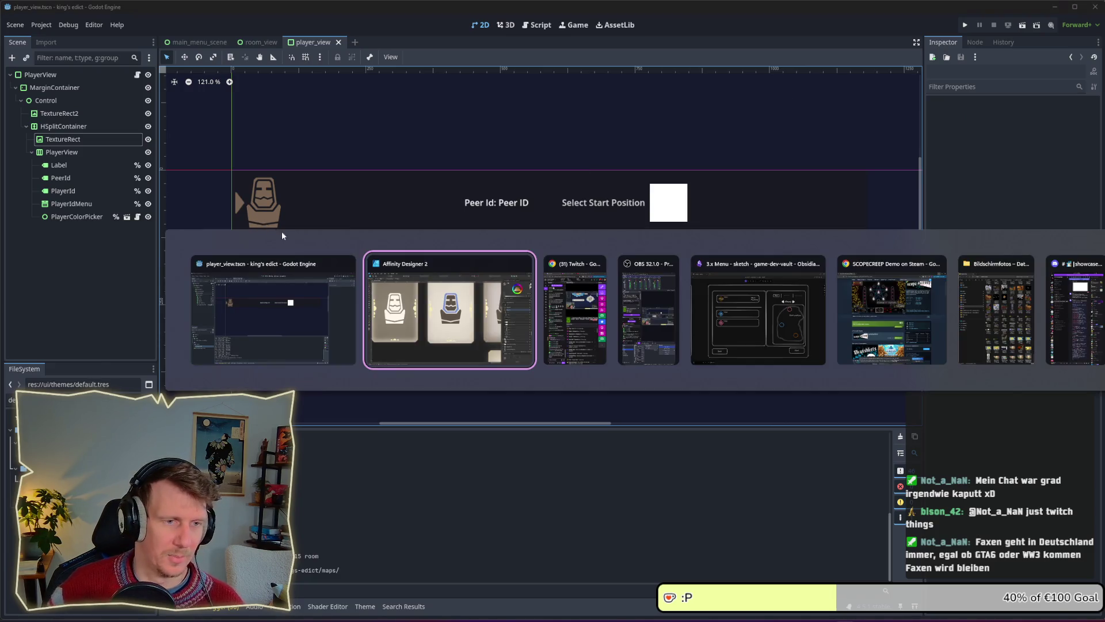
left_click(443, 343)
scroll(506, 324, "down", 5)
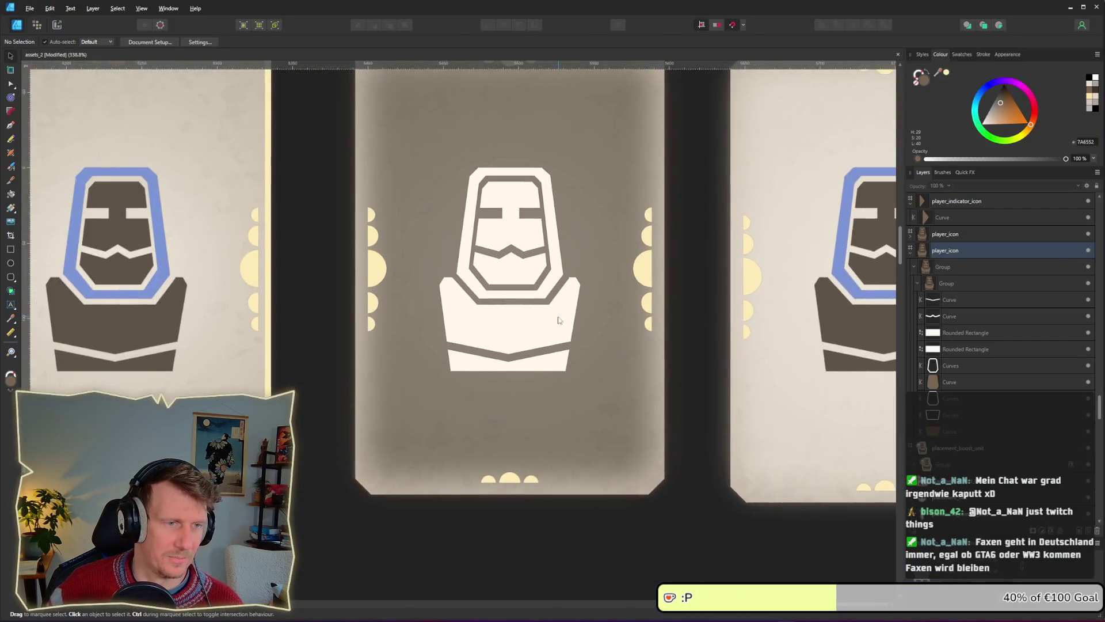
Draw a rectangle over the figure's head in the second player_icon artboard and delete the duplicate.
scroll(508, 328, "left", 3)
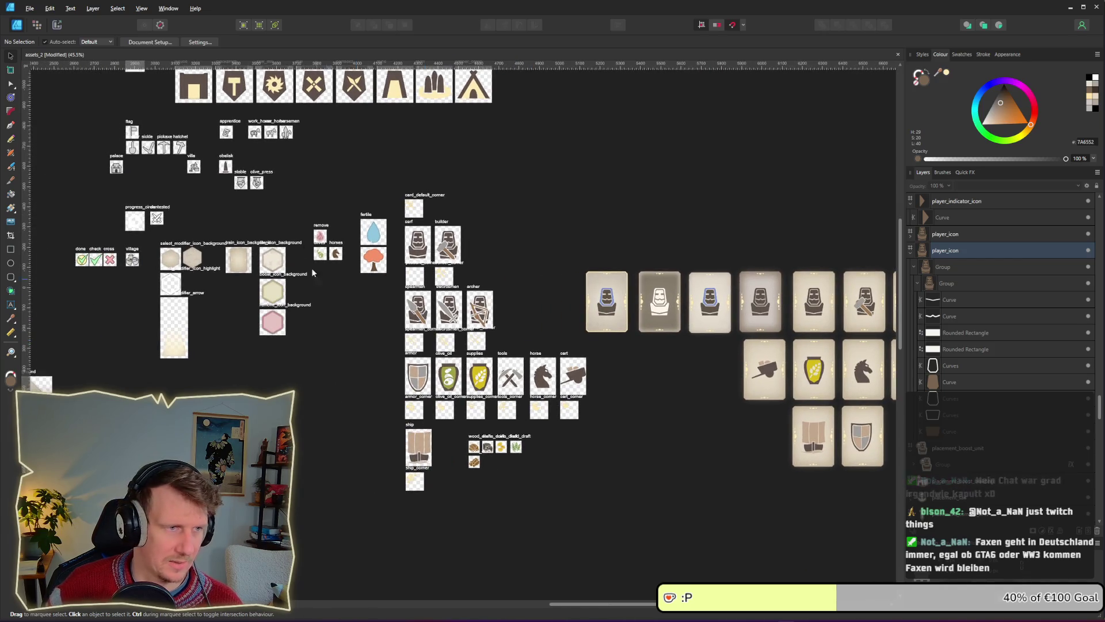
scroll(555, 272, "left", 10)
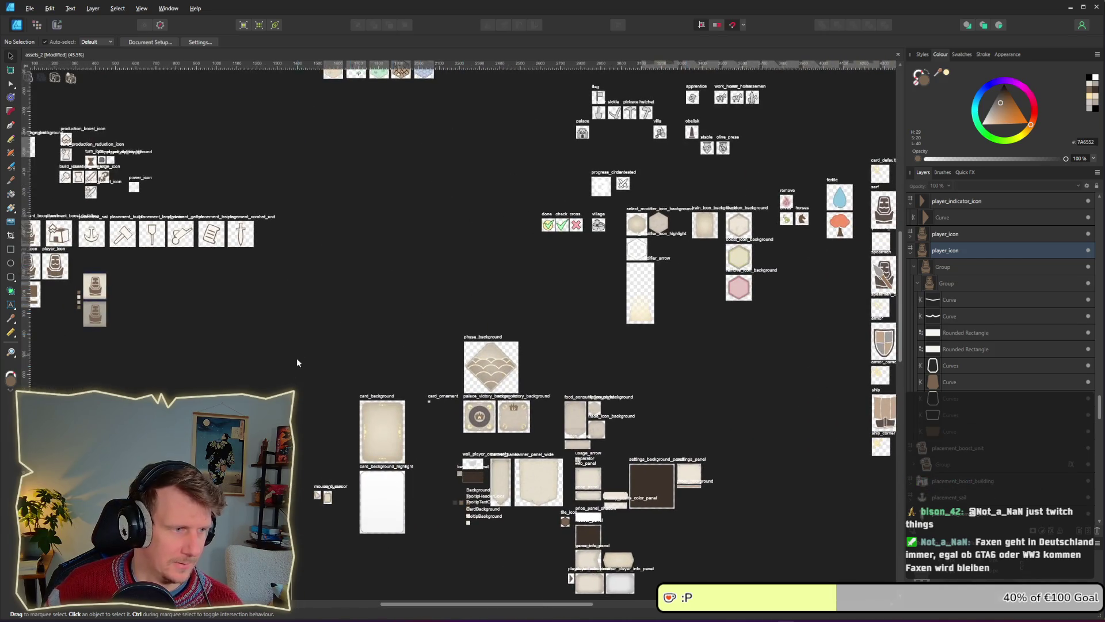
scroll(299, 359, "up", 15)
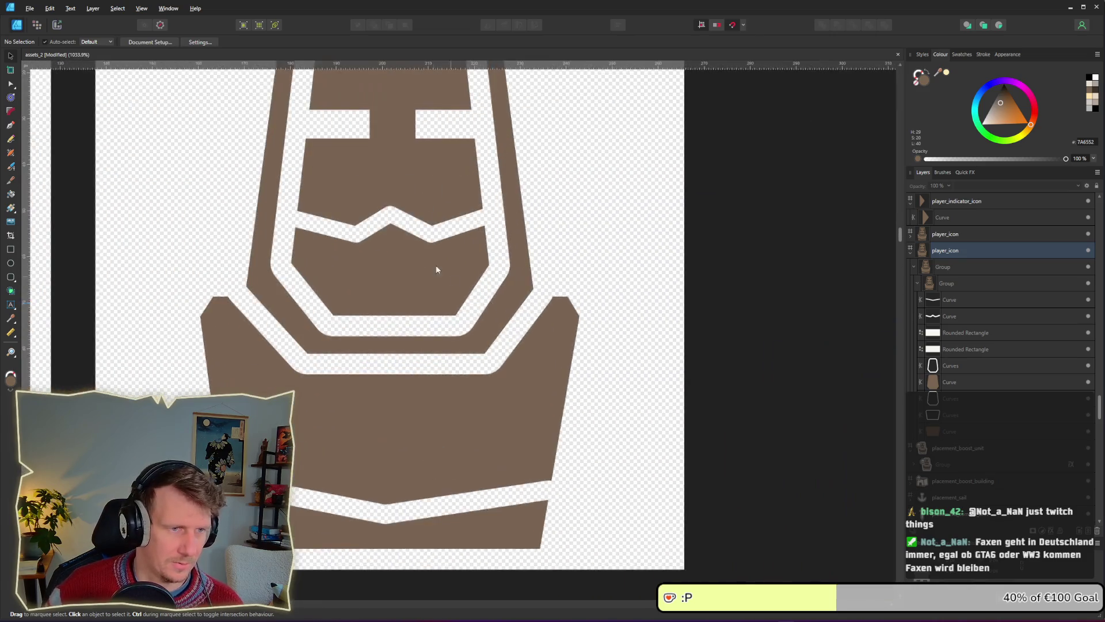
scroll(453, 281, "down", 2)
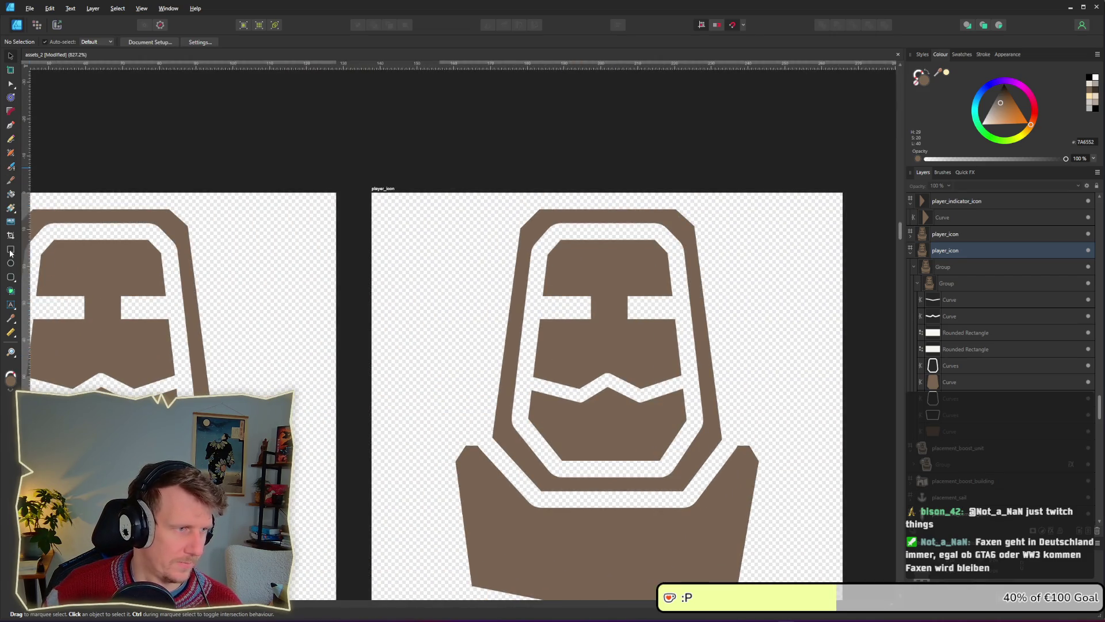
left_click(10, 251)
left_click_drag(475, 201, 732, 314)
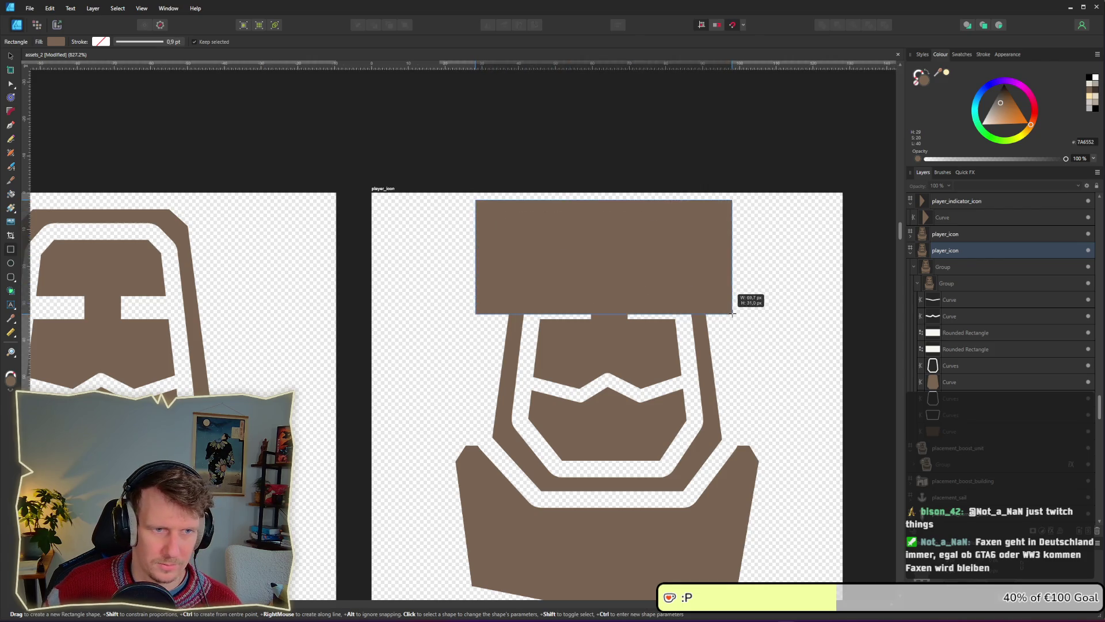
left_click(10, 55)
scroll(508, 275, "down", 6)
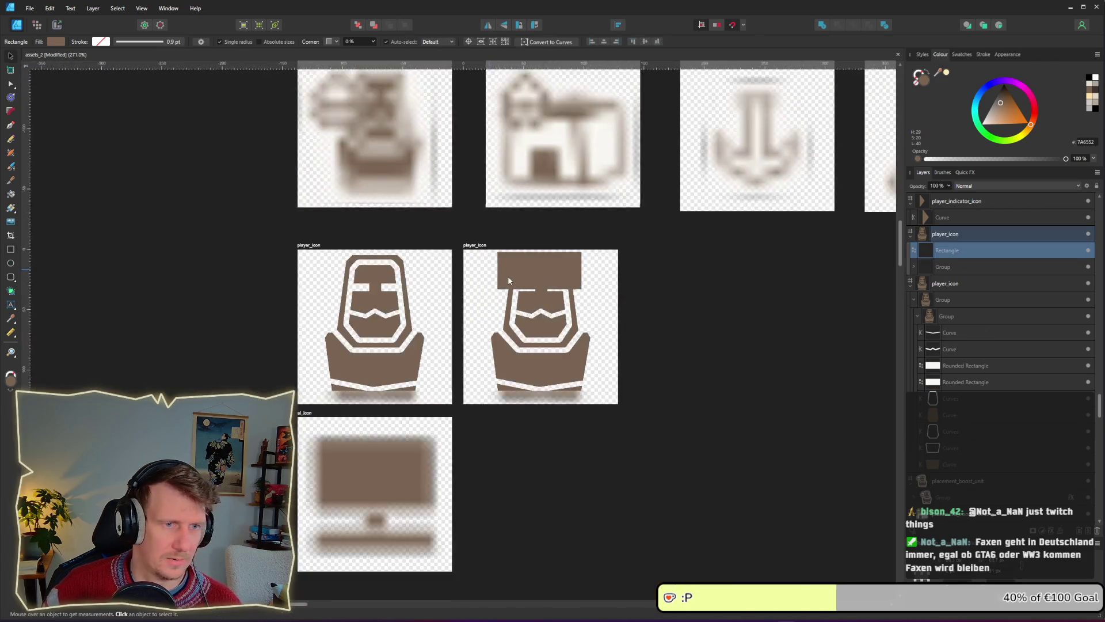
scroll(393, 324, "up", 2)
left_click_drag(399, 328, 392, 323)
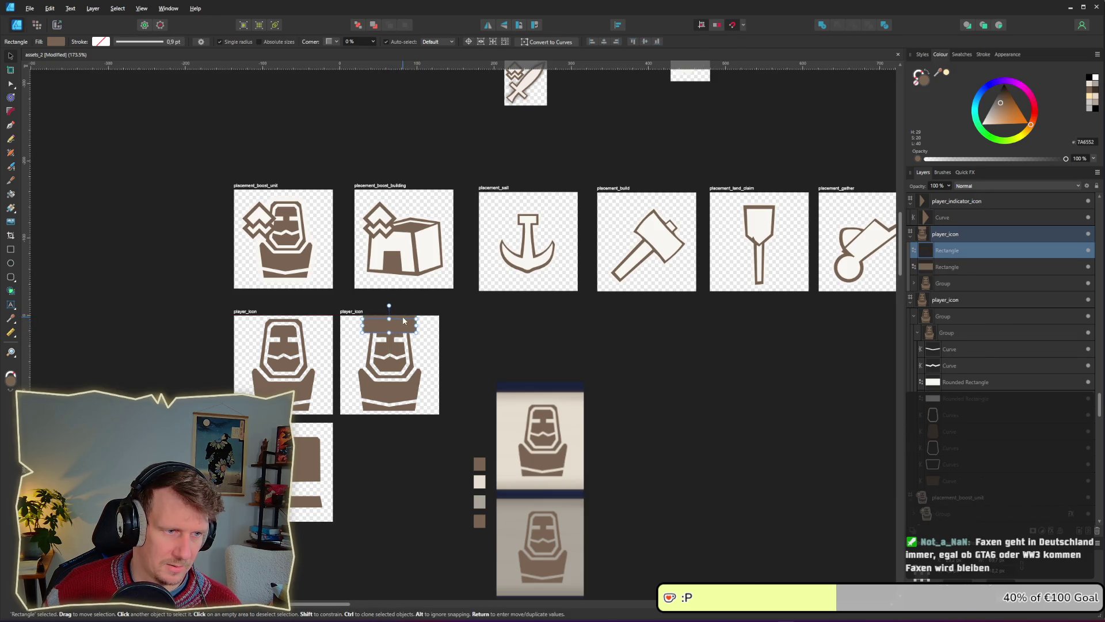
scroll(391, 320, "up", 5)
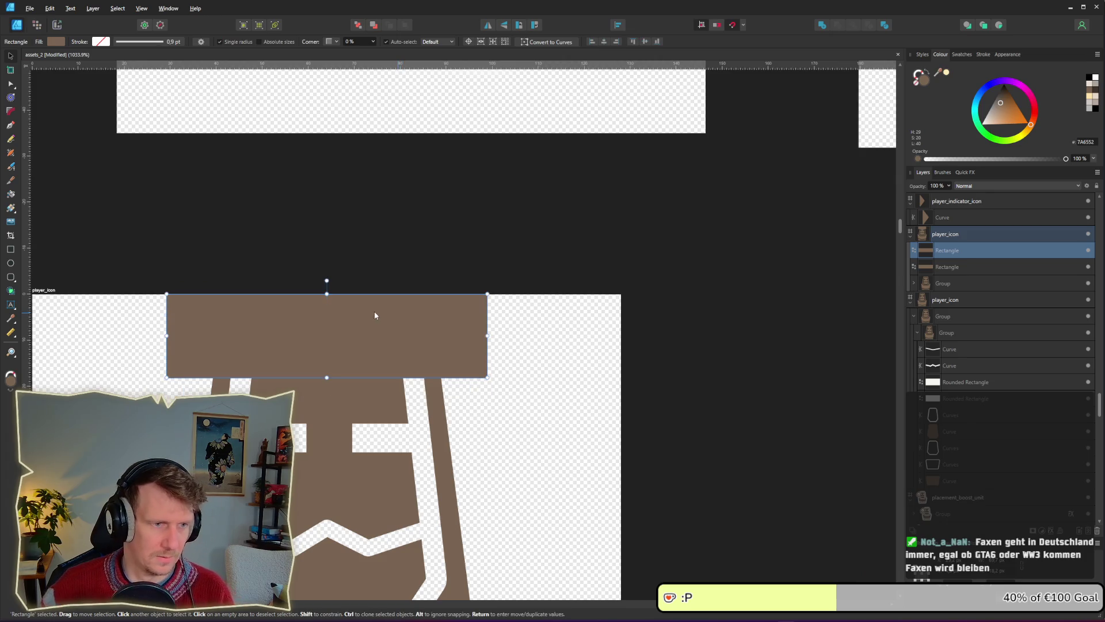
left_click(375, 310)
key("Delete")
Set the rectangle's fill to pale yellow FDEBB6.
scroll(465, 366, "down", 3)
scroll(465, 366, "down", 8)
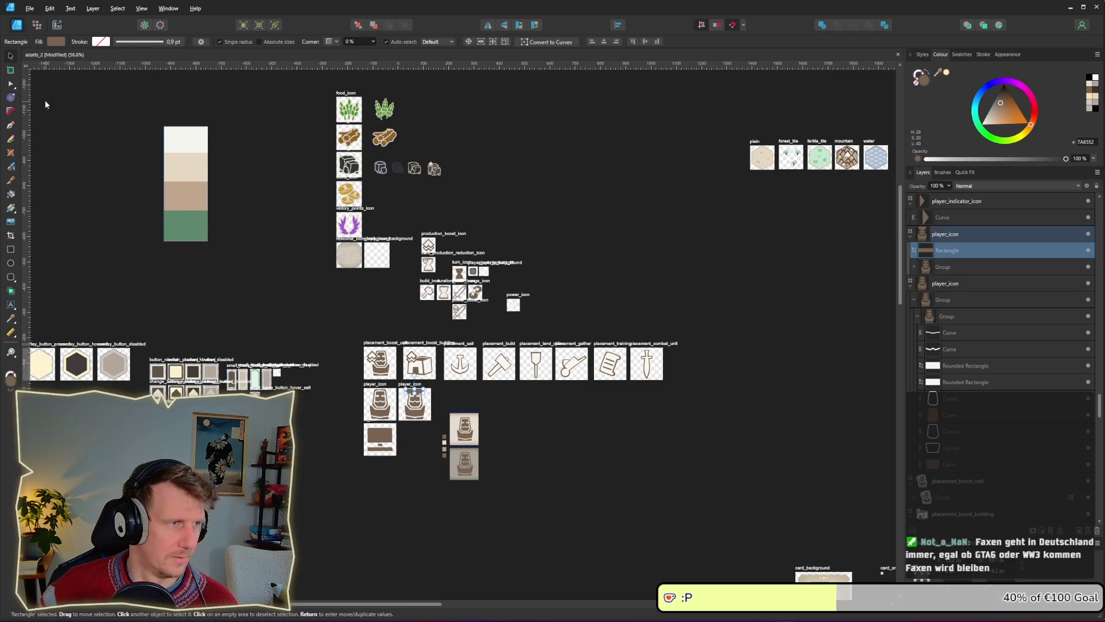
scroll(634, 247, "right", 5)
scroll(454, 320, "down", 1)
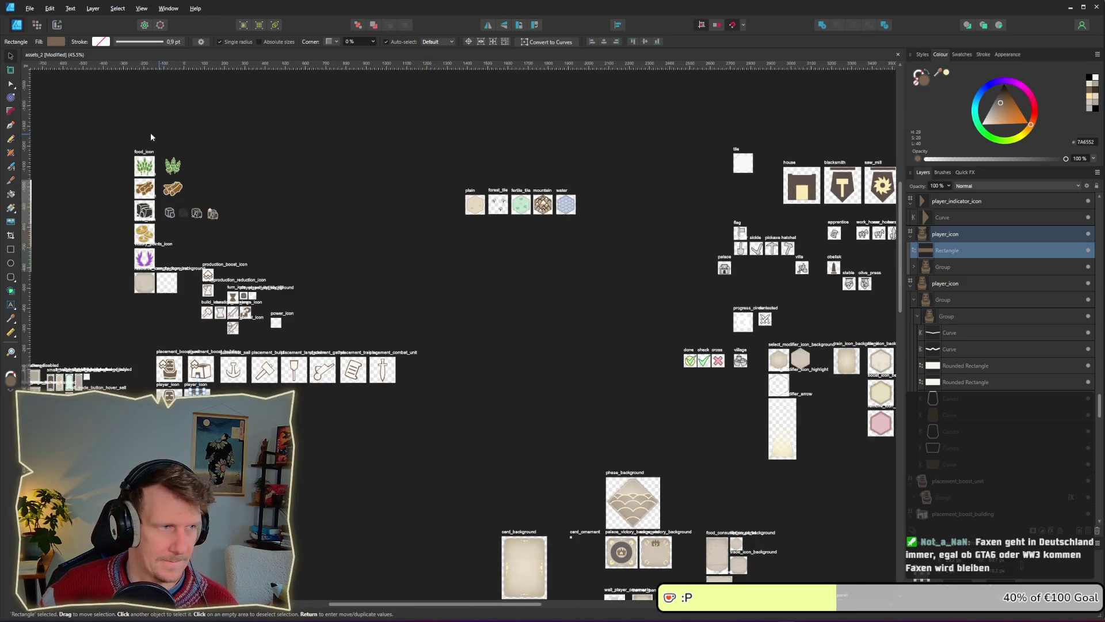
left_click(51, 42)
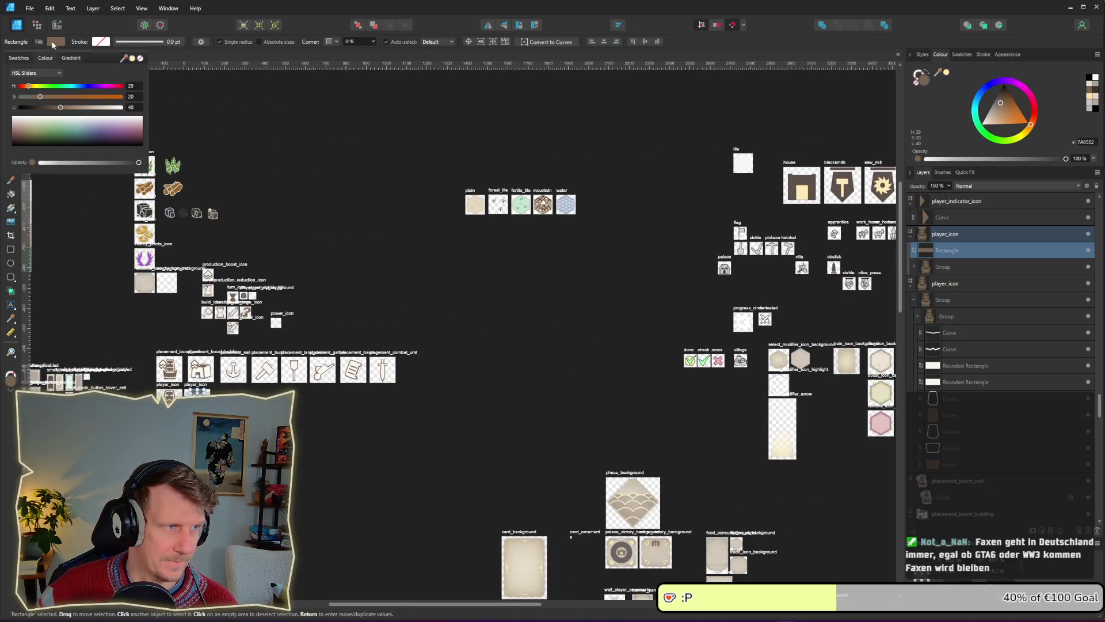
left_click(132, 58)
scroll(161, 400, "up", 8)
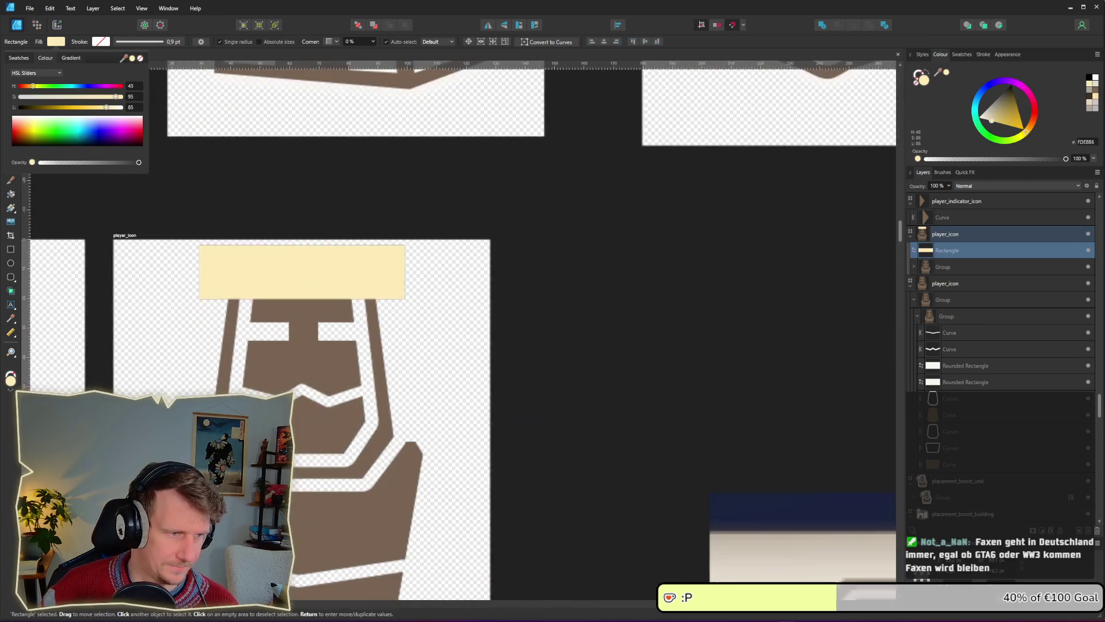
scroll(299, 241, "up", 4)
Convert the rectangle to curves, then narrow and slant its left side.
key("a")
right_click(297, 317)
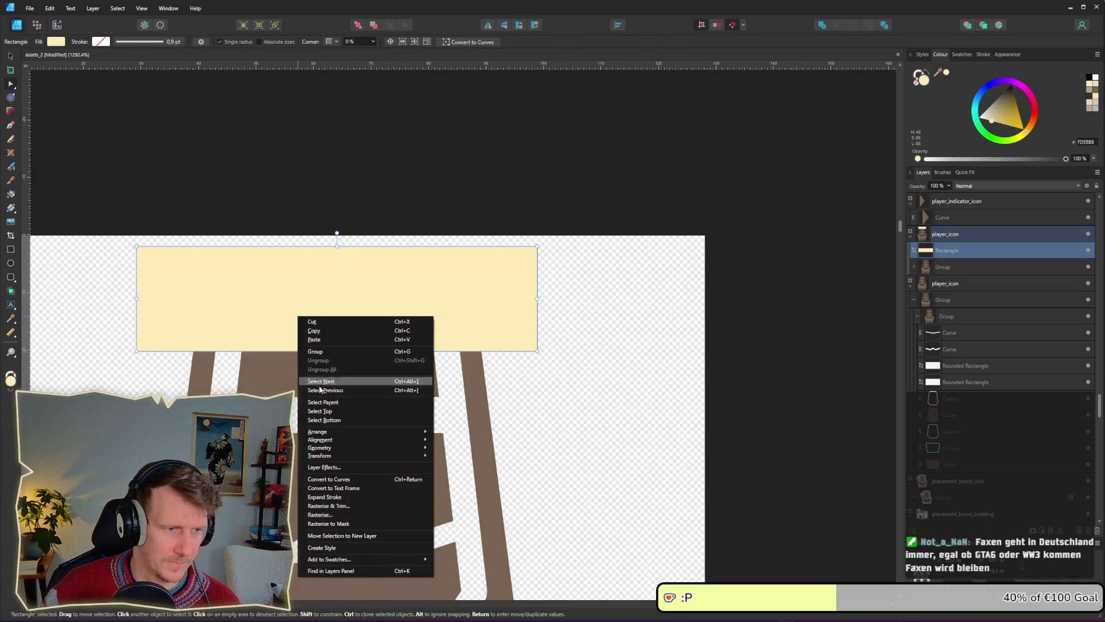
left_click(350, 482)
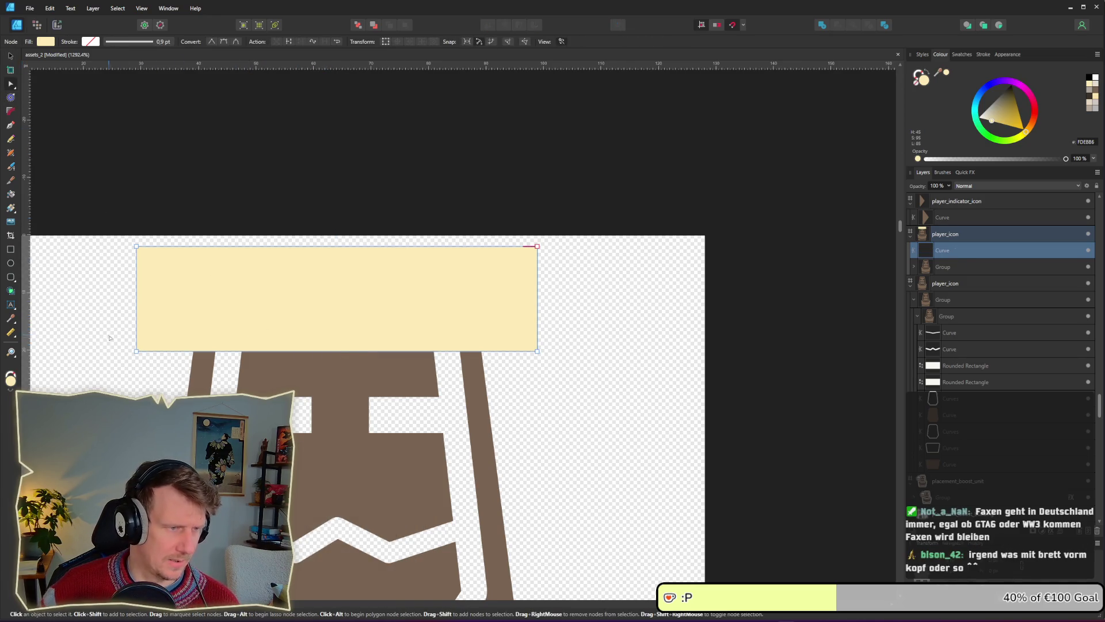
mouse_move(97, 241)
left_mouse_down()
mouse_move(167, 359)
mouse_move(184, 354)
mouse_move(183, 365)
left_mouse_up()
mouse_move(482, 218)
left_mouse_down()
mouse_move(569, 370)
mouse_move(493, 355)
left_mouse_up()
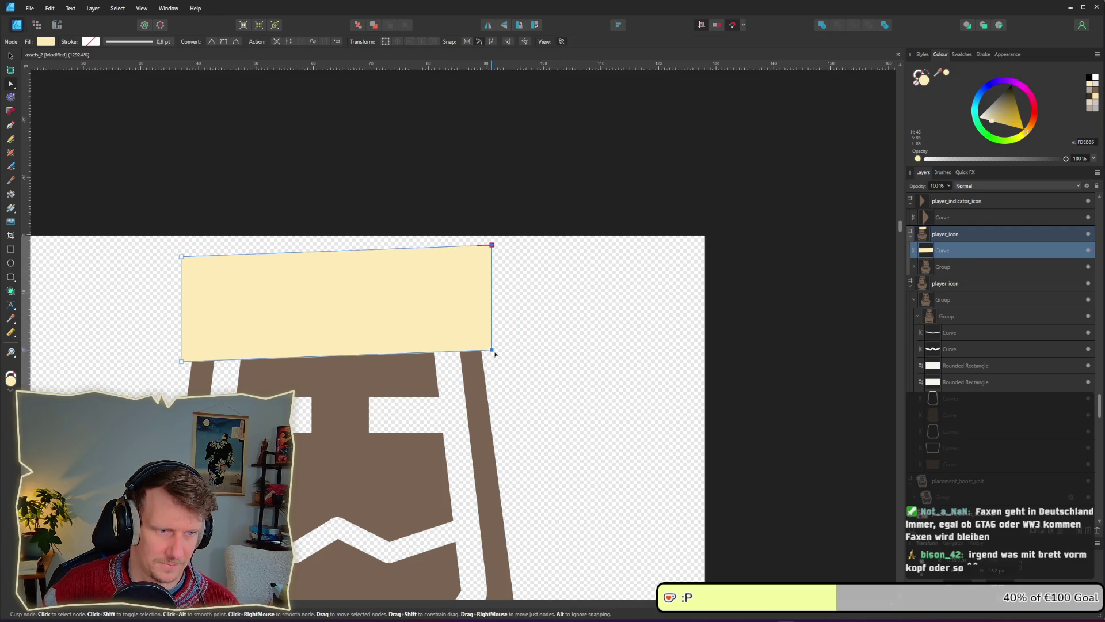
Add five nodes along the top edge and pull three down into crown notches.
left_click(212, 255)
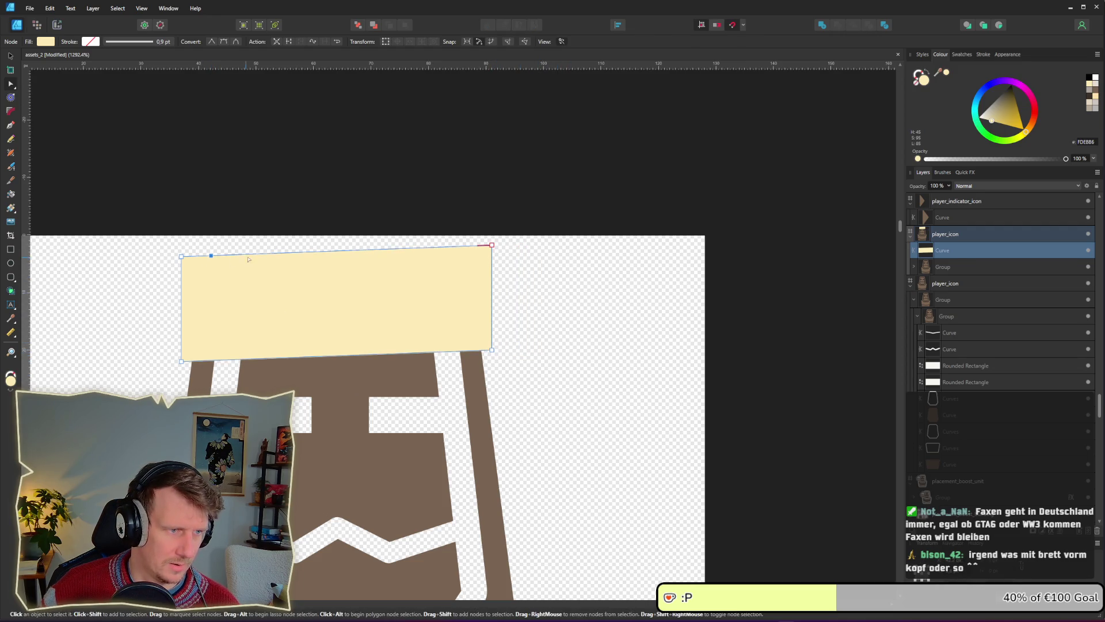
left_click(271, 253)
left_click(332, 251)
left_click(421, 247)
left_click(471, 245)
mouse_move(470, 246)
left_mouse_down()
mouse_move(473, 298)
mouse_move(469, 275)
left_mouse_up()
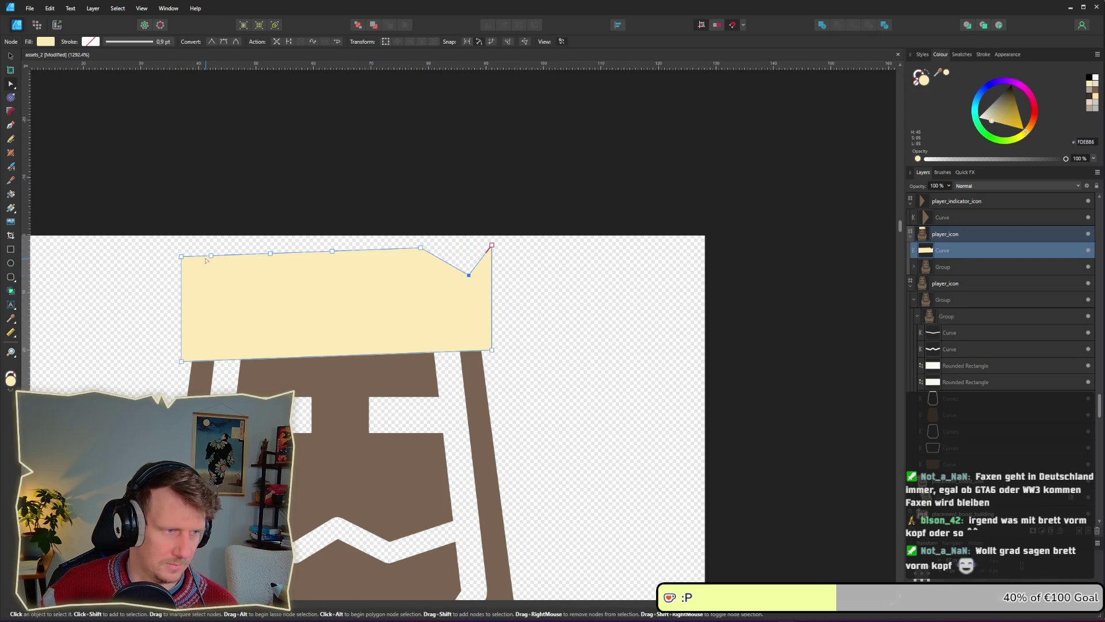
left_click_drag(212, 255, 210, 269)
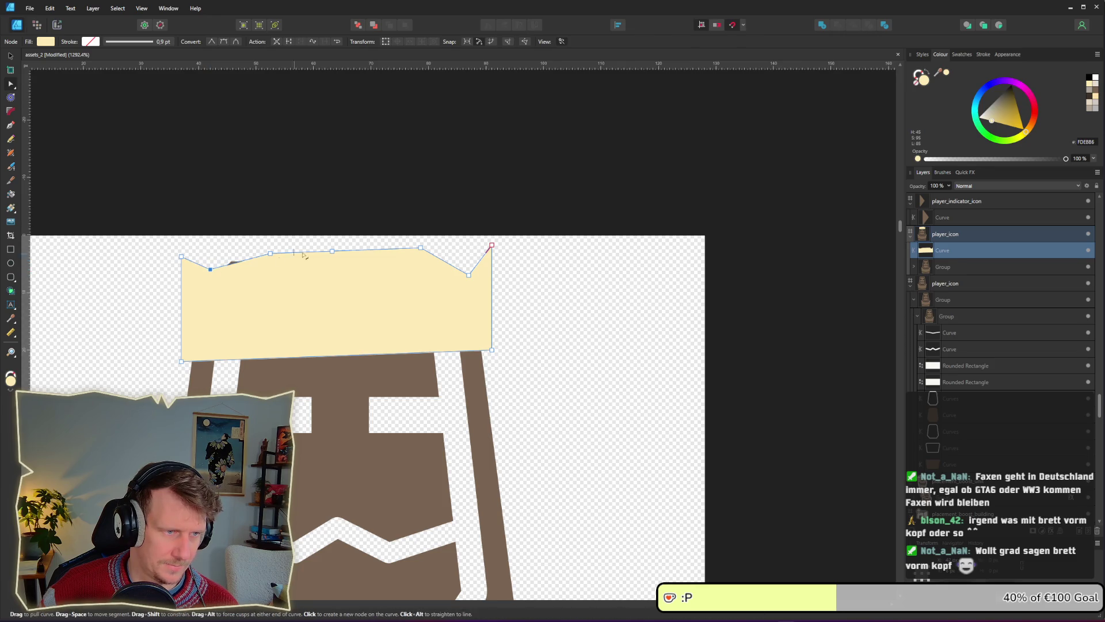
left_click_drag(332, 252, 332, 295)
key("v")
key("ctrl+z")
key("ctrl+z")
key("ctrl+z")
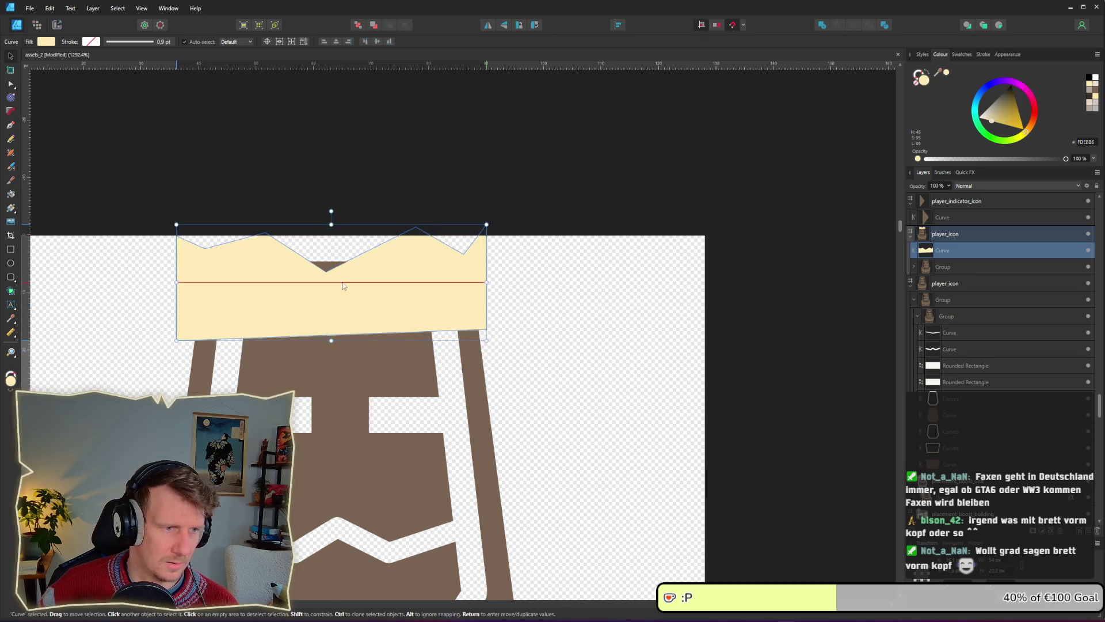
scroll(345, 284, "down", 5)
scroll(346, 284, "down", 1)
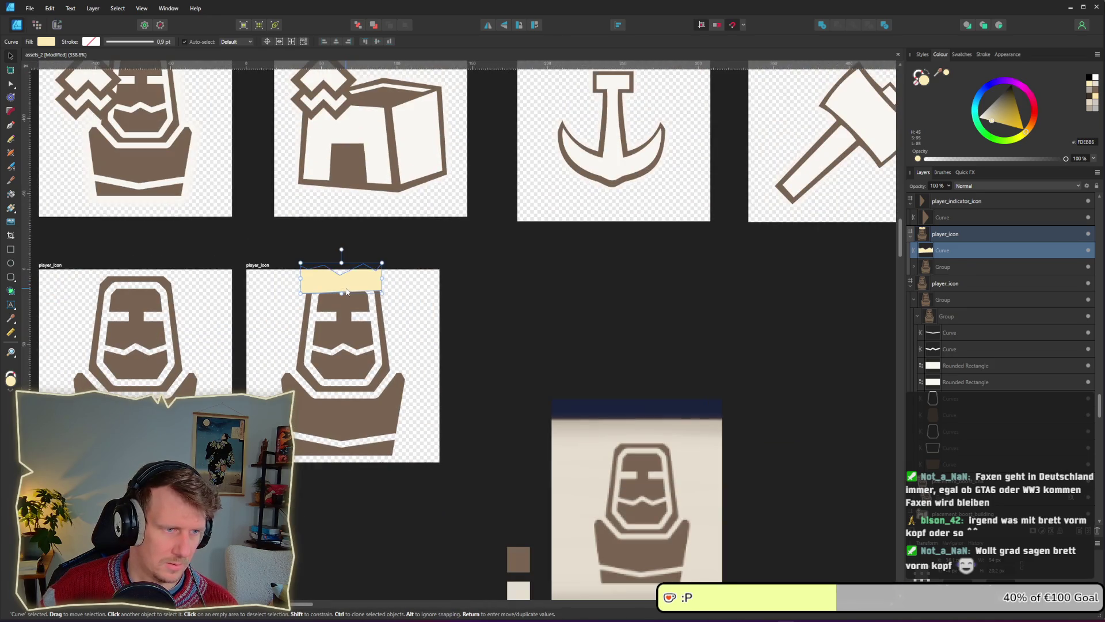
Shrink the king figure group and move it down to make room for the crown.
key("Escape")
left_click(350, 329)
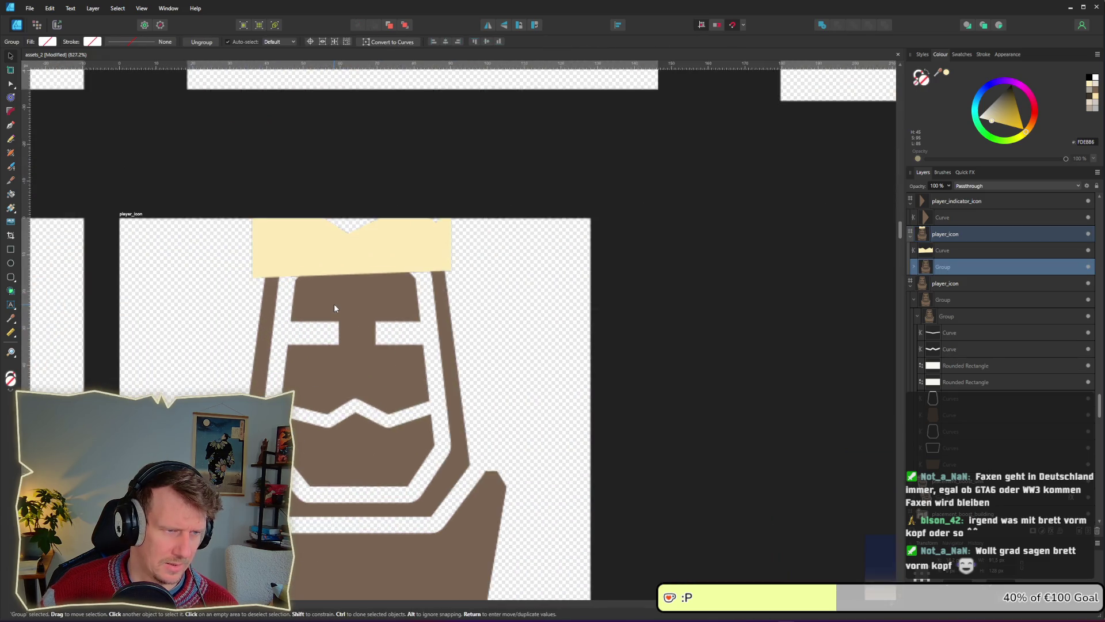
scroll(334, 303, "up", 4)
left_click(333, 275)
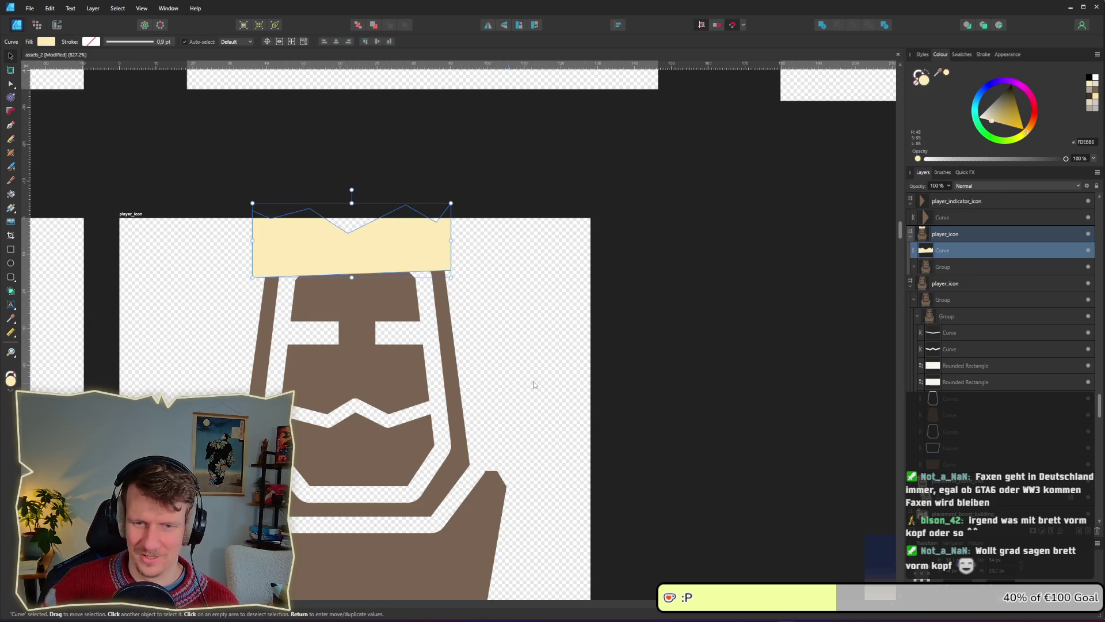
left_click(616, 300)
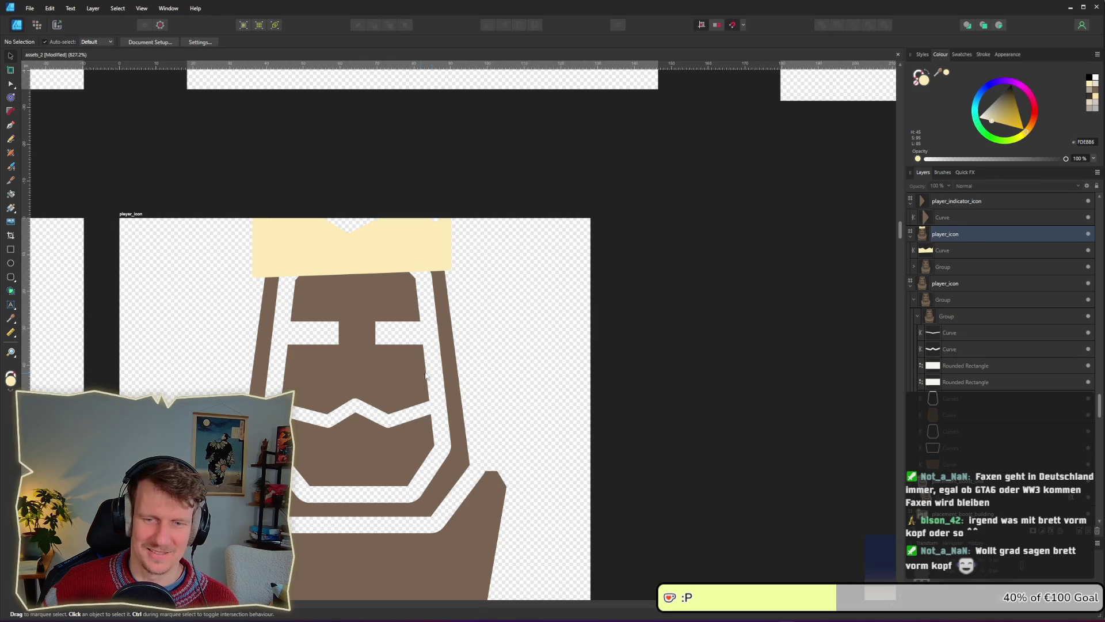
left_click(366, 317)
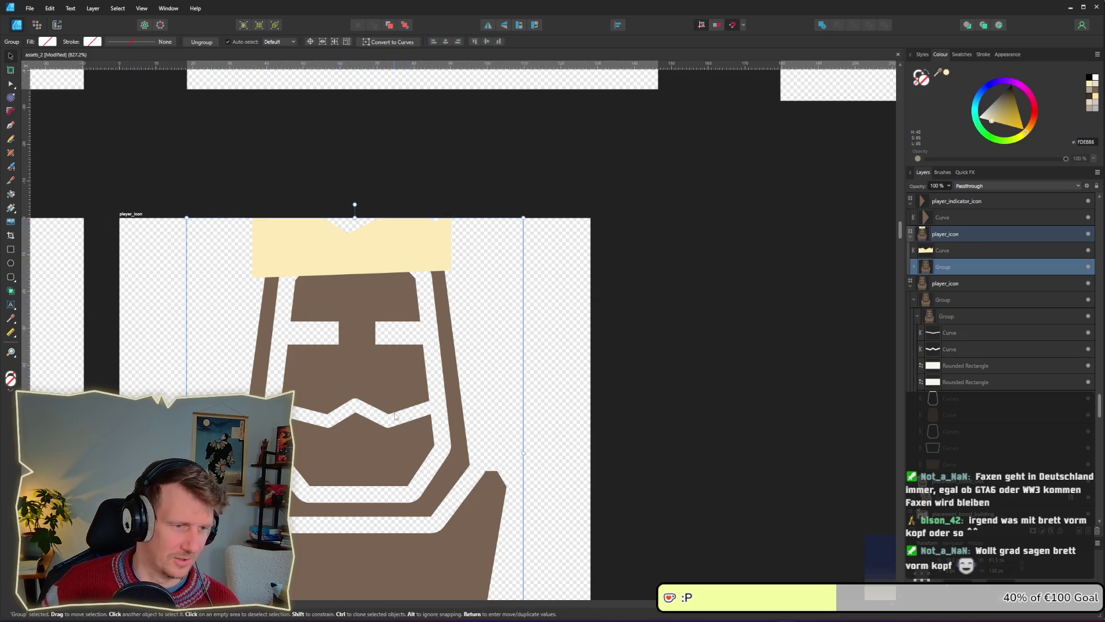
scroll(395, 416, "down", 2)
scroll(395, 416, "down", 1)
left_click_drag(458, 550, 442, 524)
left_click_drag(412, 477, 412, 483)
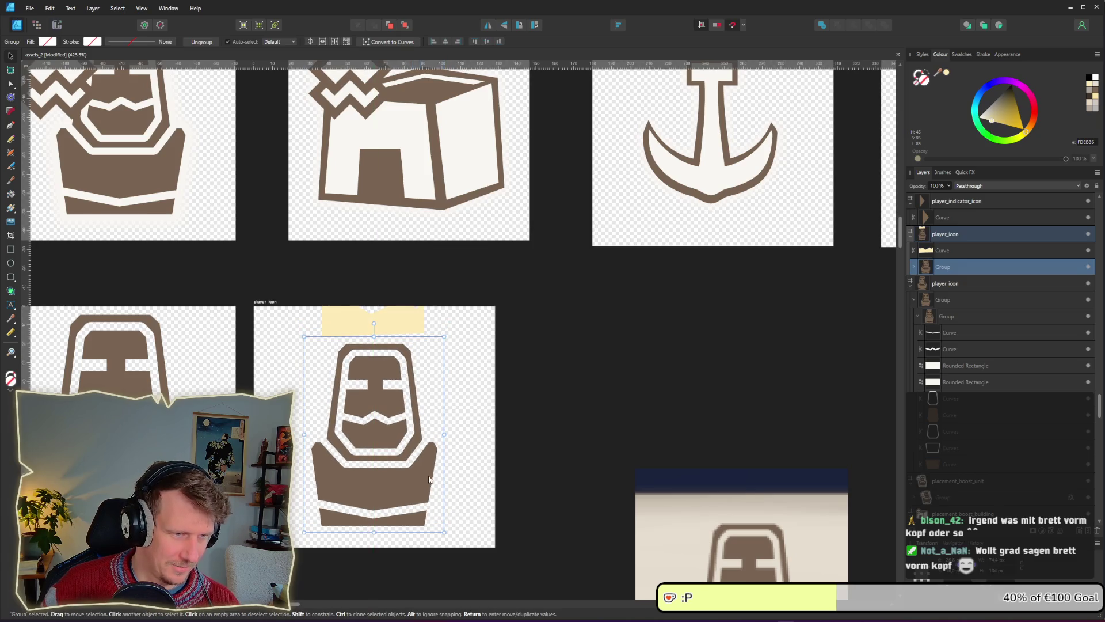
key("ctrl+d")
Move the crown down onto the figure's head and make it narrower.
scroll(392, 353, "up", 3)
left_click(382, 306)
left_click_drag(383, 305, 382, 354)
left_click_drag(449, 343, 427, 343)
key("ctrl+d")
scroll(485, 398, "down", 6)
scroll(434, 342, "up", 4)
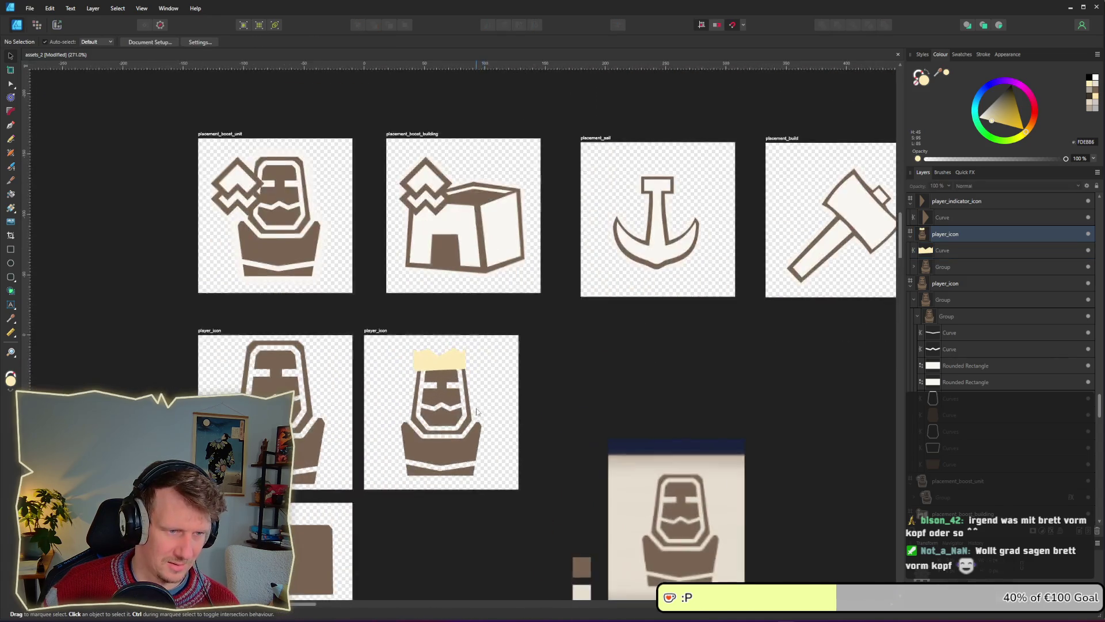
Adjust the crown's peak and notch nodes into a neater, symmetrical zigzag.
left_click(435, 342)
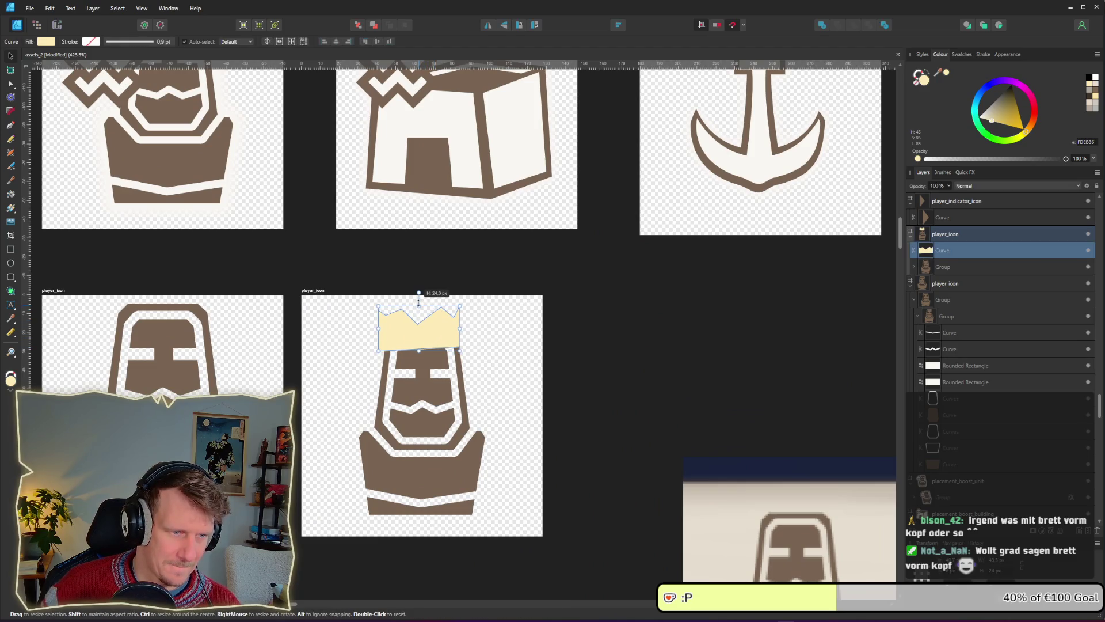
scroll(418, 325, "up", 3)
key("a")
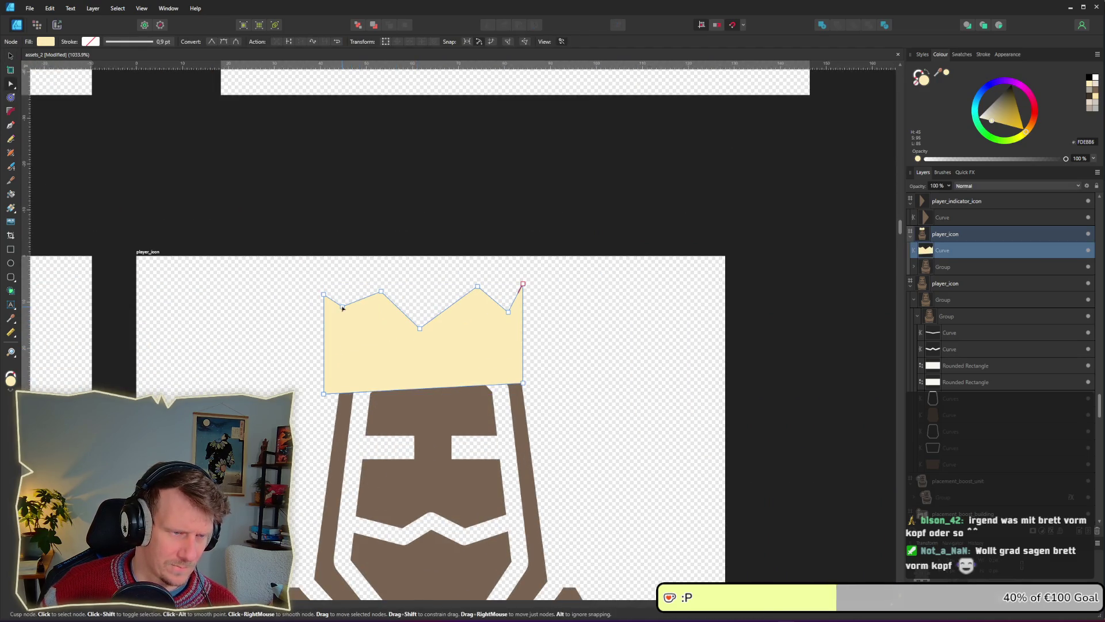
left_click_drag(508, 311, 504, 324)
left_click_drag(477, 286, 464, 287)
left_click_drag(381, 292, 385, 293)
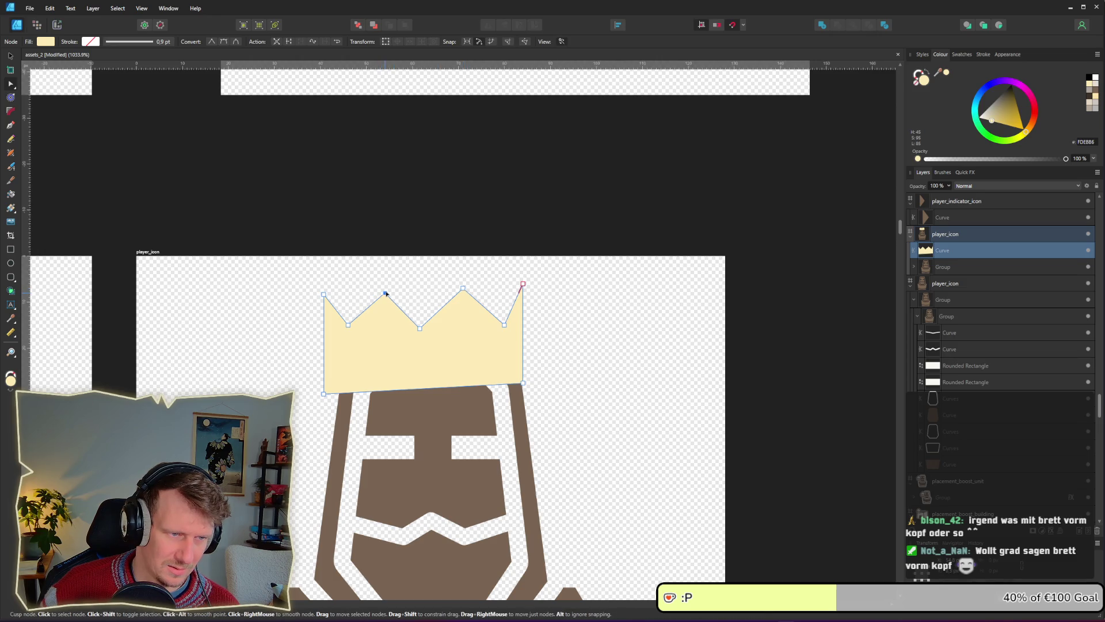
left_click_drag(421, 328, 422, 321)
left_click(570, 380)
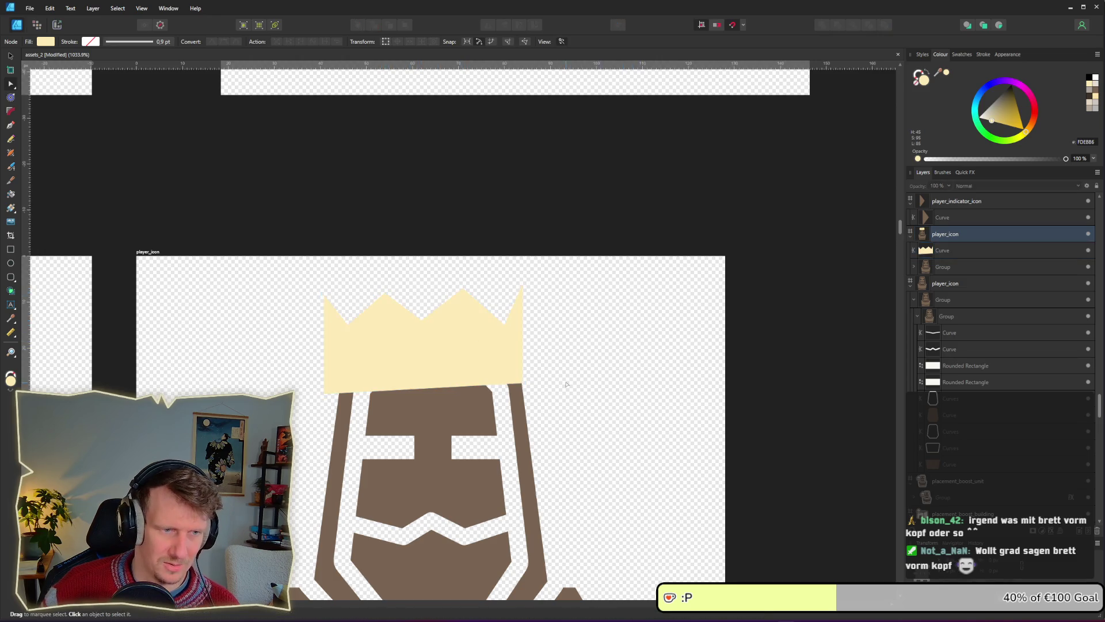
scroll(567, 386, "down", 3)
left_click(521, 383)
left_click(10, 56)
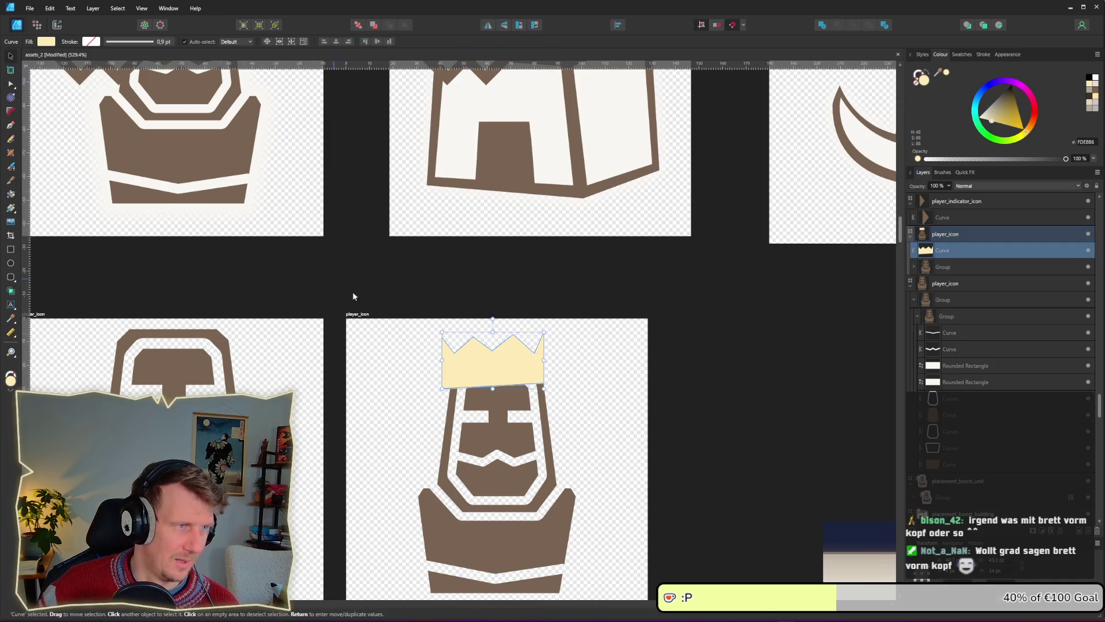
Nudge the crown slightly right and down, then view all the icons.
left_click_drag(492, 365, 524, 372)
left_click(709, 435)
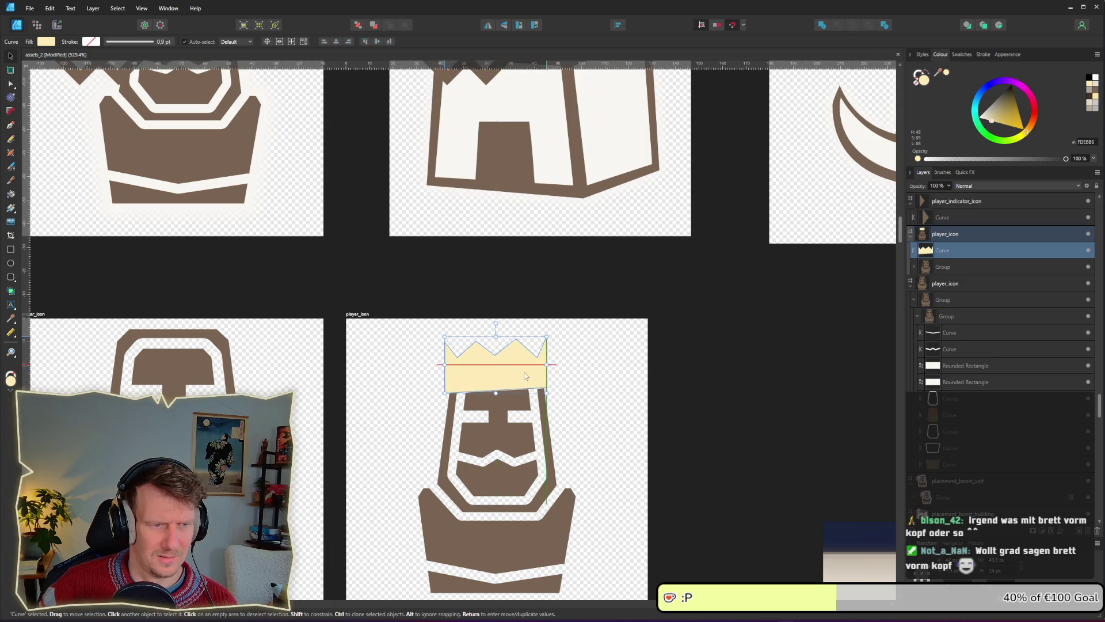
left_click(737, 409)
scroll(737, 409, "down", 5)
left_click_drag(723, 470, 610, 371)
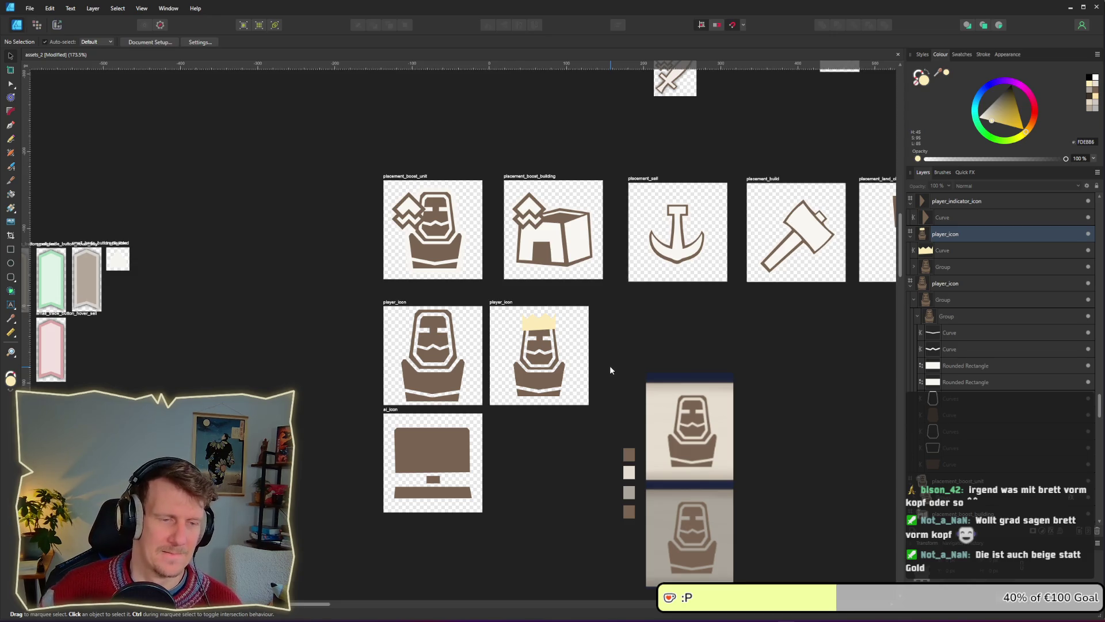
scroll(610, 366, "up", 4)
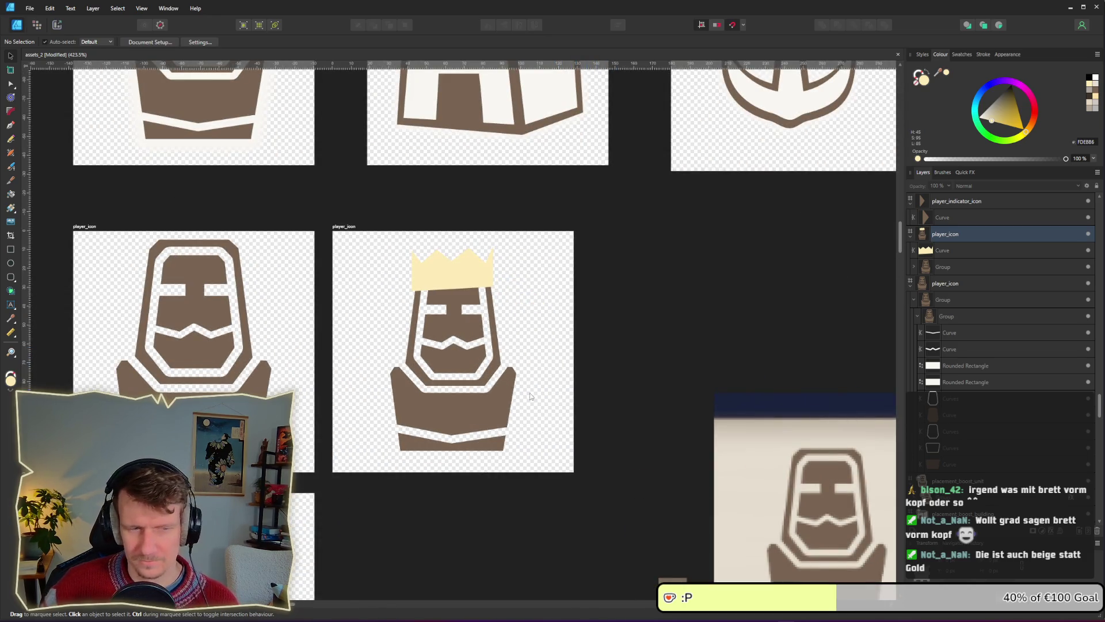
scroll(446, 320, "down", 5)
scroll(446, 321, "up", 5)
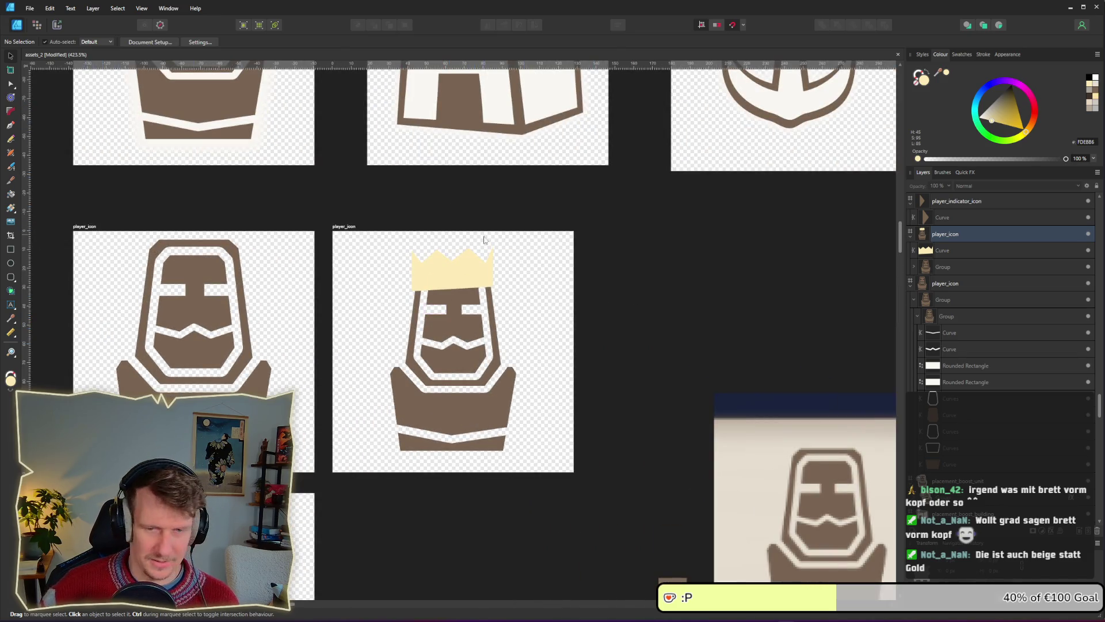
Scale the crown and king figure up together slightly.
left_click(183, 301)
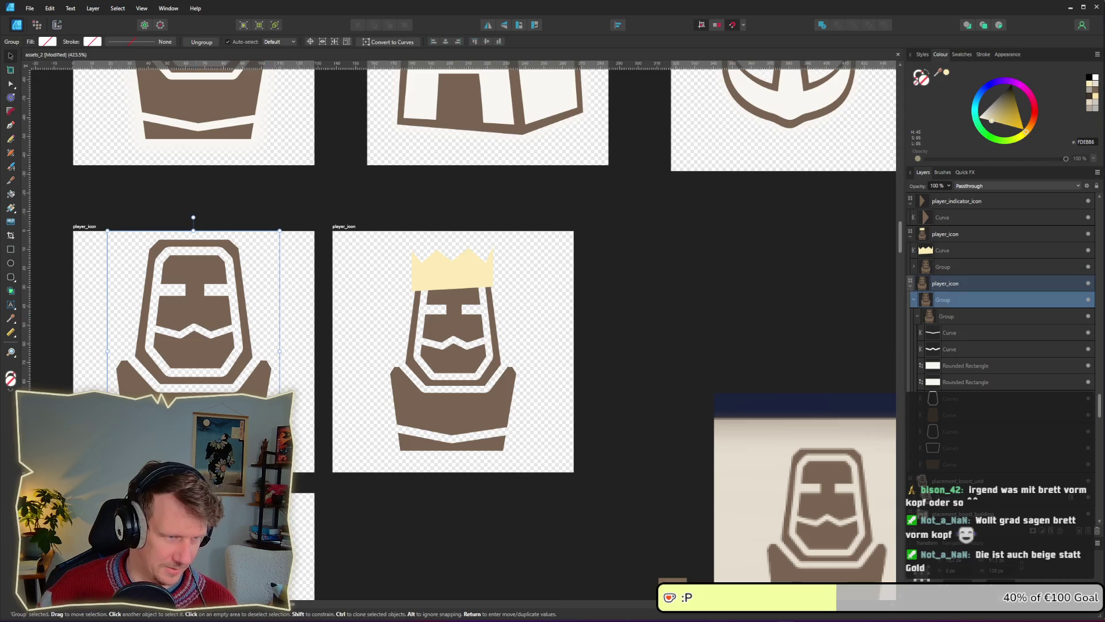
left_click(482, 409)
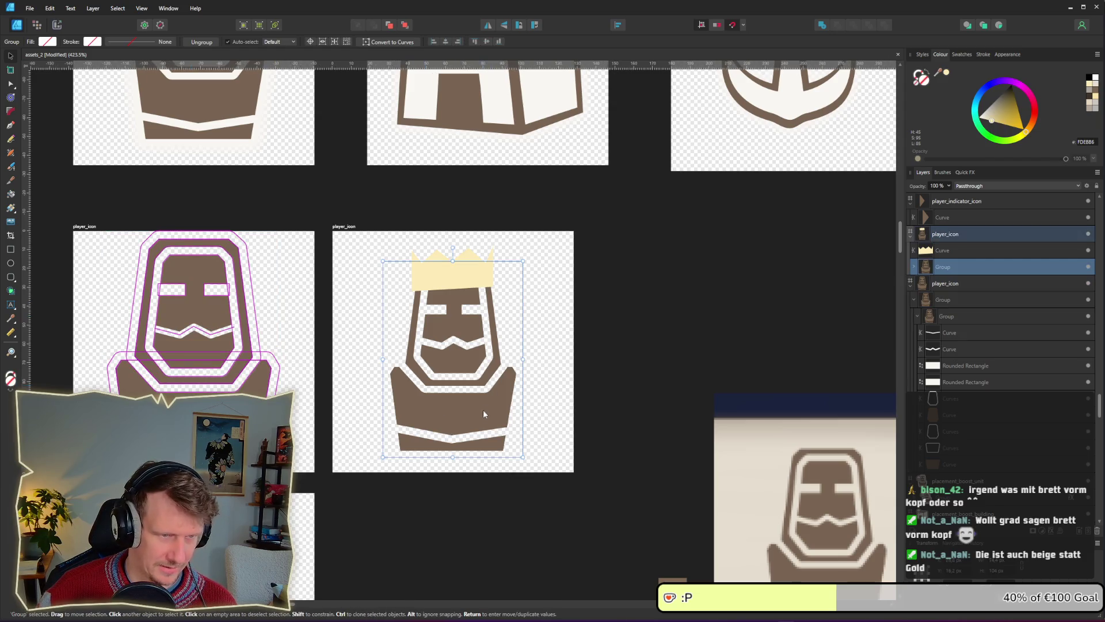
left_click(433, 272, "shift")
left_click_drag(524, 458, 533, 472)
left_click(656, 424)
Replace the left artboard's king figure with a copy of the enlarged figure.
left_click(228, 364)
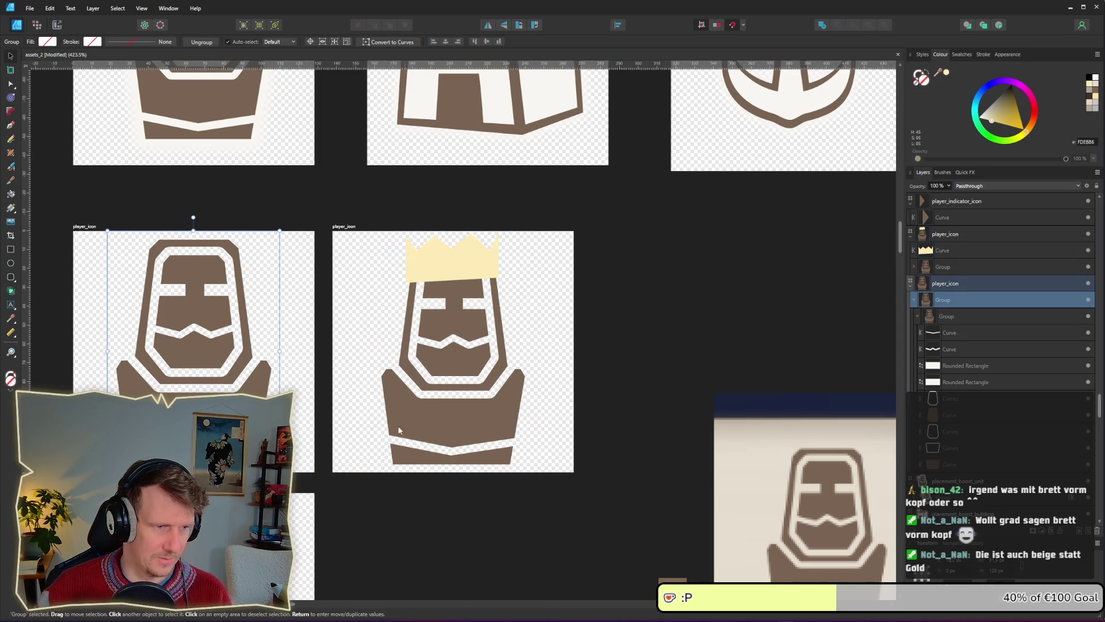
key("Delete")
left_click(466, 403)
left_click_drag(449, 436, 179, 436)
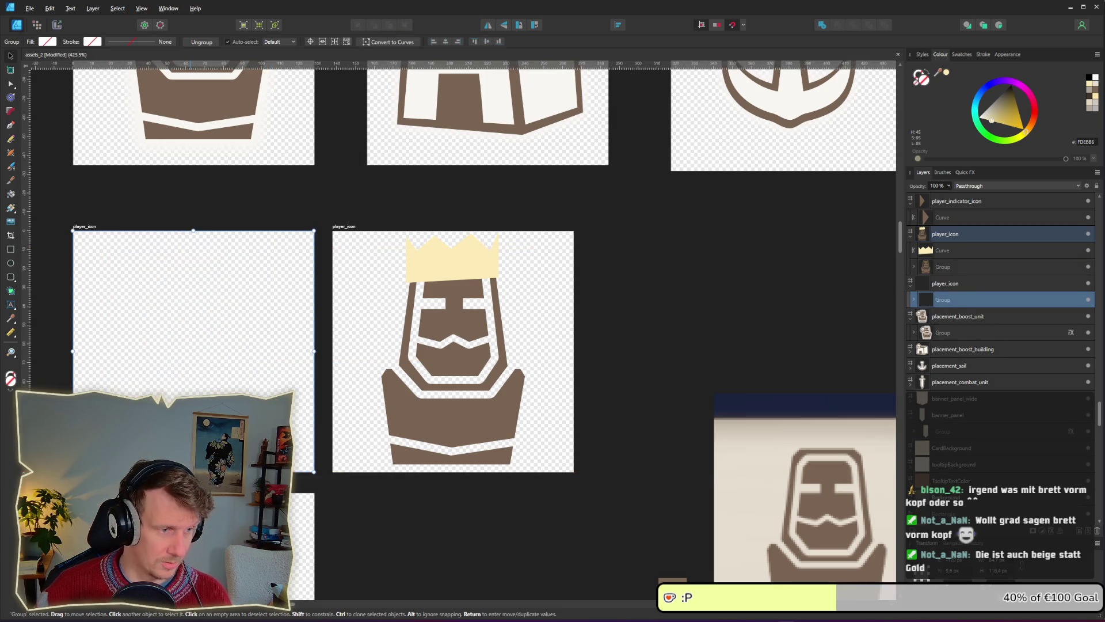
key("Delete")
key("ctrl+z")
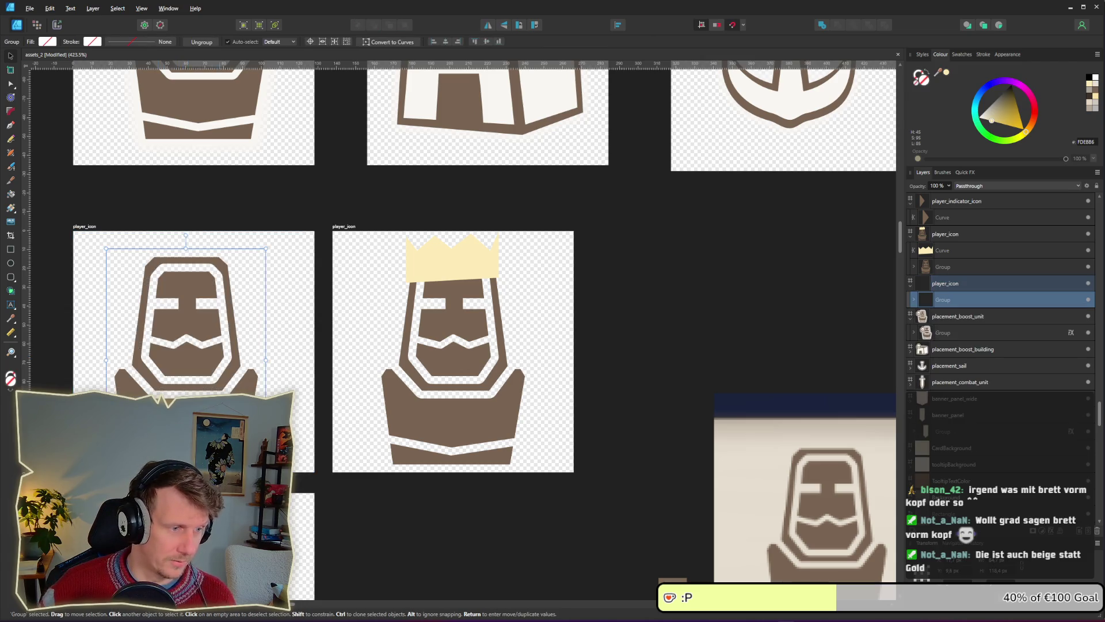
Delete the king figure under the crown, leaving only the crown, and begin renaming the artboard.
left_click(456, 506)
left_click(485, 354)
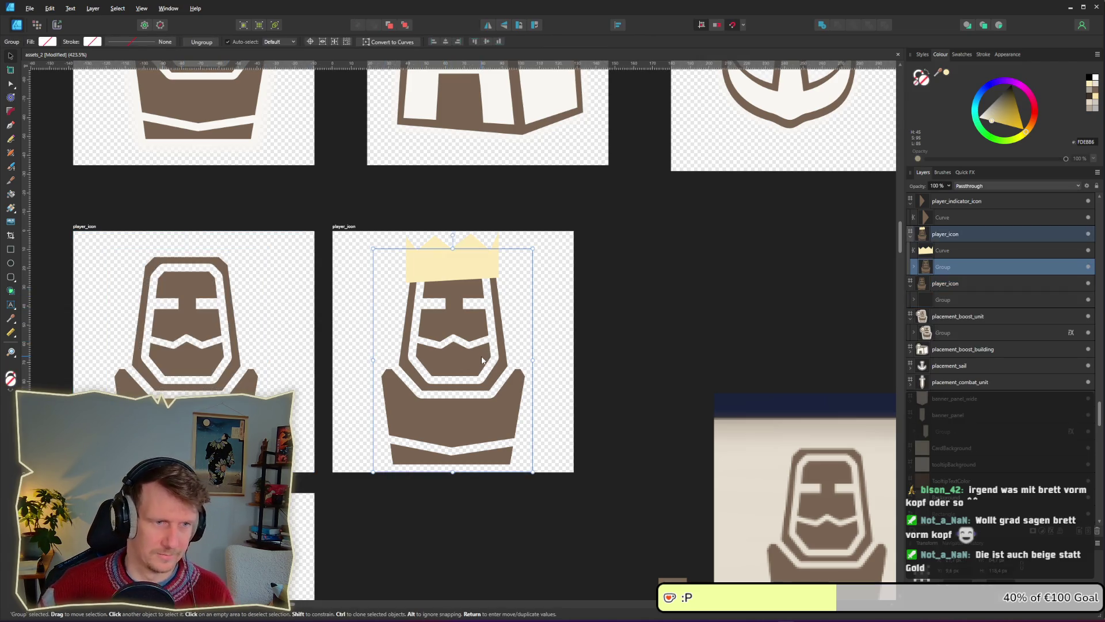
key("Delete")
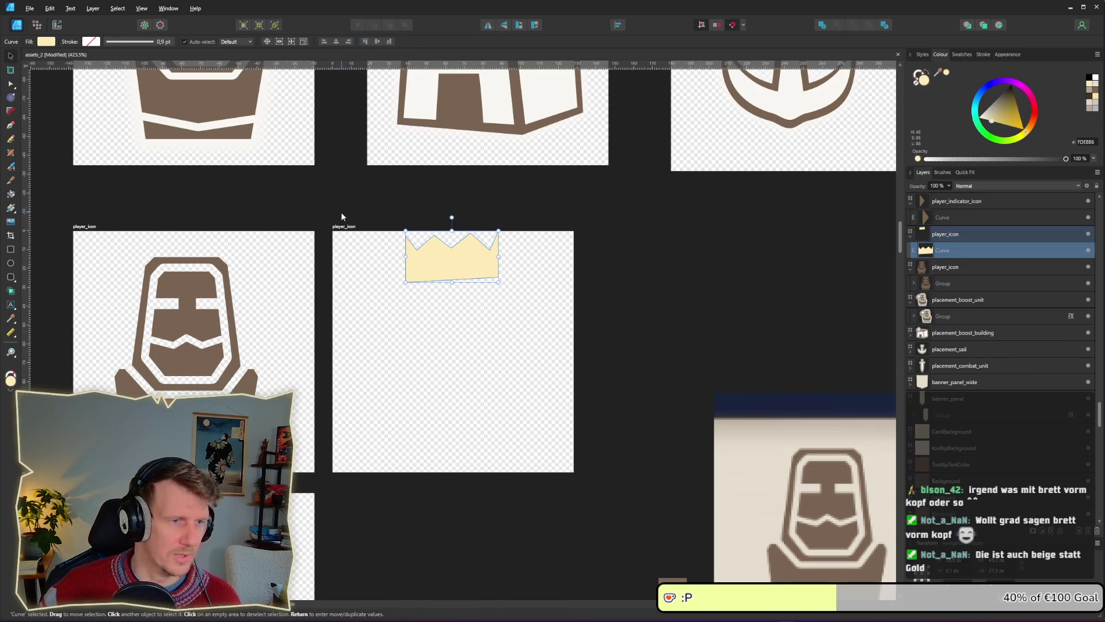
double_click(344, 226)
key("Home")
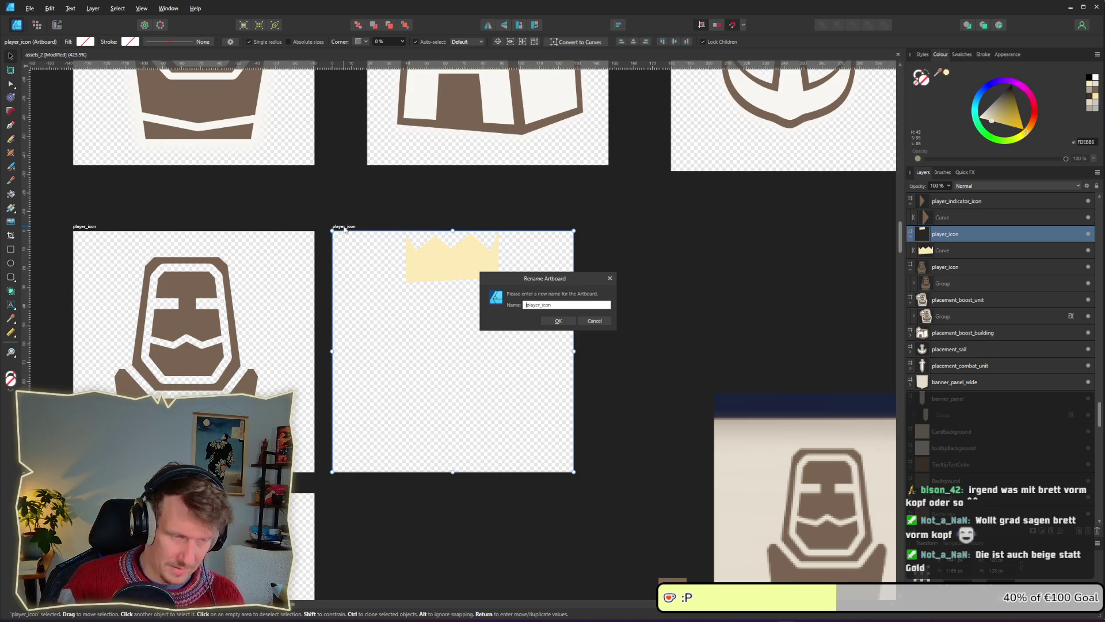
Rename the crown artboard lead_player_icon and export it as lead_player_icon.png.
type("lead_")
key("Return")
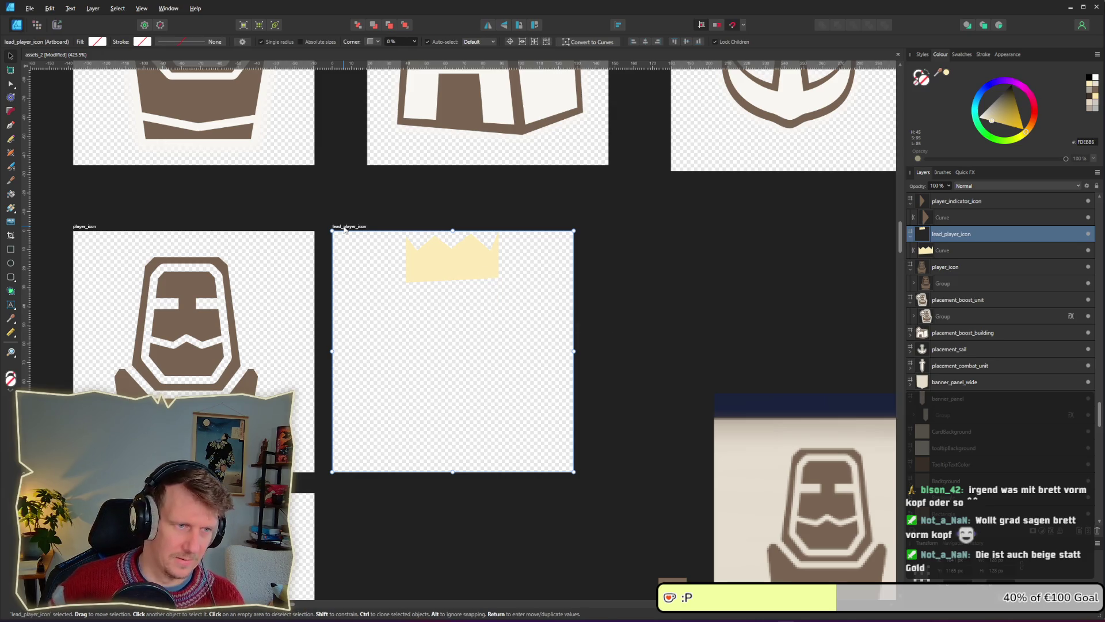
left_click(57, 24)
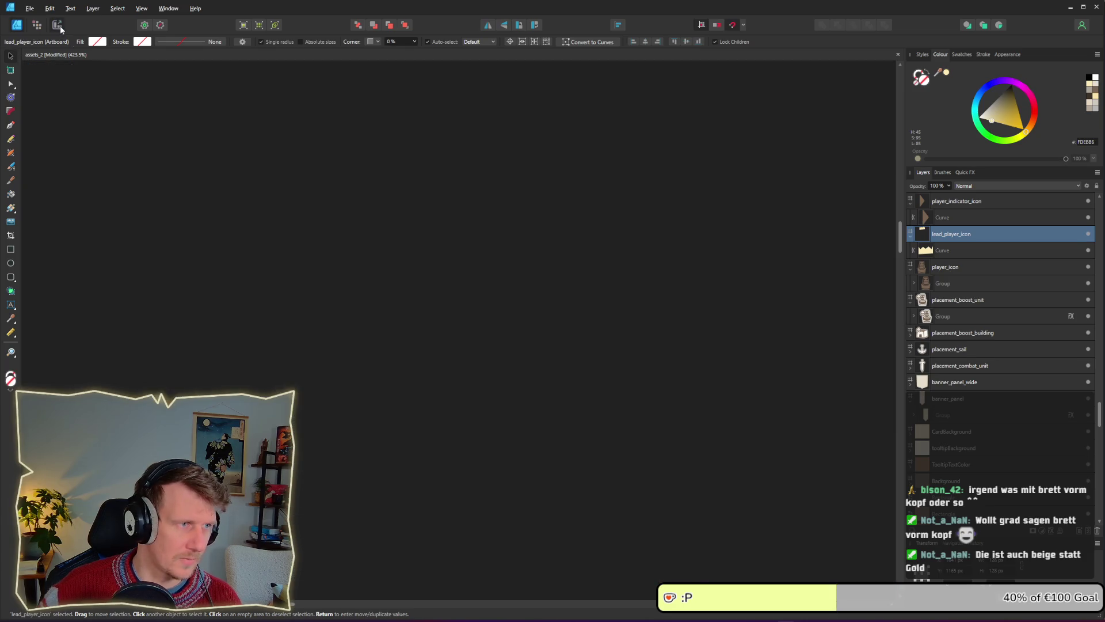
left_click(1088, 354)
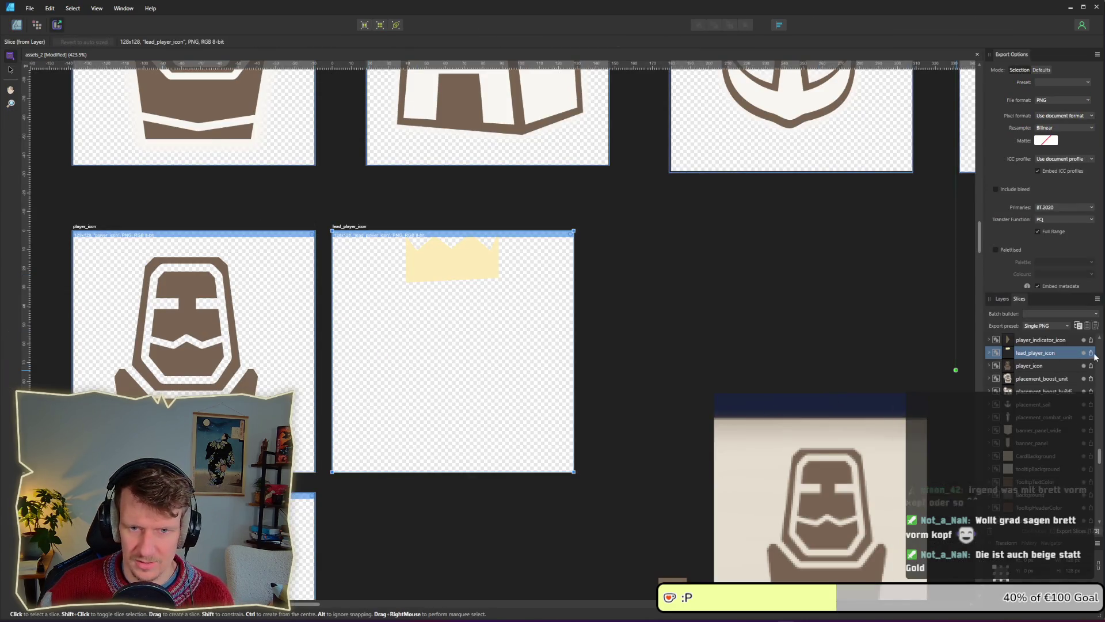
left_click(458, 304)
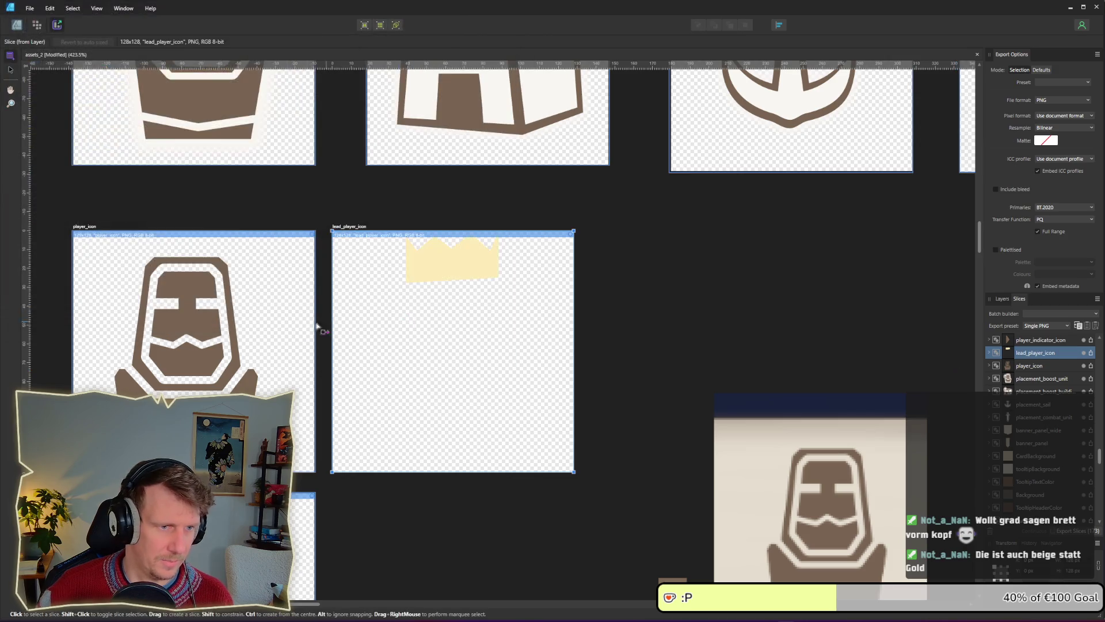
Re-export the player_icon slice, overwriting the existing player_icon.png.
left_click(278, 343)
left_click(1091, 366)
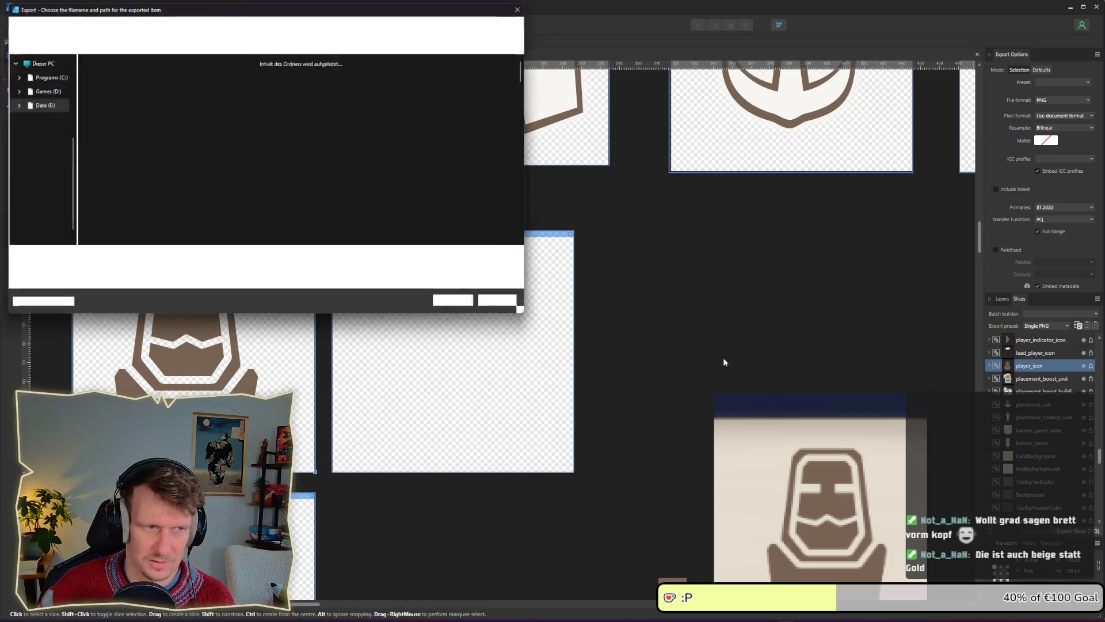
left_click(457, 303)
left_click(797, 348)
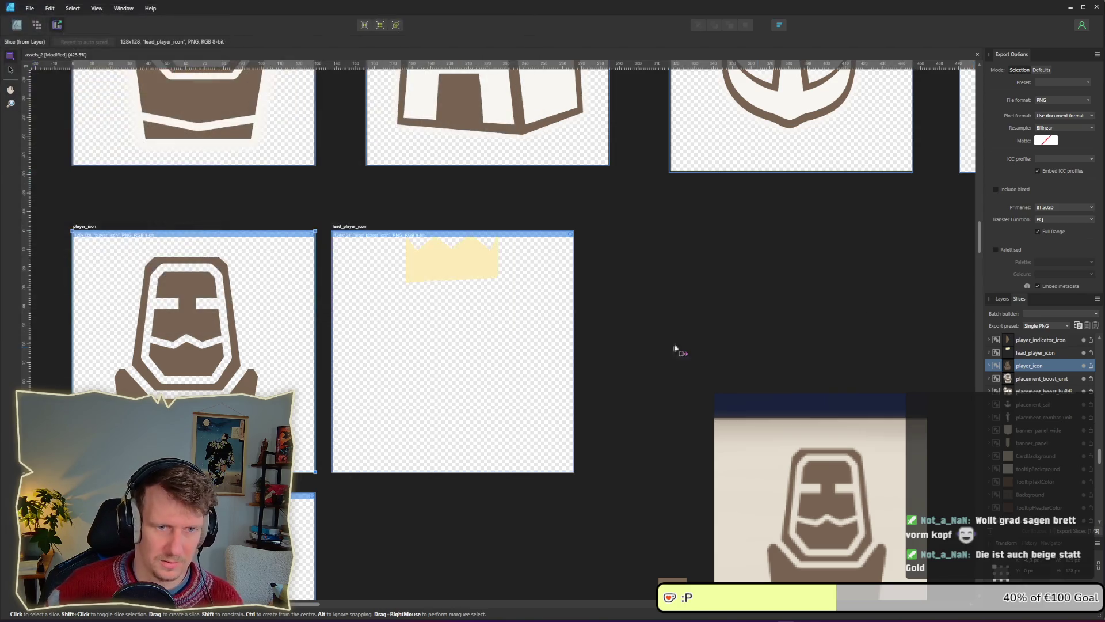
key("alt+Tab")
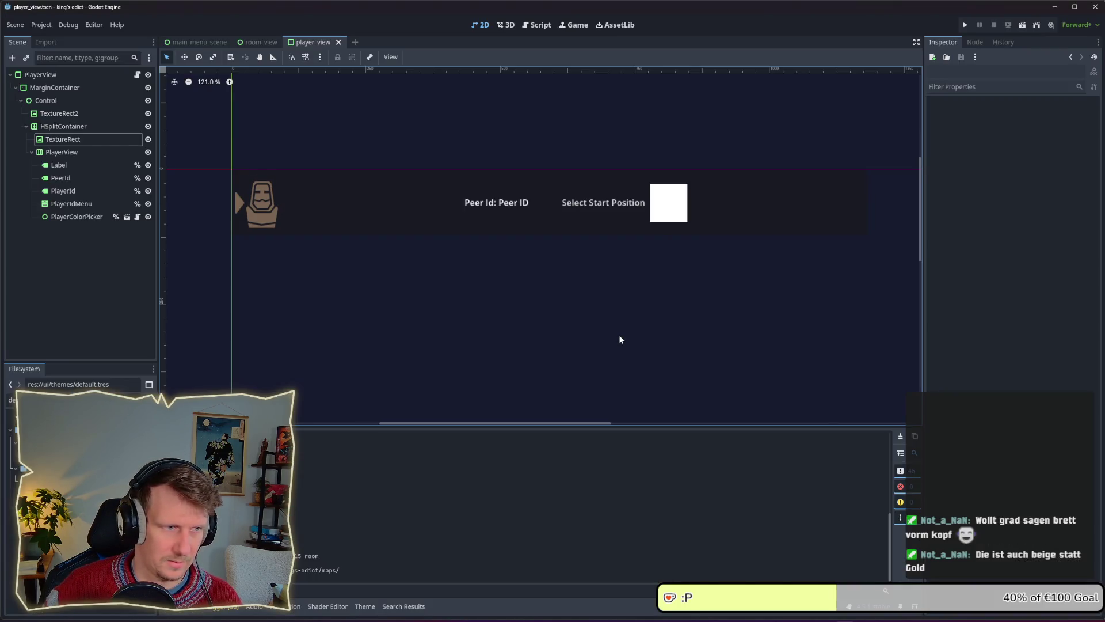
In Godot, duplicate TextureRect and nest the new TextureRect2 under it.
key("alt+Tab")
key("alt+shift+Tab")
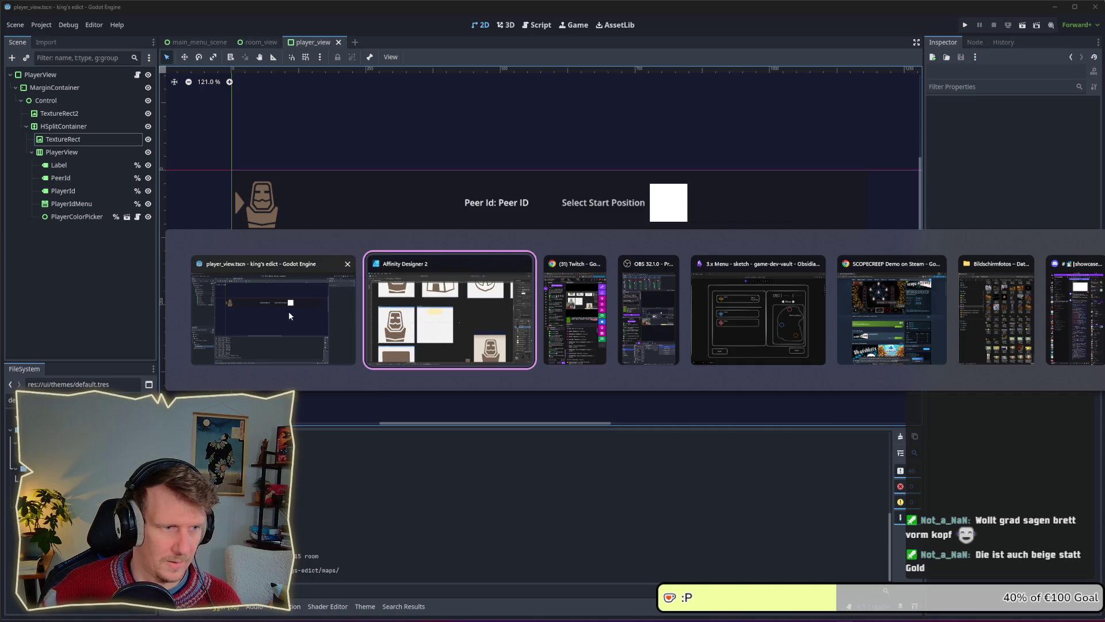
left_click(72, 138)
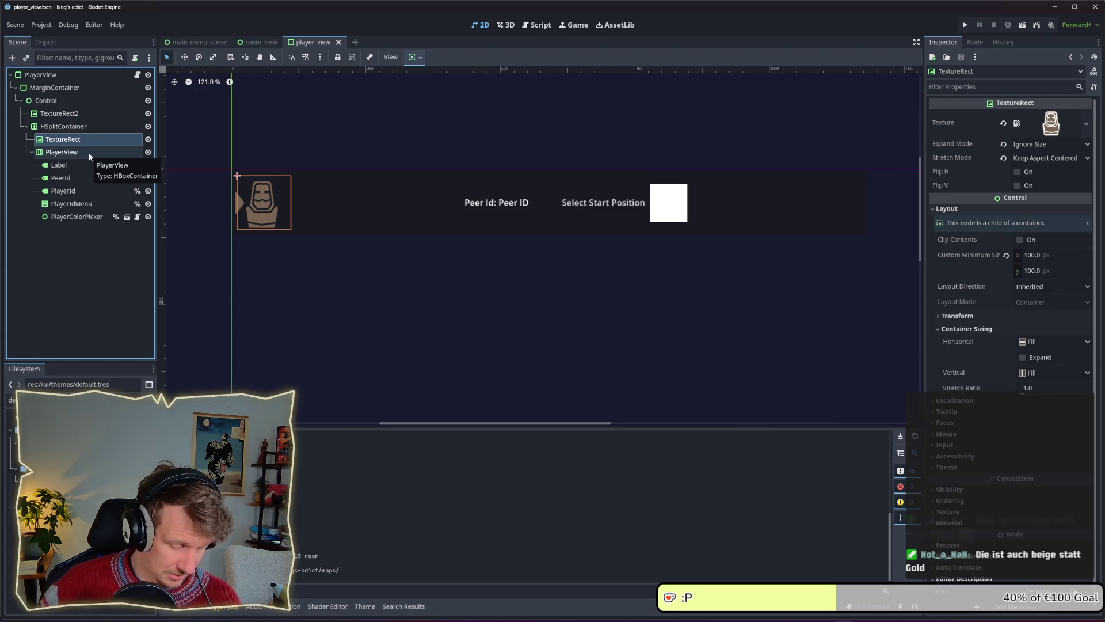
key("ctrl+d")
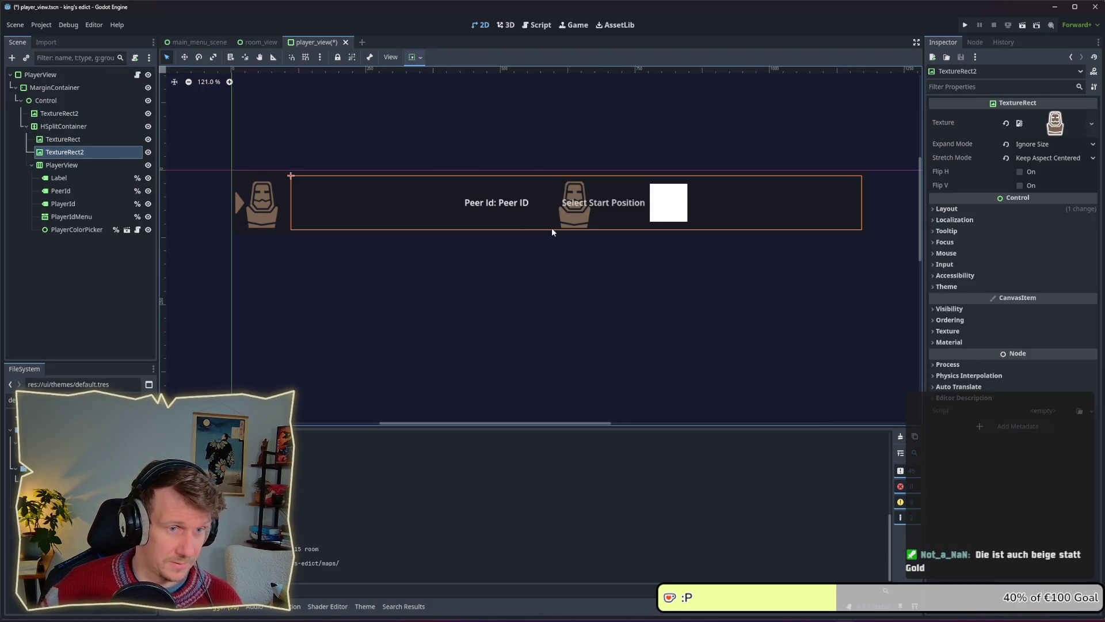
left_click_drag(57, 152, 70, 139)
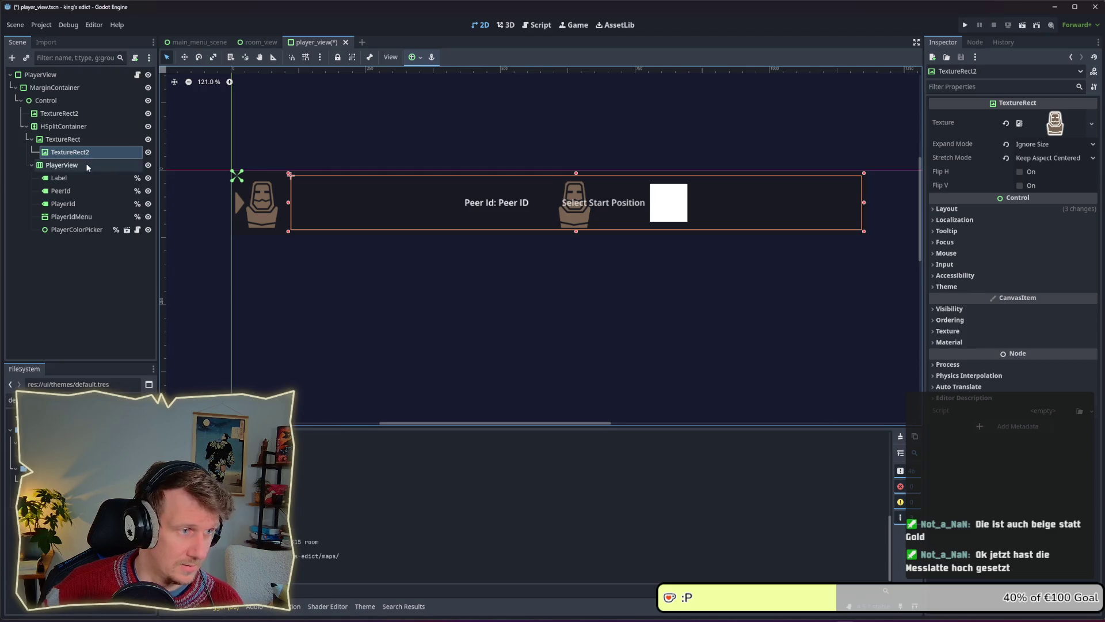
Set TextureRect2's layout mode to Anchors with the Full Rect preset and save the scene.
left_click(990, 210)
left_click(1038, 303)
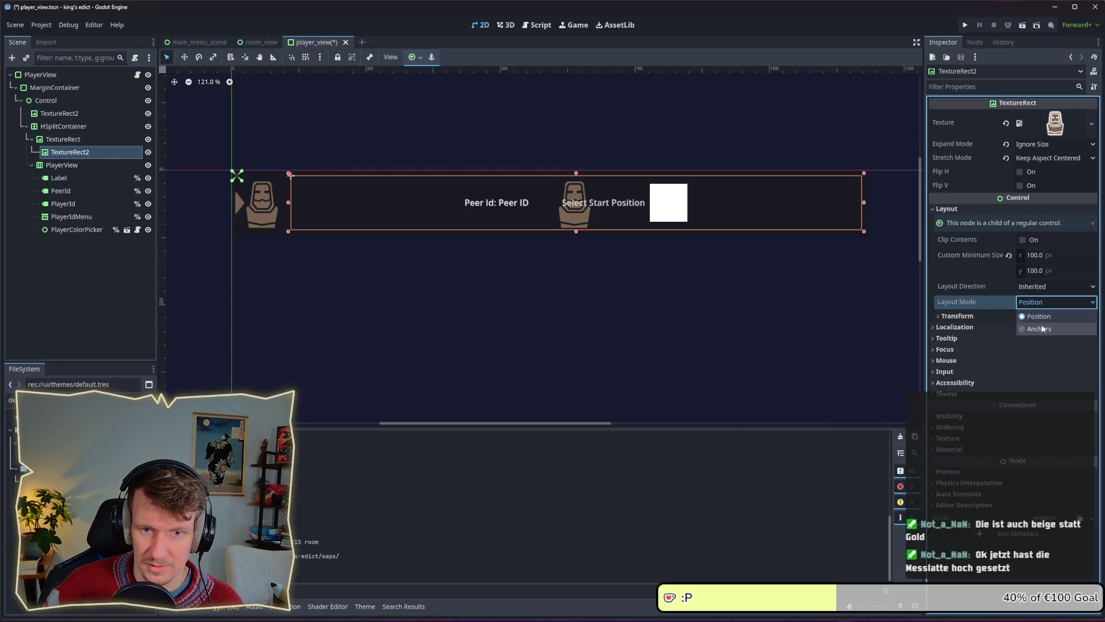
left_click(1040, 328)
left_click(1040, 317)
left_click(1045, 403)
key("ctrl+s")
Assign lead_player_icon.png as TextureRect2's texture, save player_view, and return to Affinity Designer.
left_click(11, 400)
type("lea")
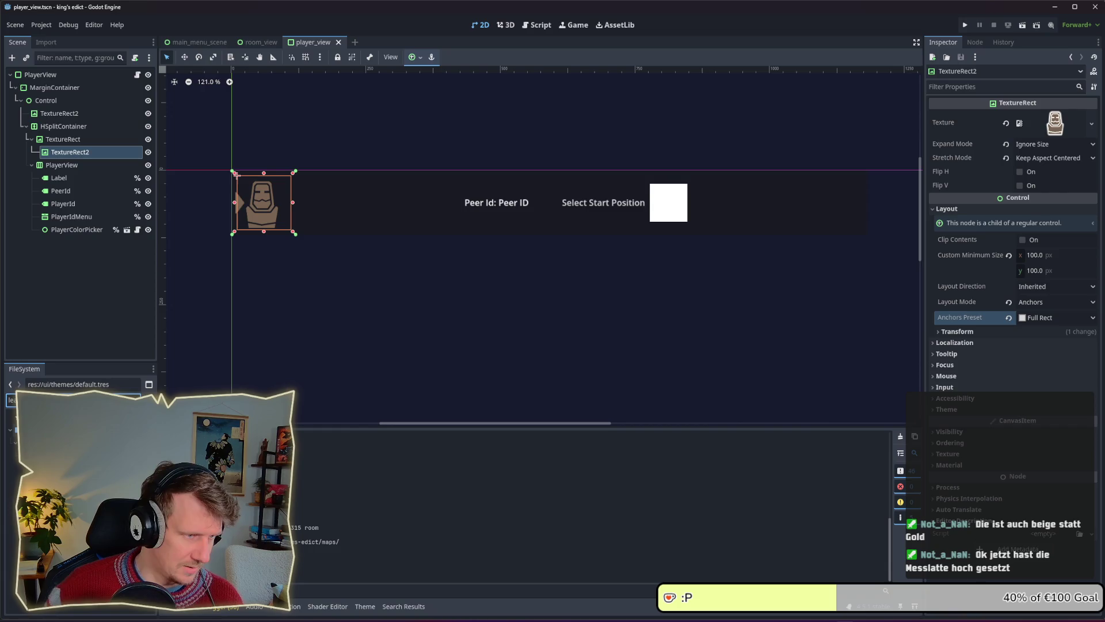
mouse_move(35, 452)
left_mouse_down()
mouse_move(127, 265)
mouse_move(89, 151)
mouse_move(238, 202)
left_mouse_up()
key("ctrl+s")
scroll(257, 233, "up", 5)
scroll(257, 236, "up", 2)
left_click(63, 139)
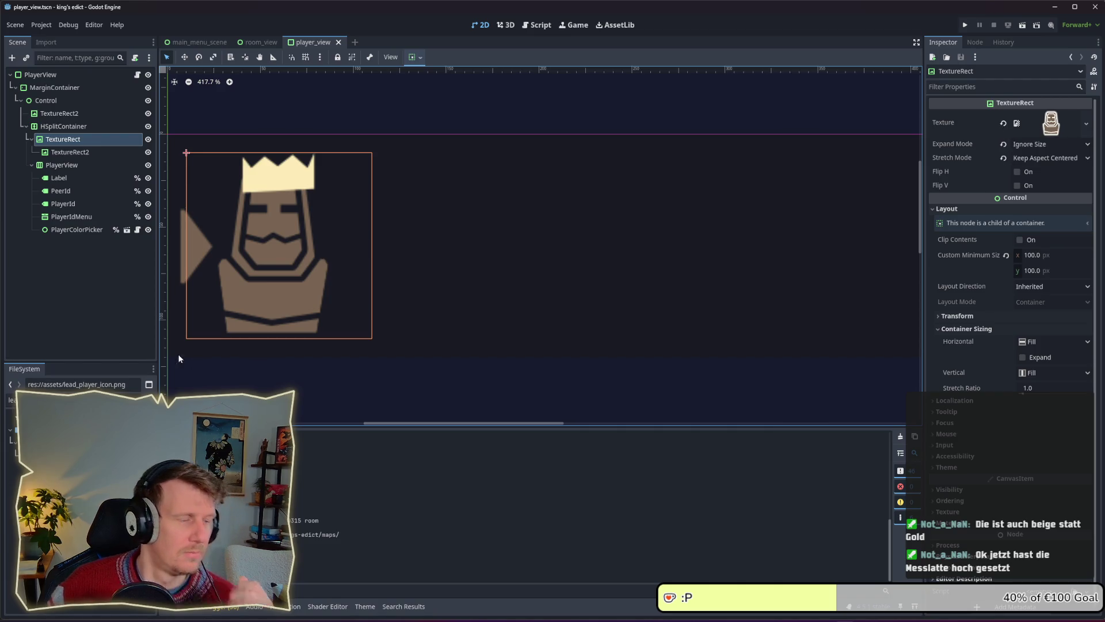
key("alt+Tab")
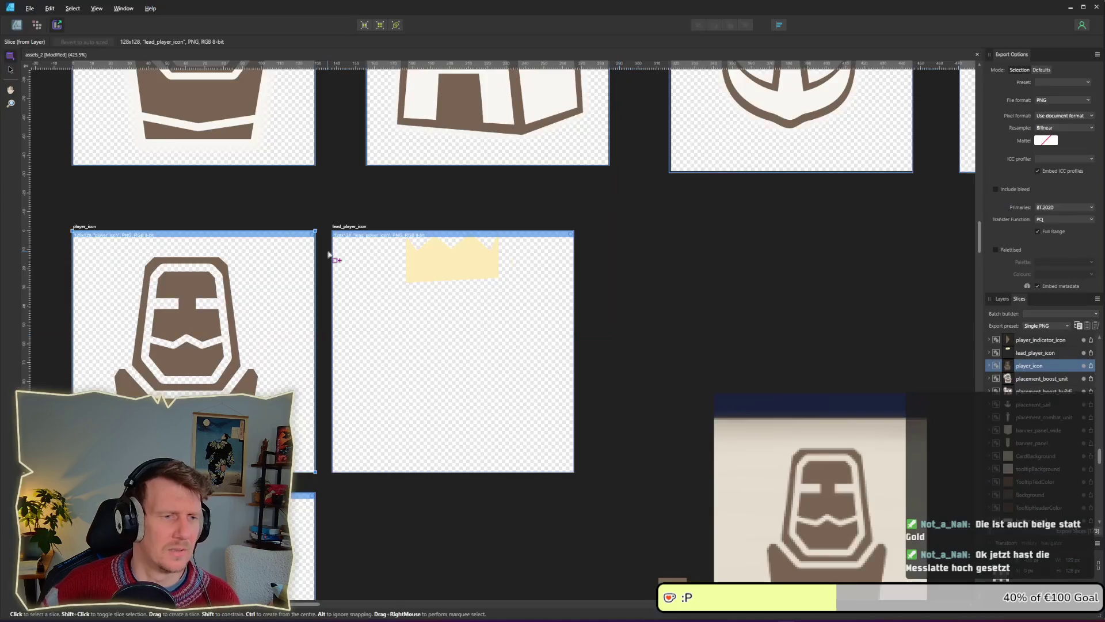
Paste a copy of the player figure into the lead_player_icon artboard.
left_click(17, 25)
left_click(186, 362)
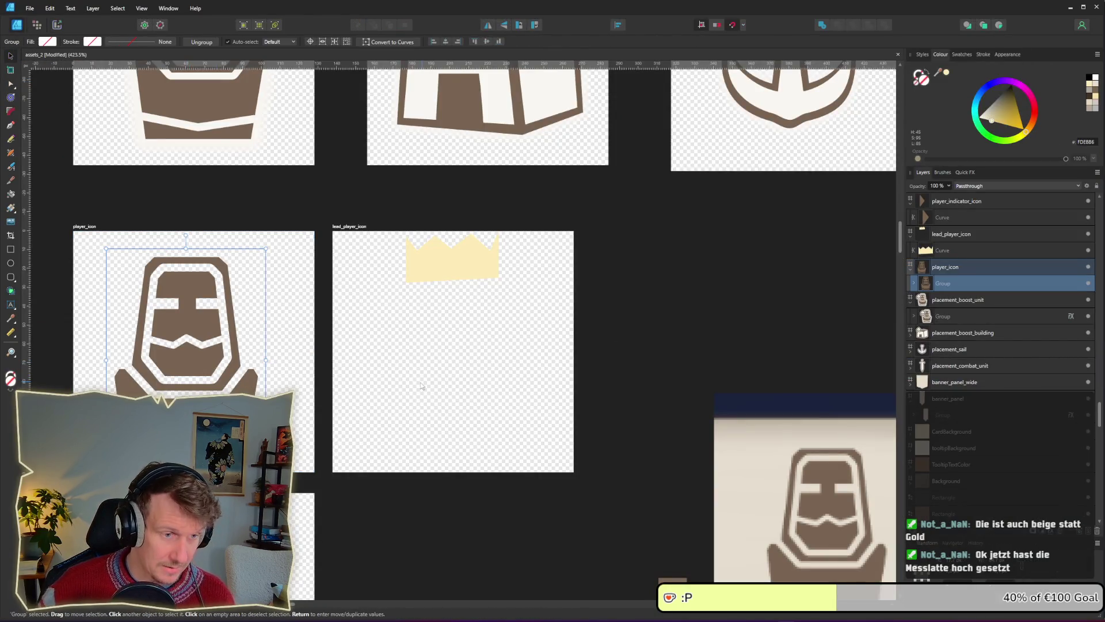
left_click(439, 398)
left_click(348, 227)
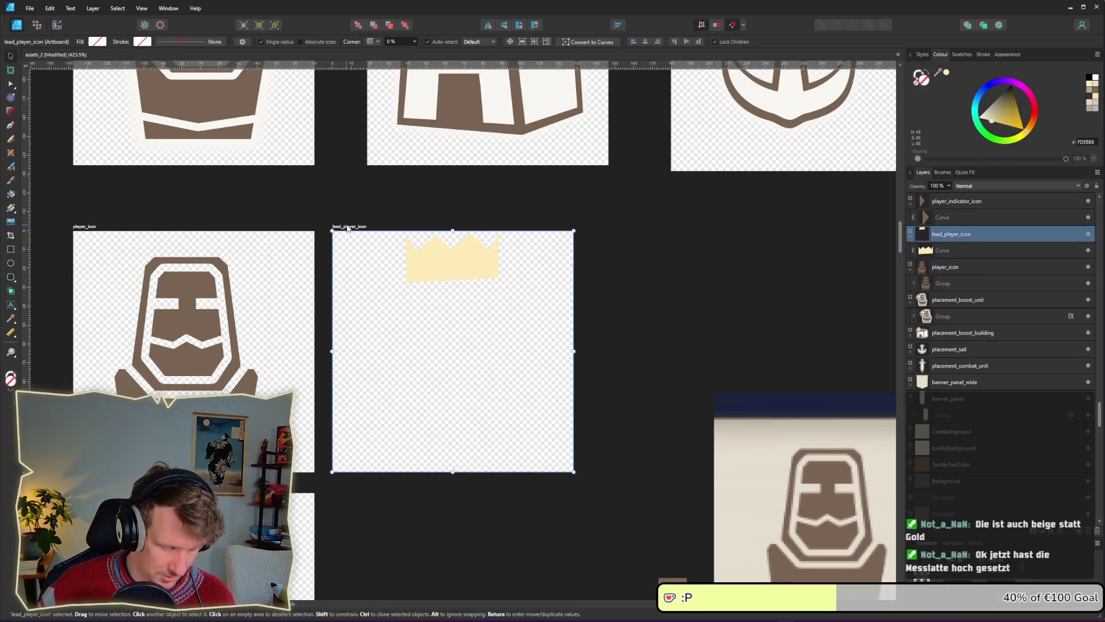
key("ctrl+v")
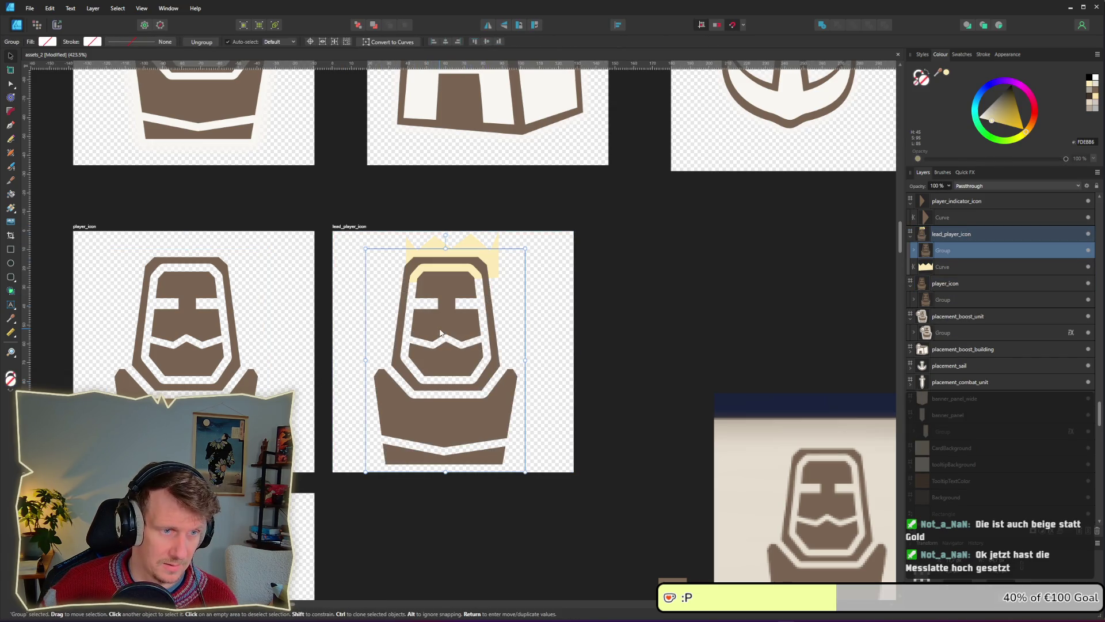
Centre the player figure horizontally in player_icon and delete its copy from lead_player_icon.
left_click(171, 304)
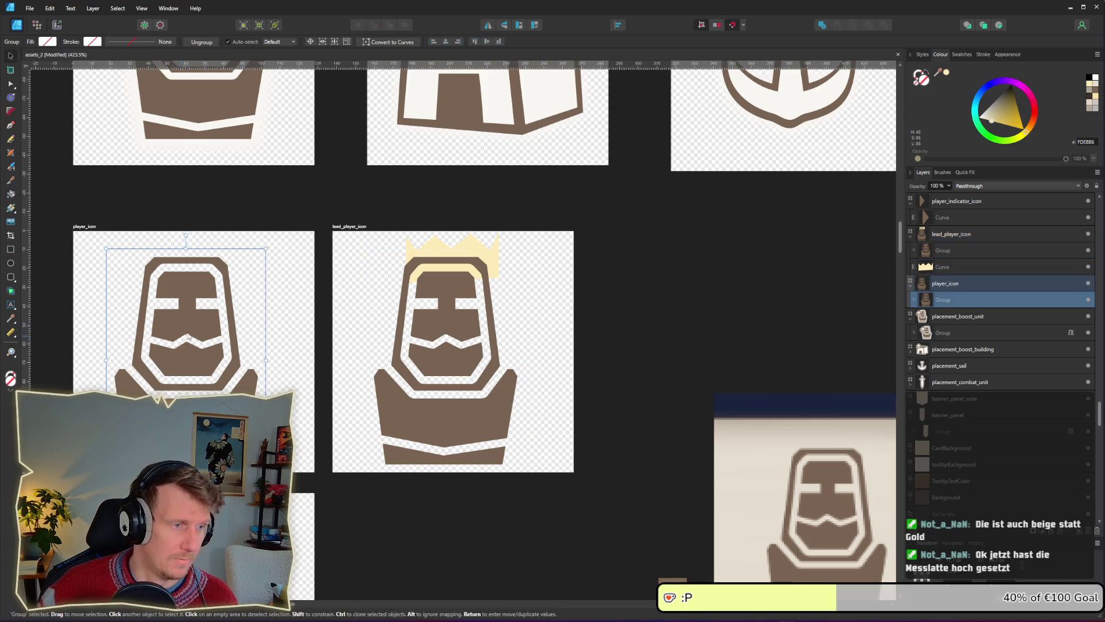
left_click(476, 43)
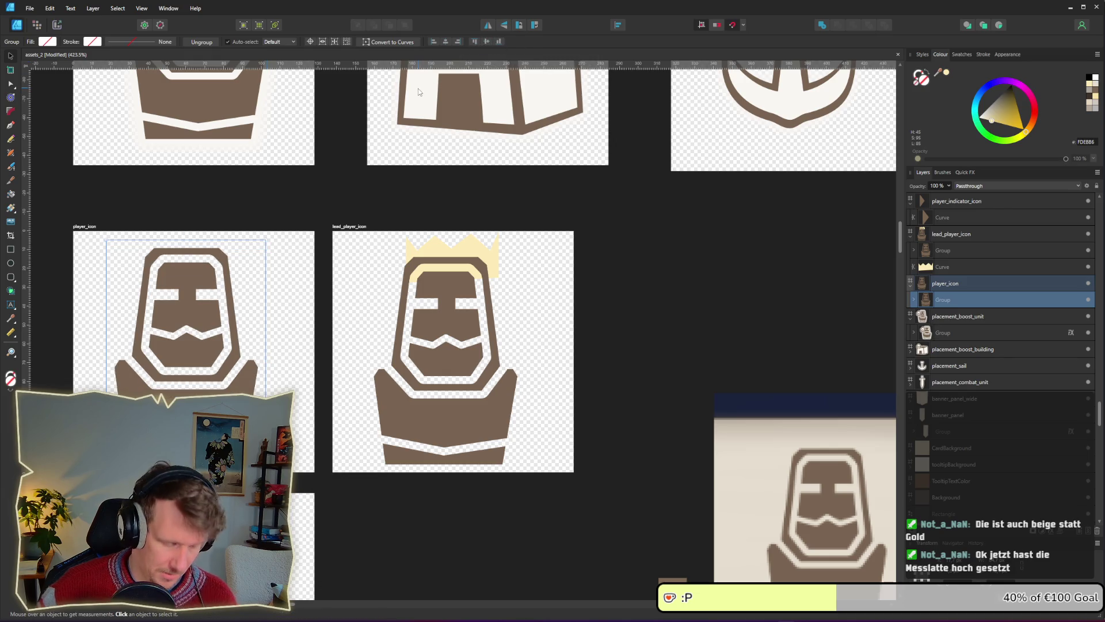
key("ctrl+z")
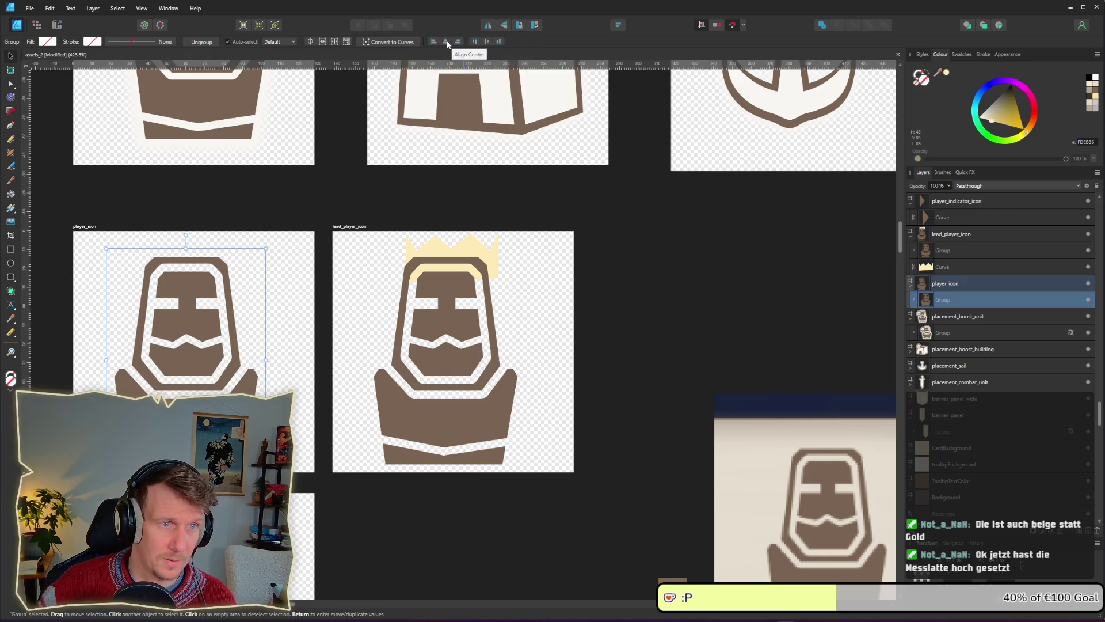
left_click(445, 42)
left_click(461, 350)
key("Delete")
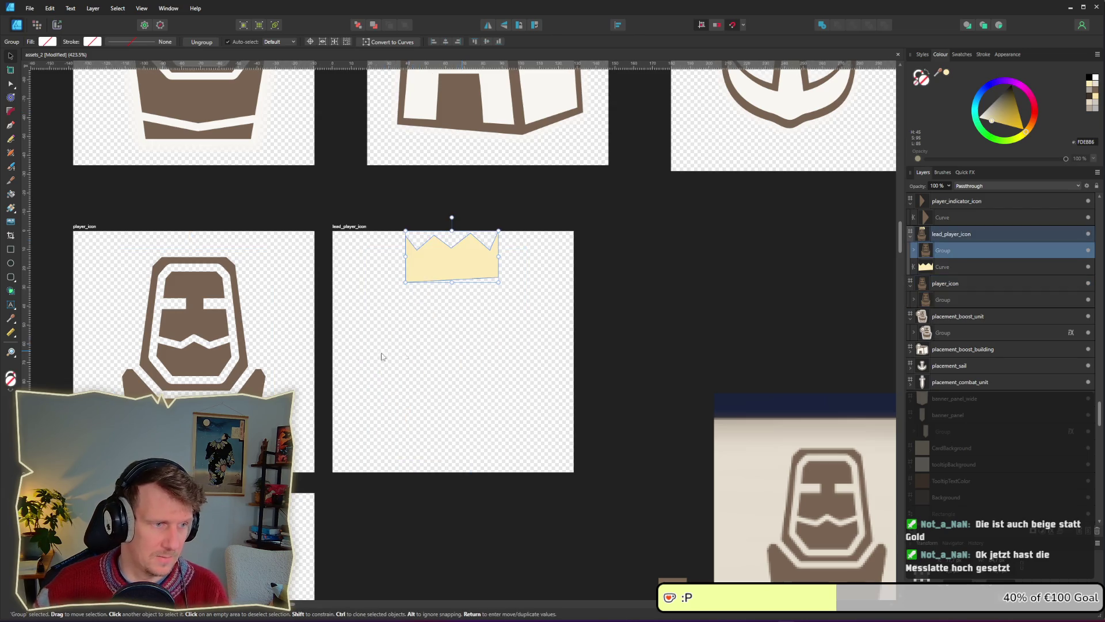
Paste the figure into lead_player_icon once more, then delete the pasted copy.
left_click(209, 350)
key("ctrl+c")
left_click(415, 371)
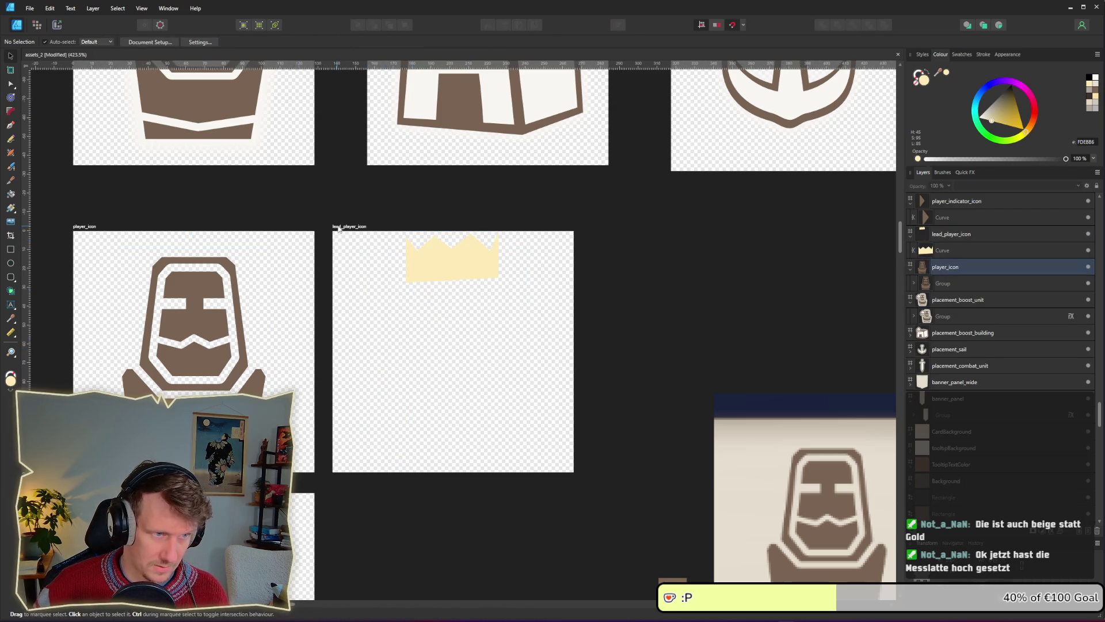
left_click(346, 227)
key("ctrl+v")
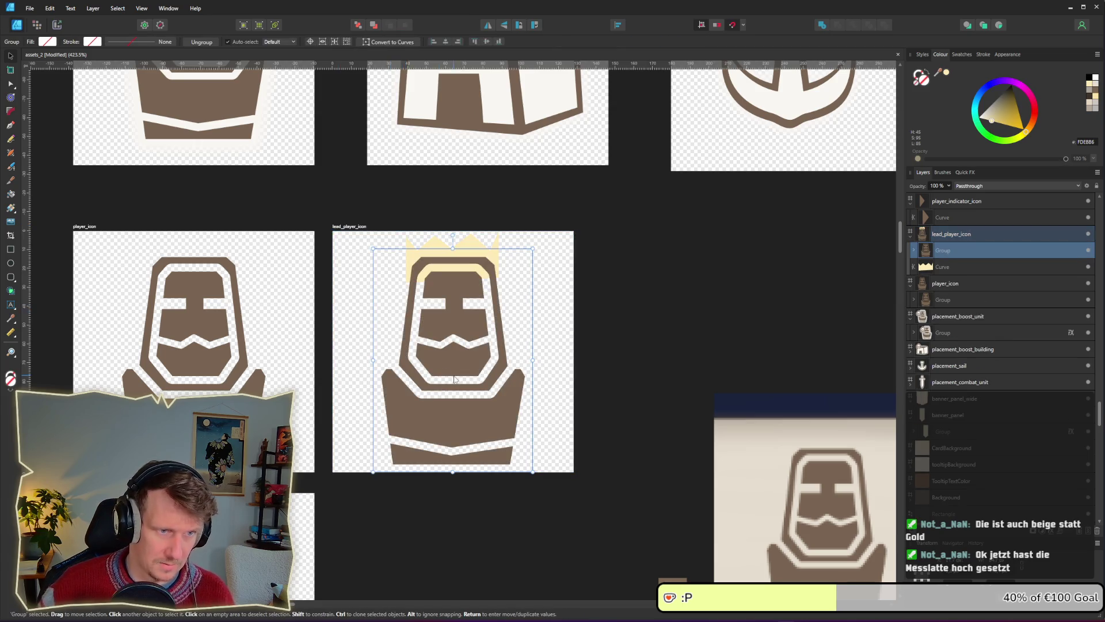
key("Delete")
Export the player_icon slice as PNG and launch the game in Godot.
left_click(95, 229)
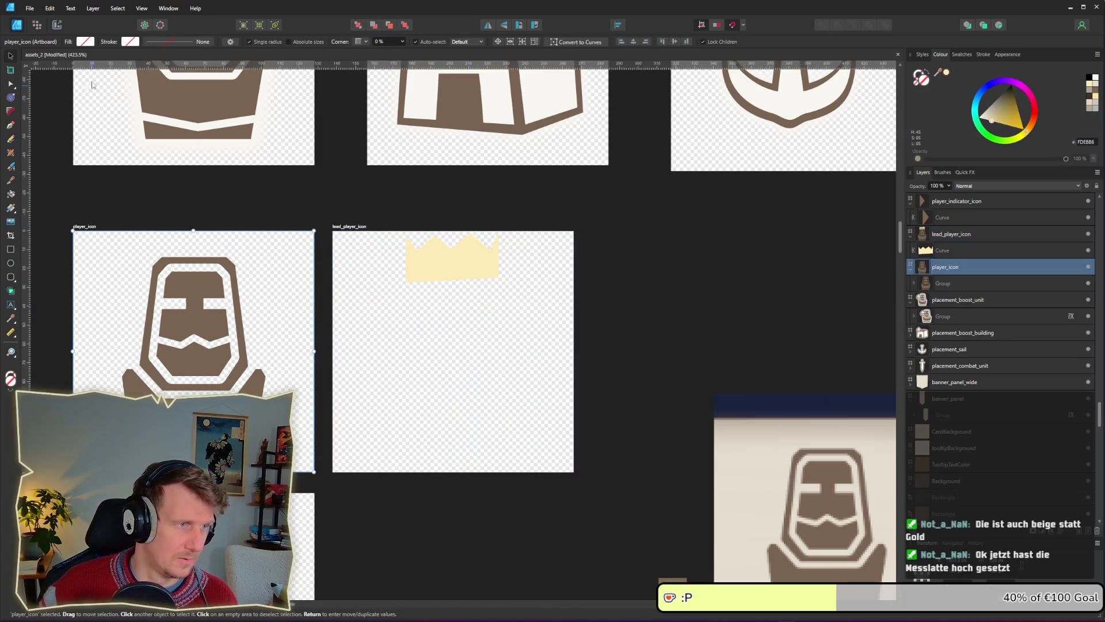
left_click(57, 25)
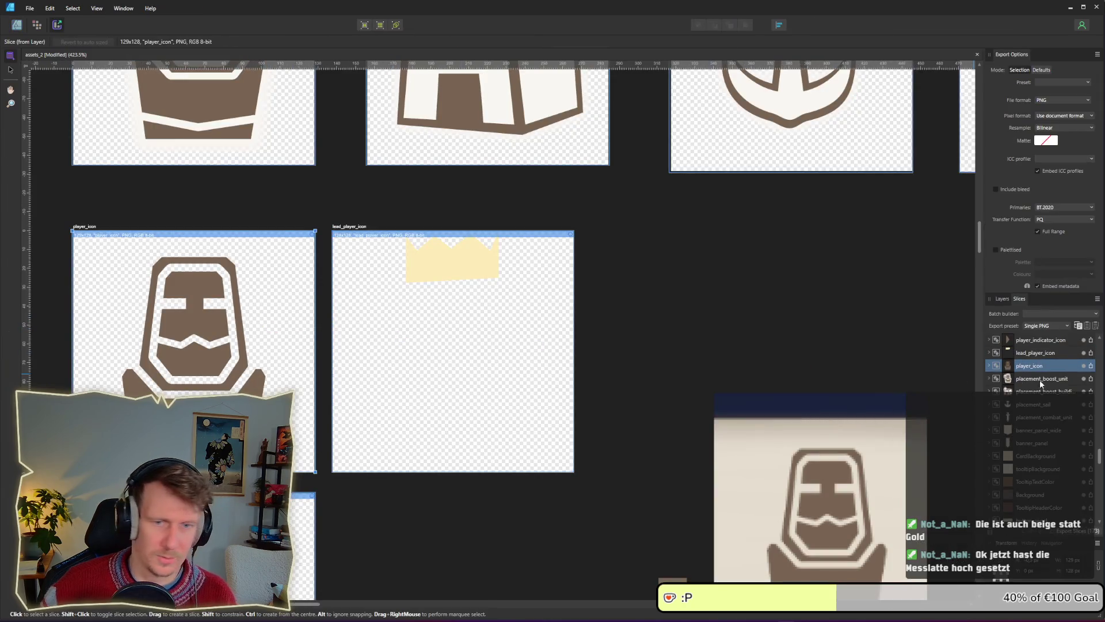
left_click(1092, 366)
key("Return")
key("Return")
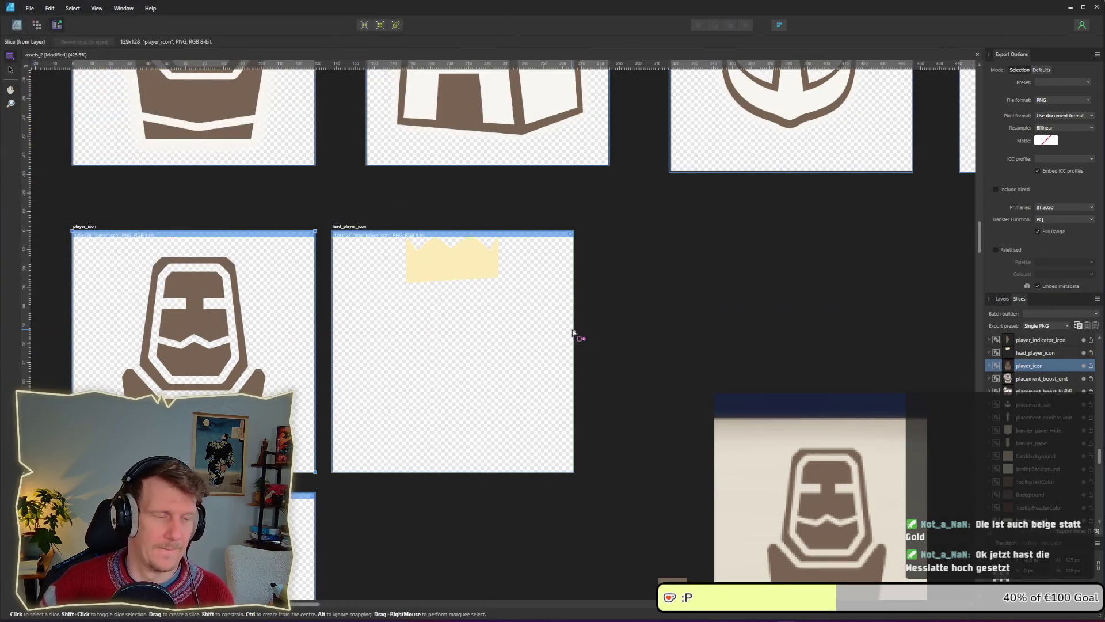
key("alt+Tab")
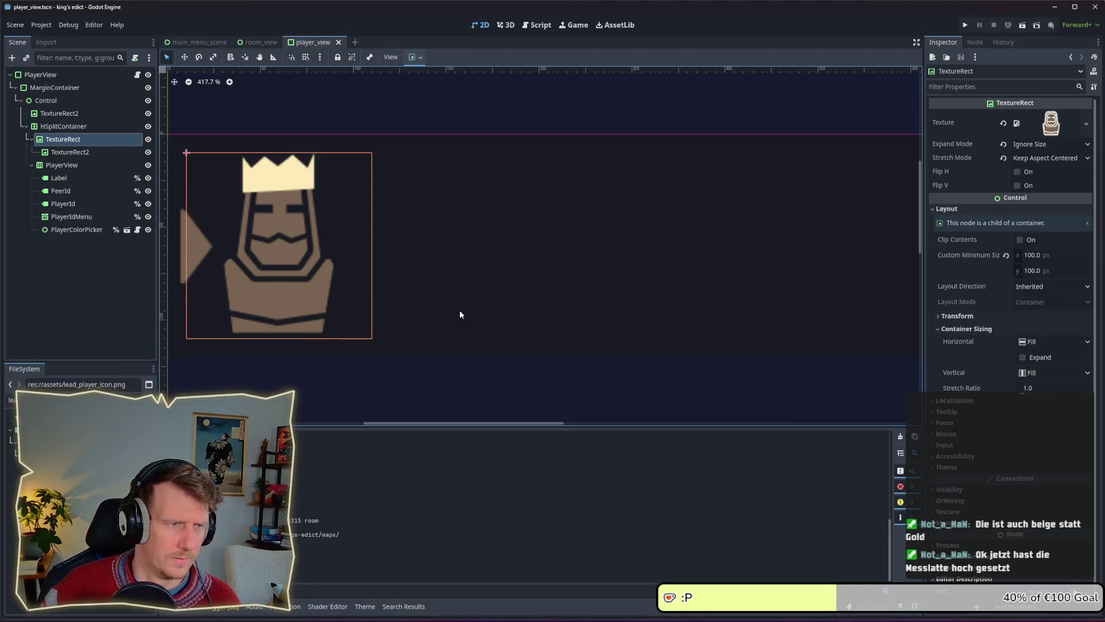
left_click(966, 25)
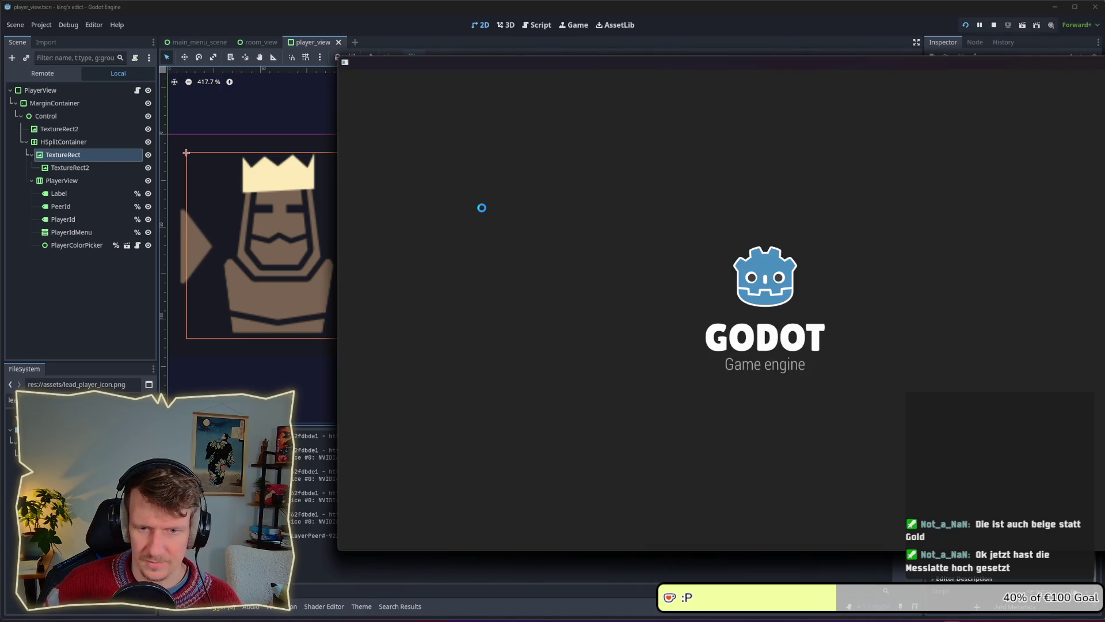
In the game window, create a multiplayer room on i_know_this_place.map, then switch windows away.
left_click_drag(635, 67, 392, 73)
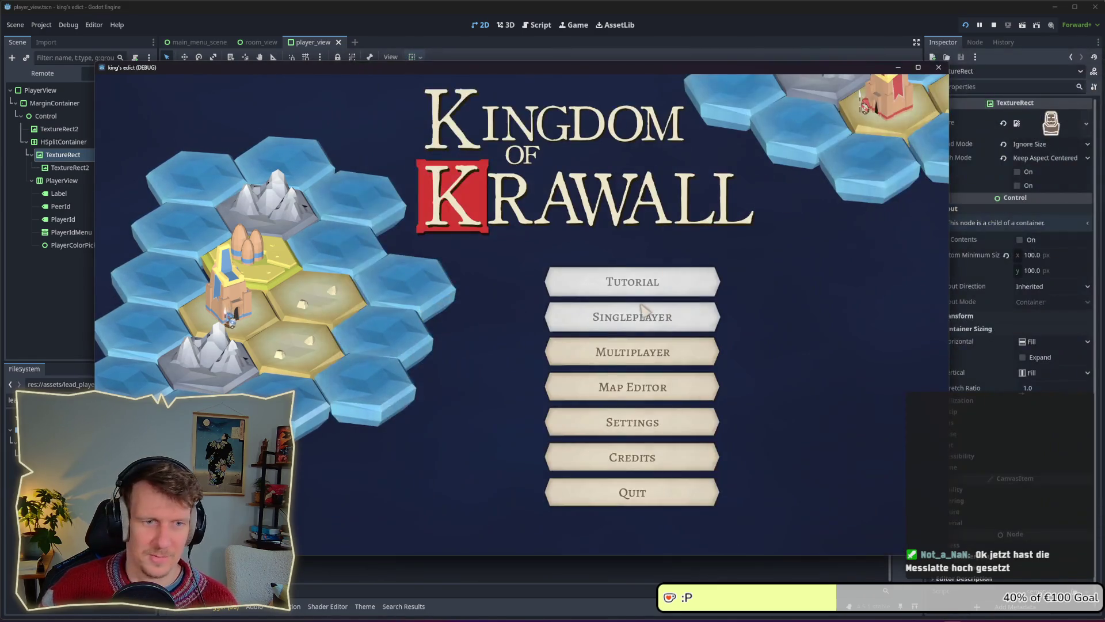
left_click(622, 349)
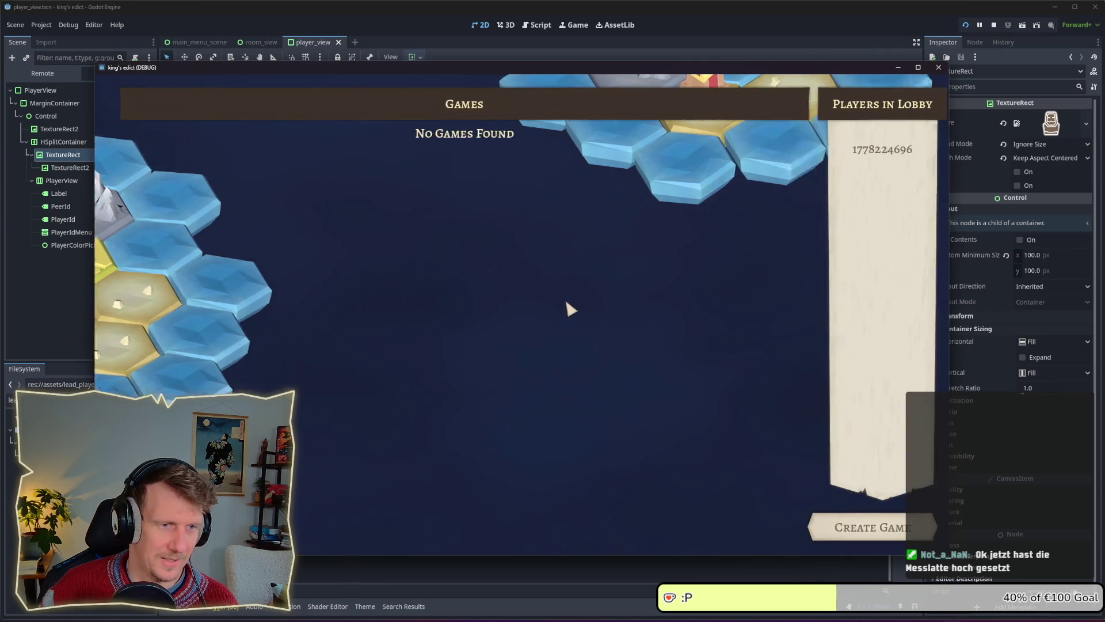
left_click(867, 527)
left_click(582, 111)
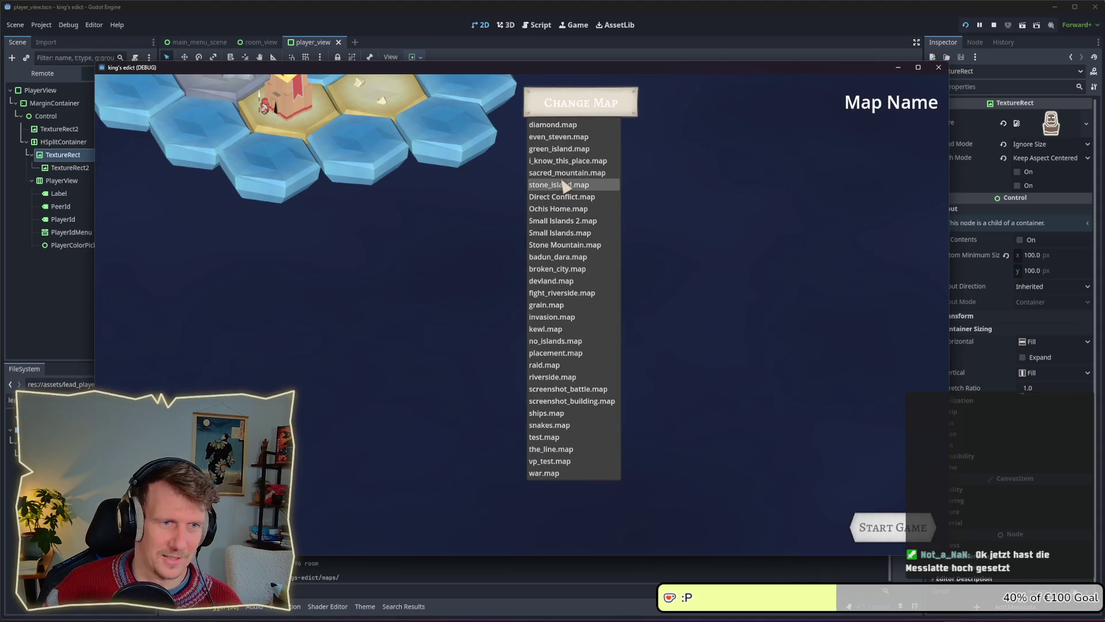
left_click(561, 164)
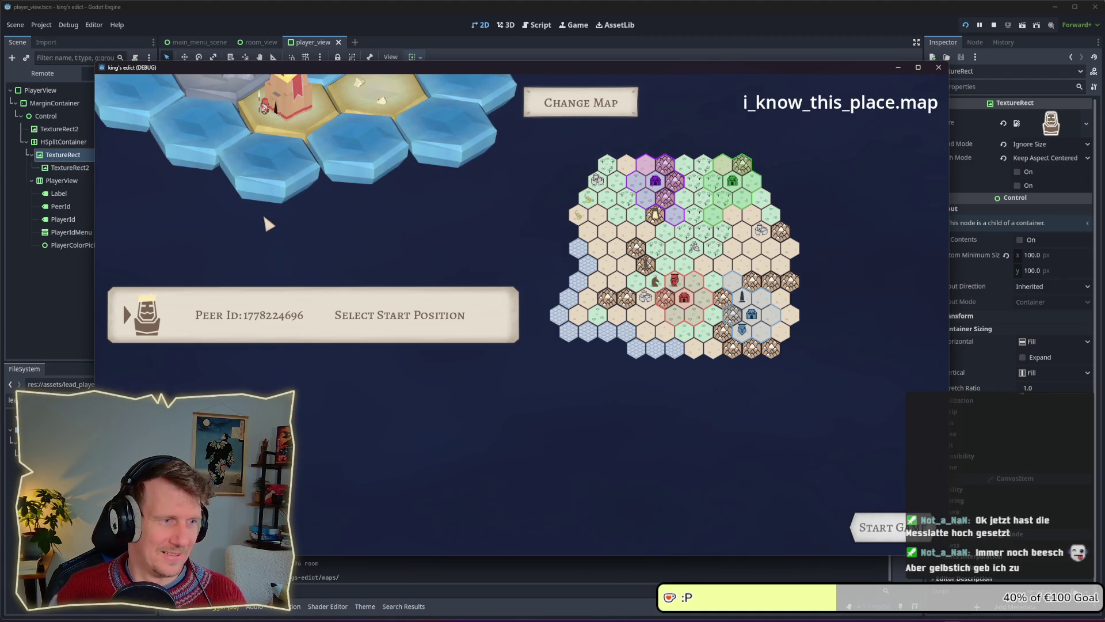
key("alt+Tab")
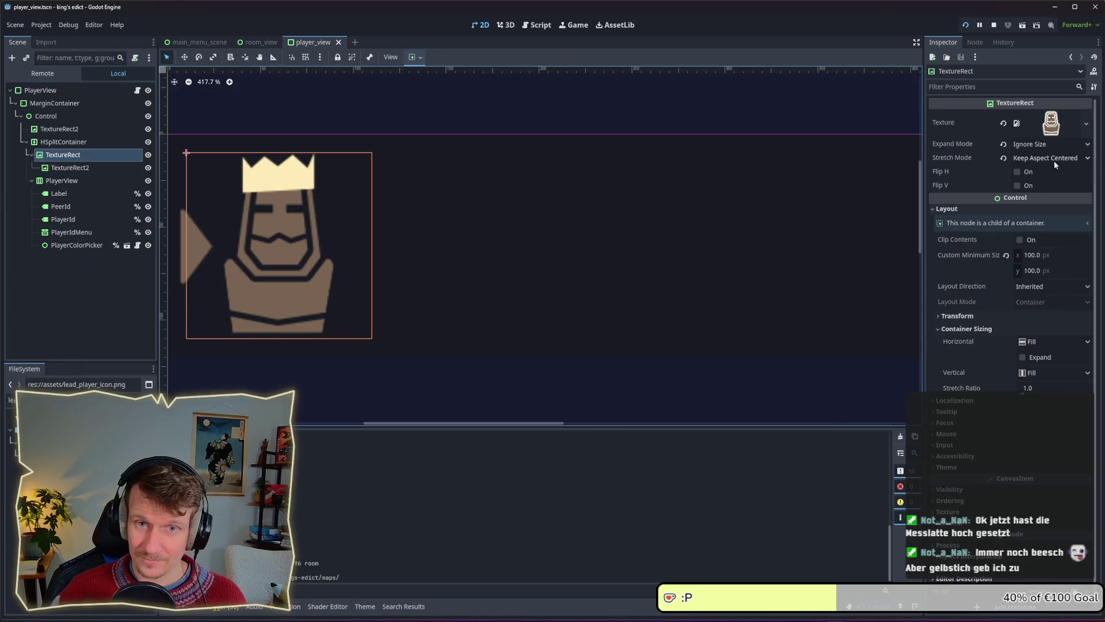
key("alt+Tab")
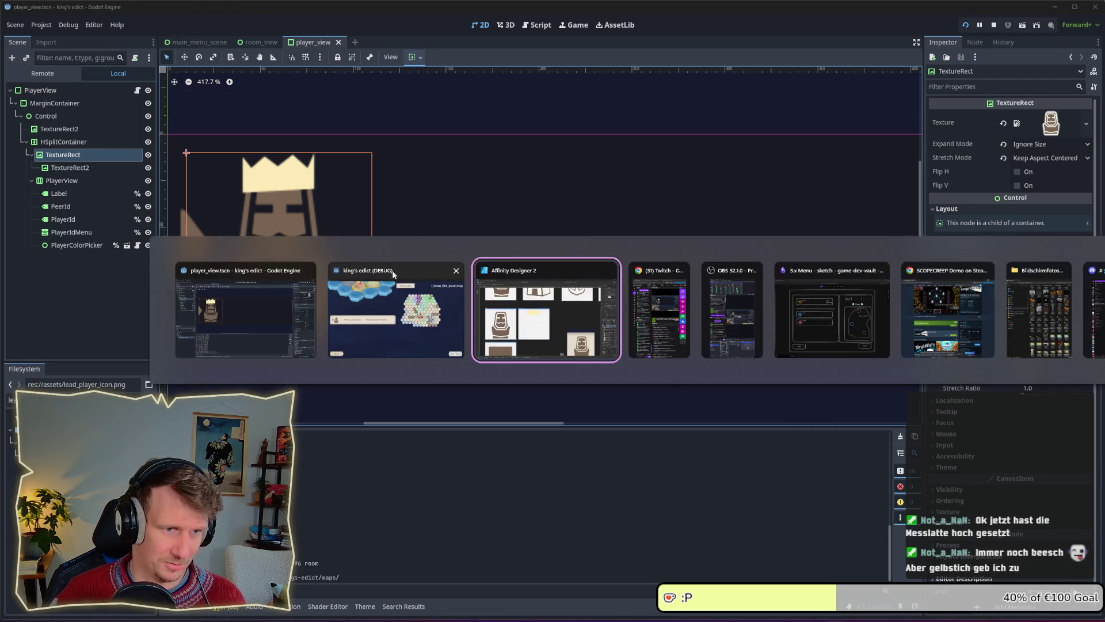
Set the player_icon artboard to 100 × 100 px.
key("alt+Tab")
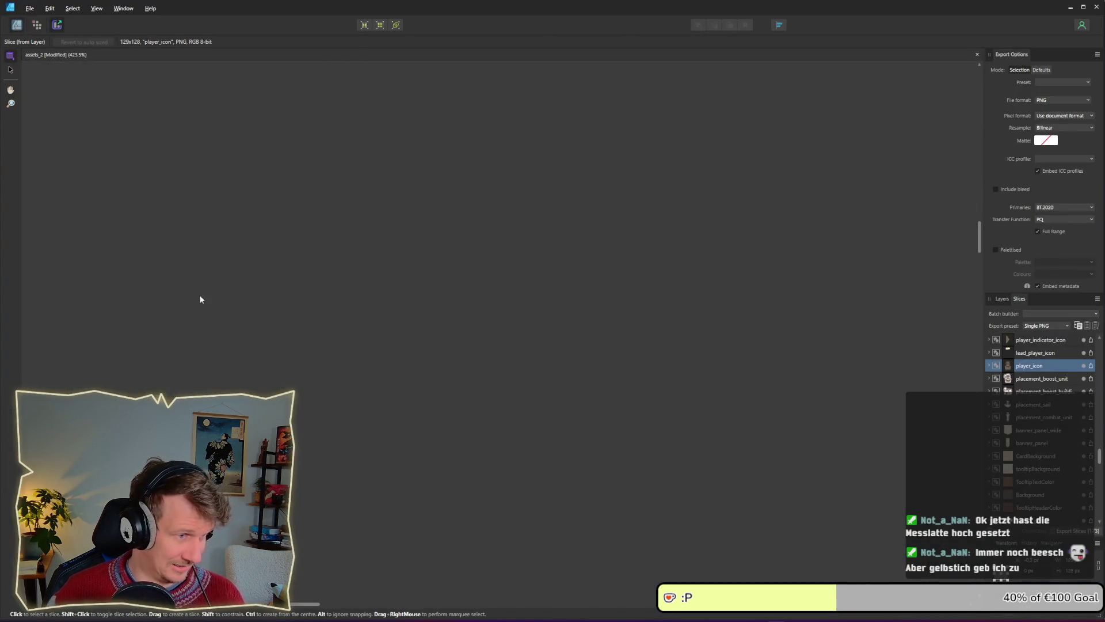
key("ctrl+1")
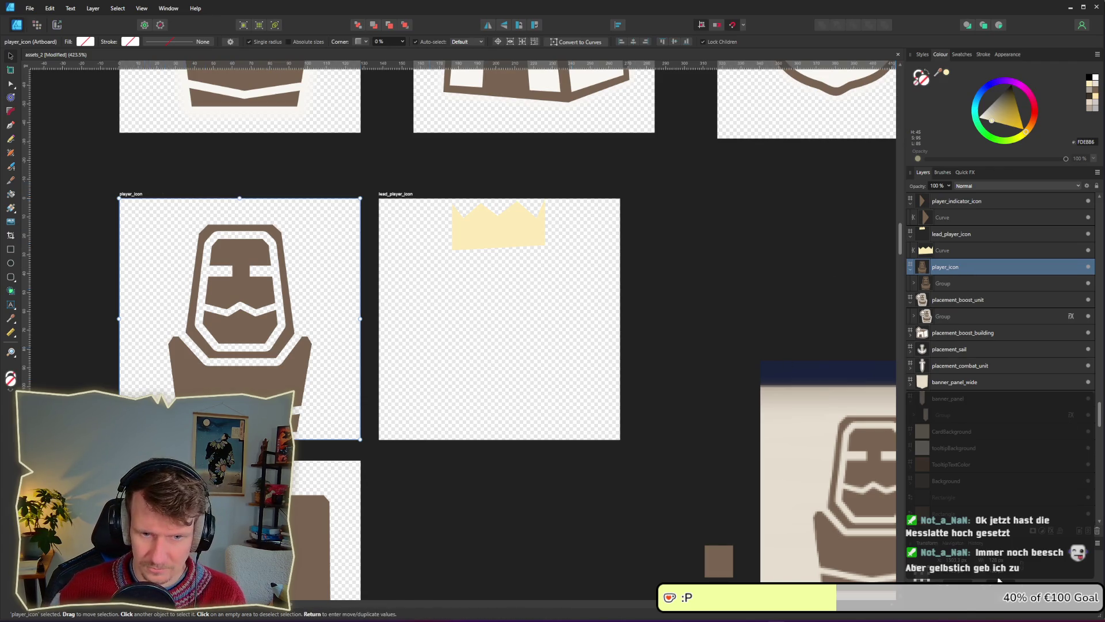
key("Tab")
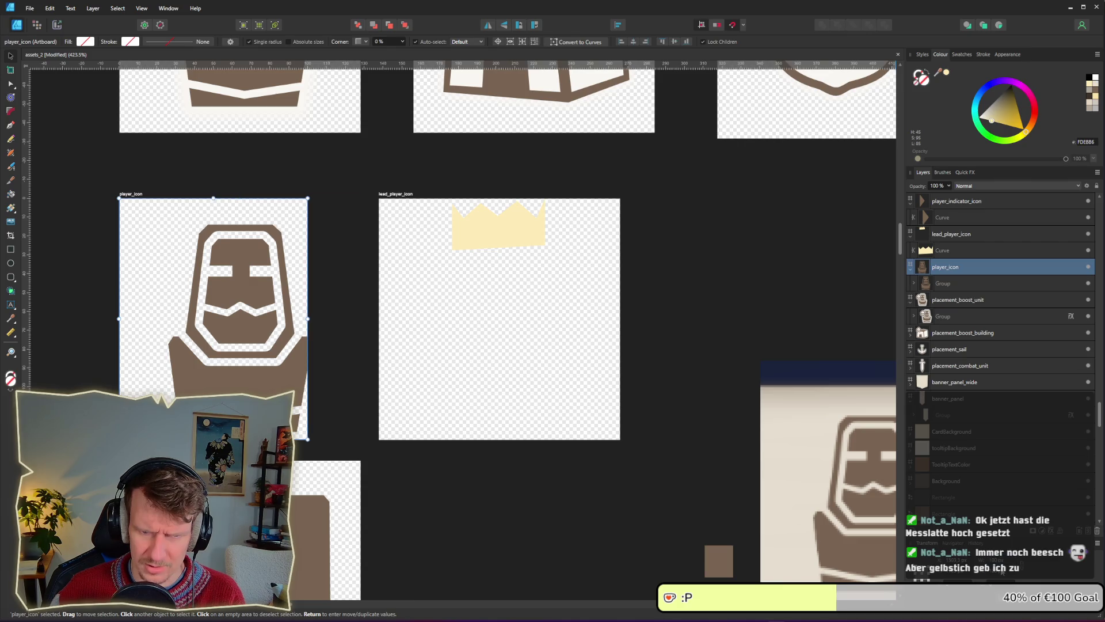
type("100")
key("Return")
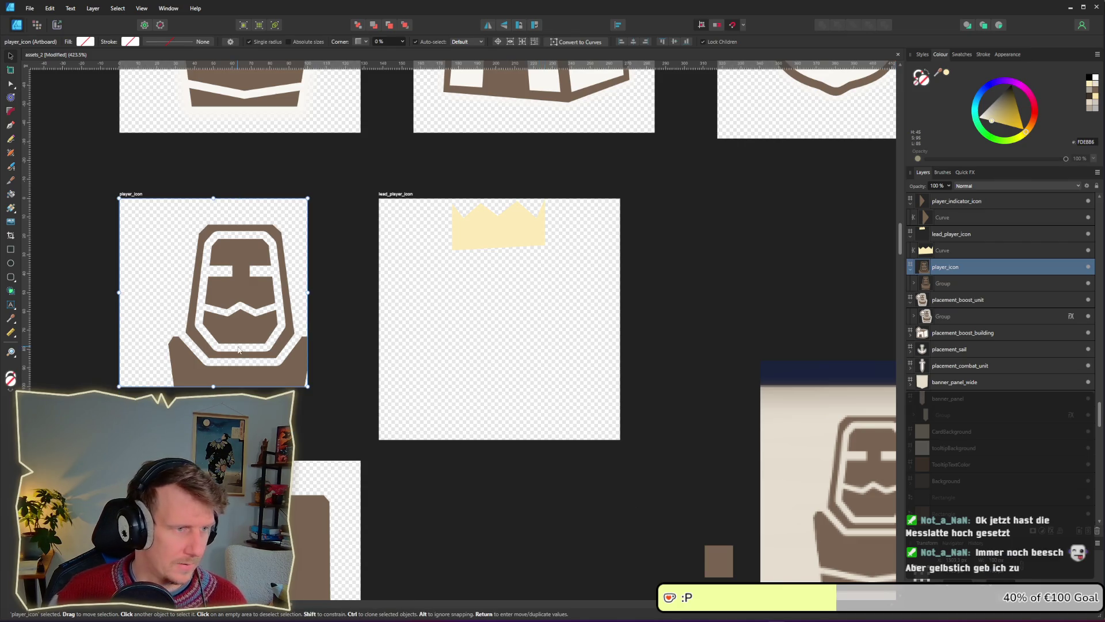
Shrink the player figure and recentre it inside player_icon.
left_click(239, 350)
left_click_drag(317, 436, 297, 407)
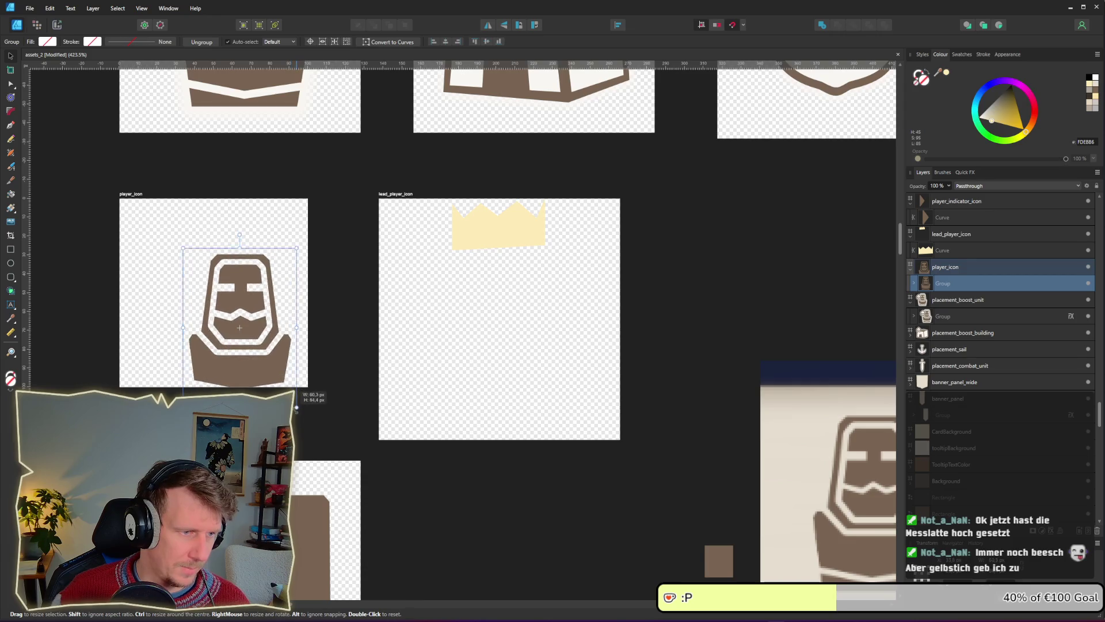
mouse_move(252, 361)
left_mouse_down()
mouse_move(226, 326)
mouse_move(228, 336)
left_mouse_up()
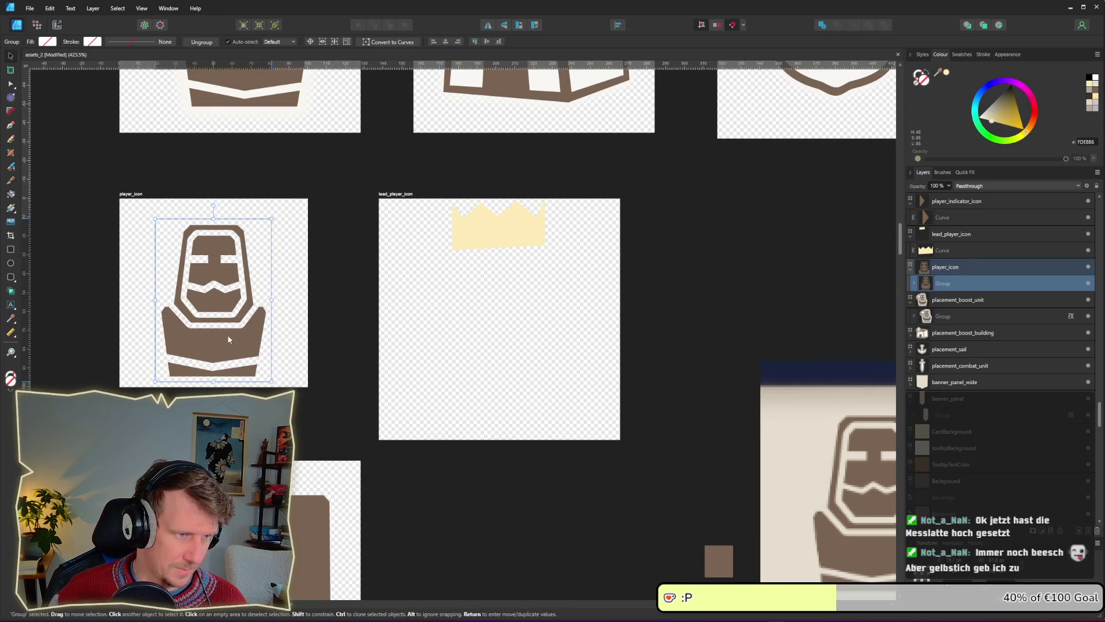
left_click(501, 353)
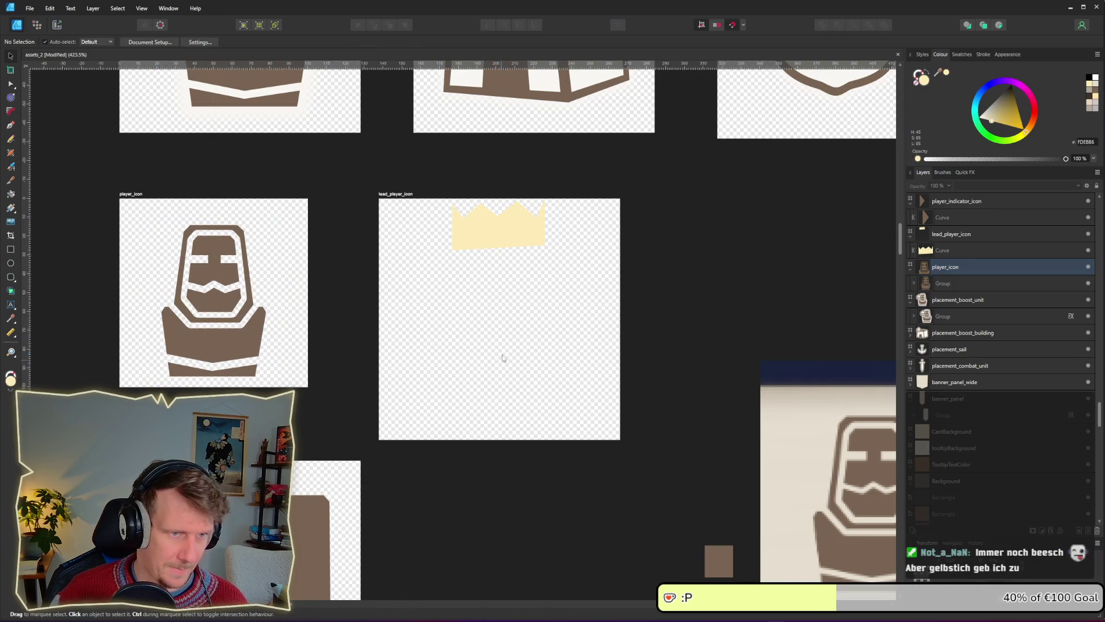
Make the lead_player_icon artboard smaller and move the crown onto the figure's head.
left_click(384, 193)
left_click_drag(620, 319, 567, 319)
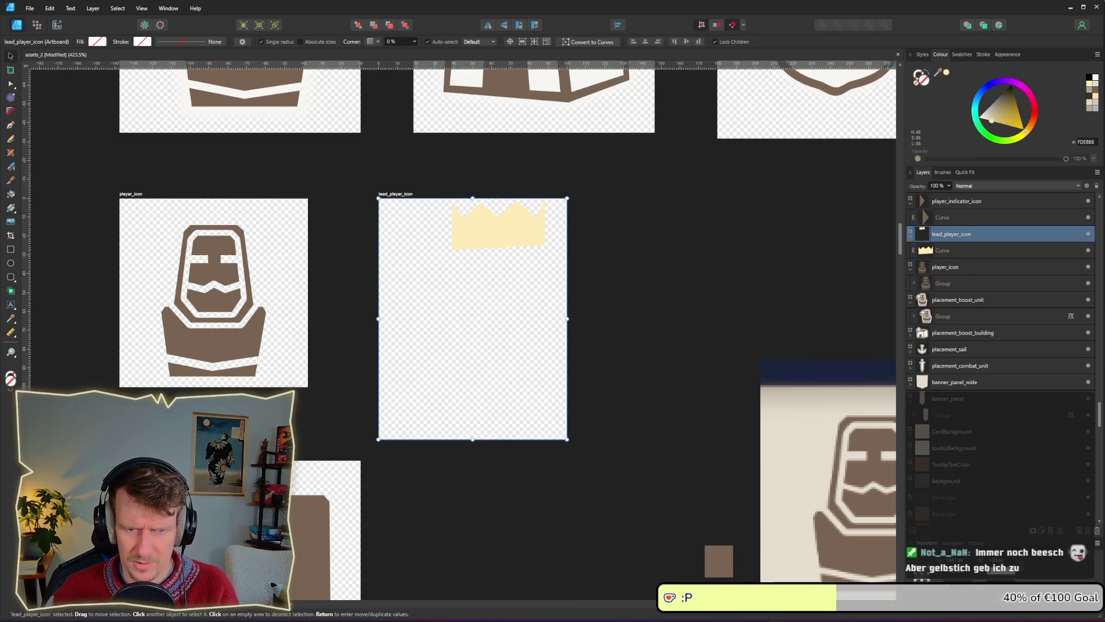
left_click_drag(472, 440, 473, 387)
left_click(484, 239)
mouse_move(482, 239)
left_mouse_down()
mouse_move(218, 242)
mouse_move(249, 247)
left_mouse_up()
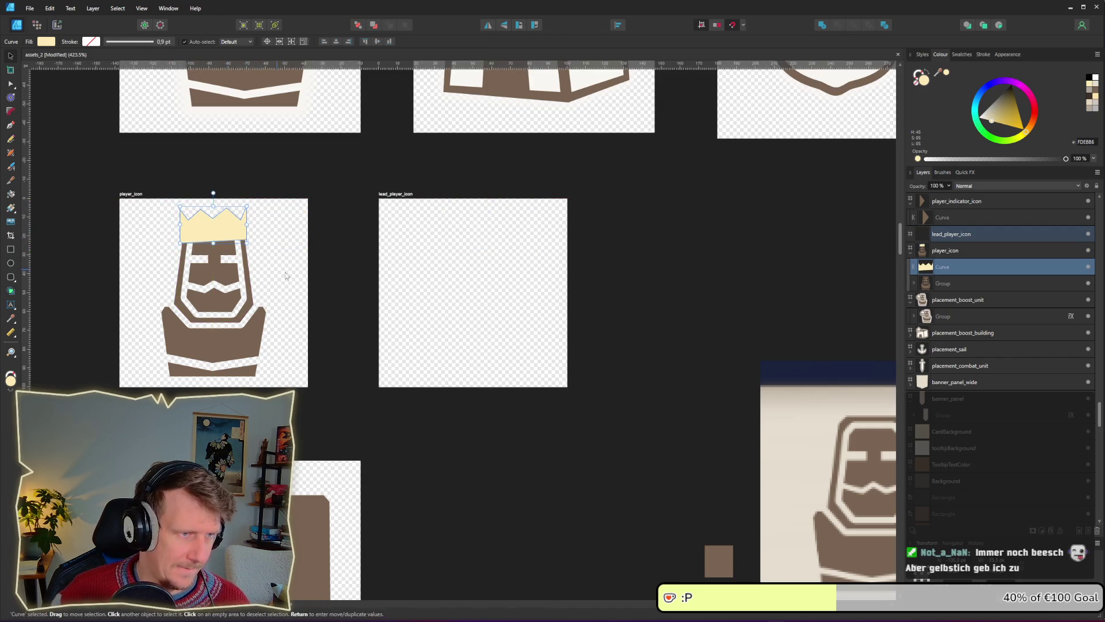
Select only the crown shape and paste a copy onto lead_player_icon.
left_click(374, 329)
left_click(218, 238)
left_click(336, 351)
left_click(219, 238)
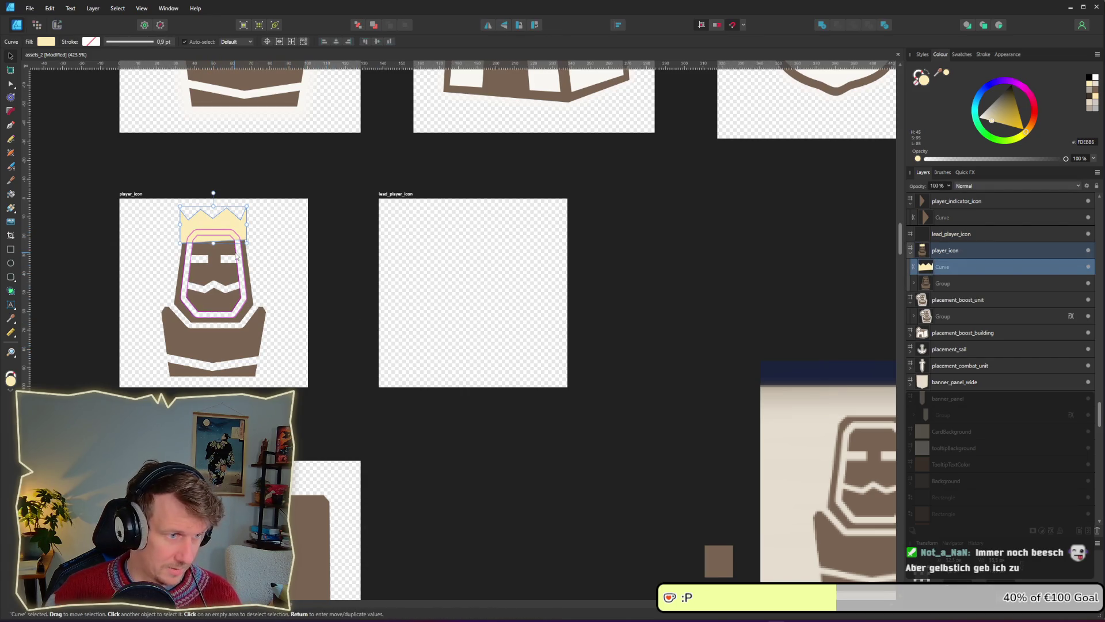
left_click(230, 270)
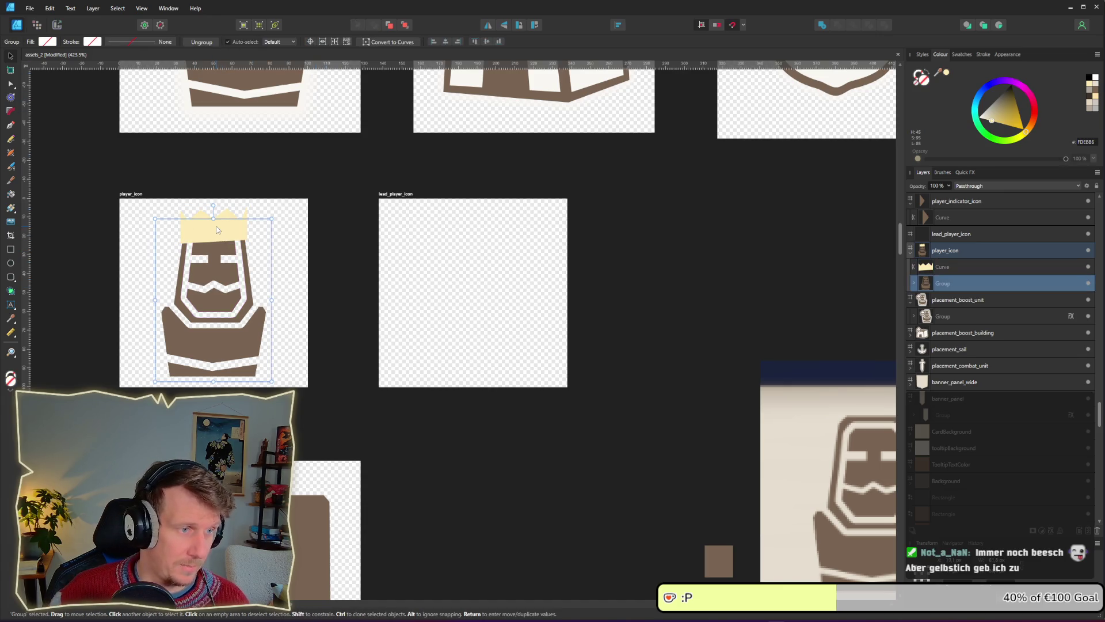
left_click(216, 226, "shift")
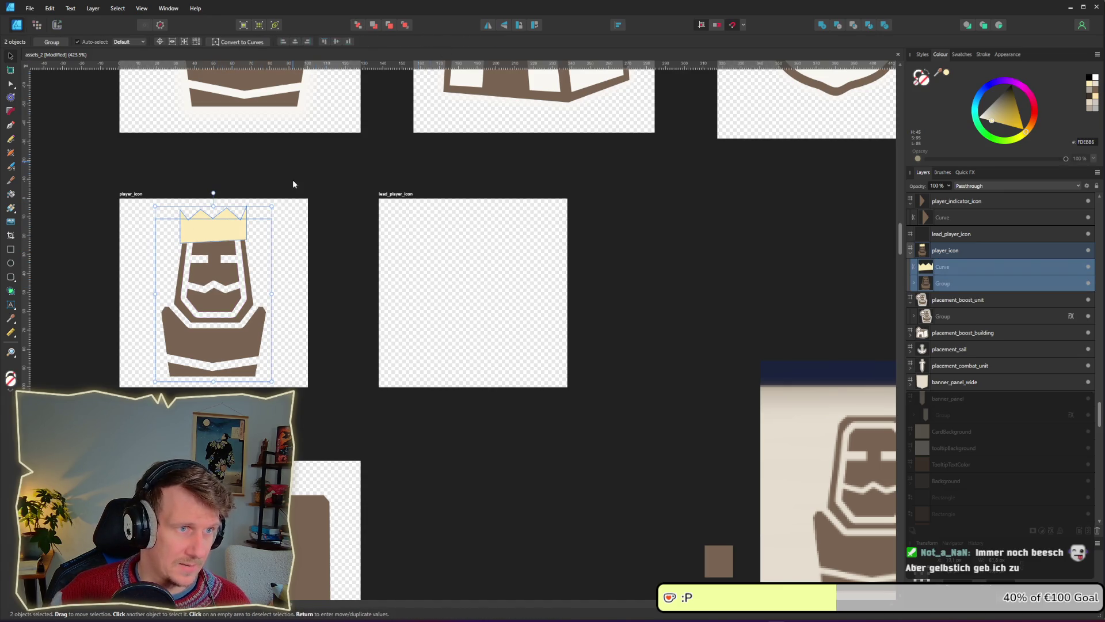
left_click(214, 225)
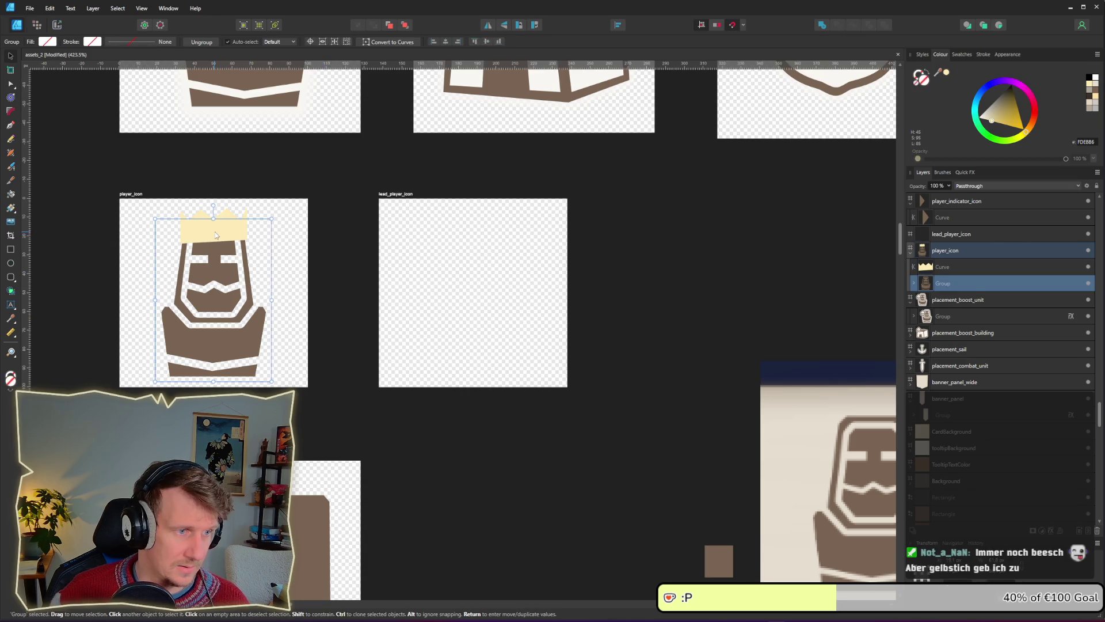
left_click(450, 304)
key("ctrl+v")
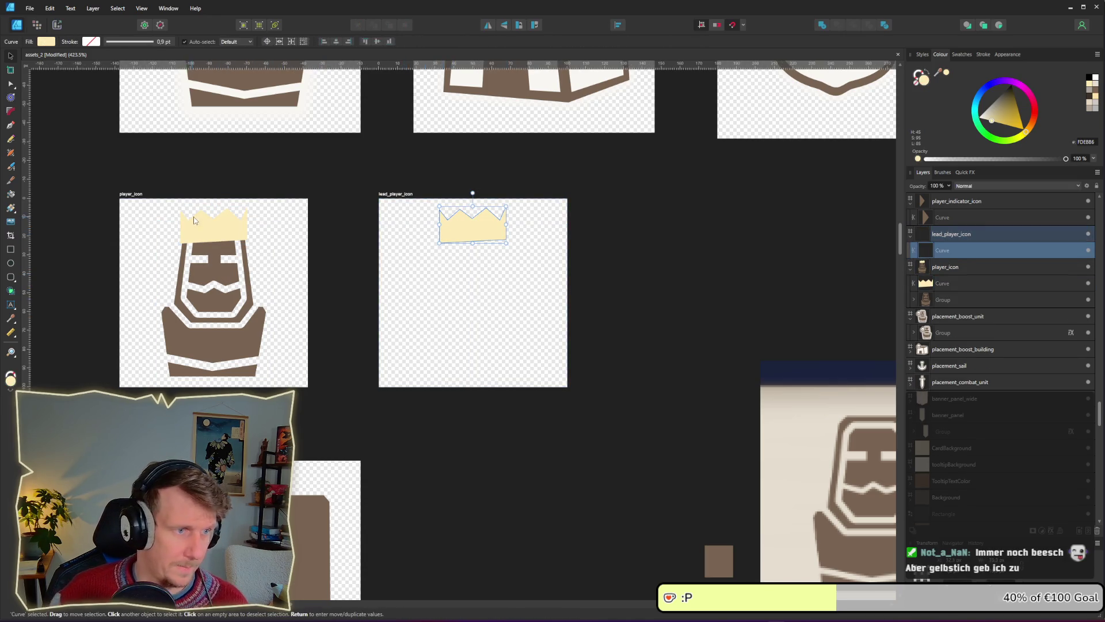
Delete the original crown from player_icon and slightly darken the pasted crown's fill.
left_click(201, 221)
key("Delete")
left_click(344, 237)
left_click(486, 239)
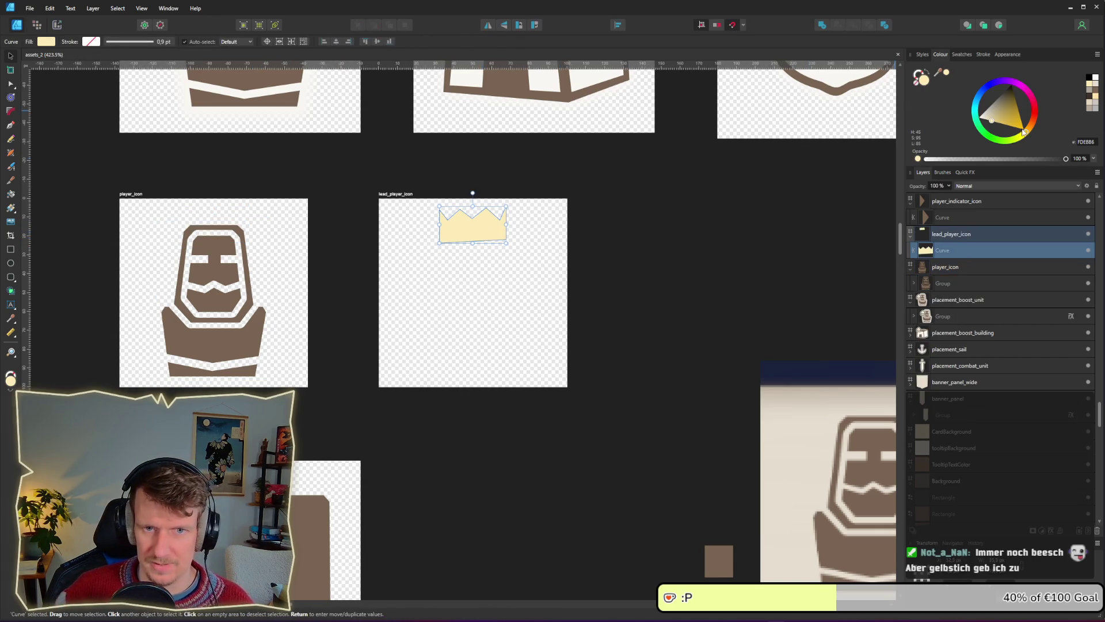
left_click(44, 42)
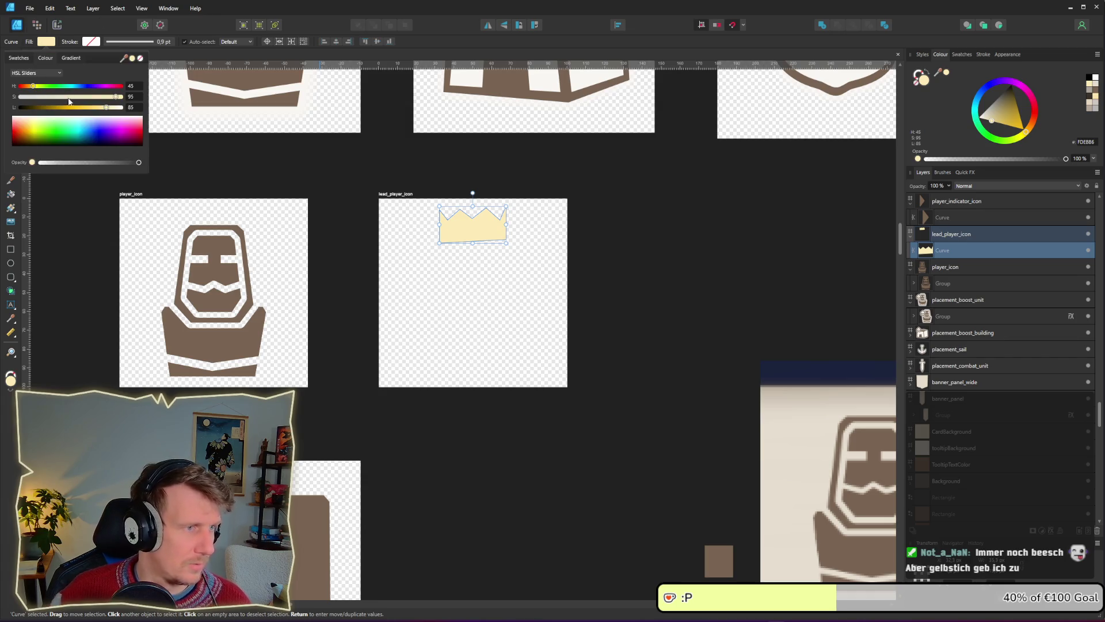
left_click_drag(106, 111, 102, 112)
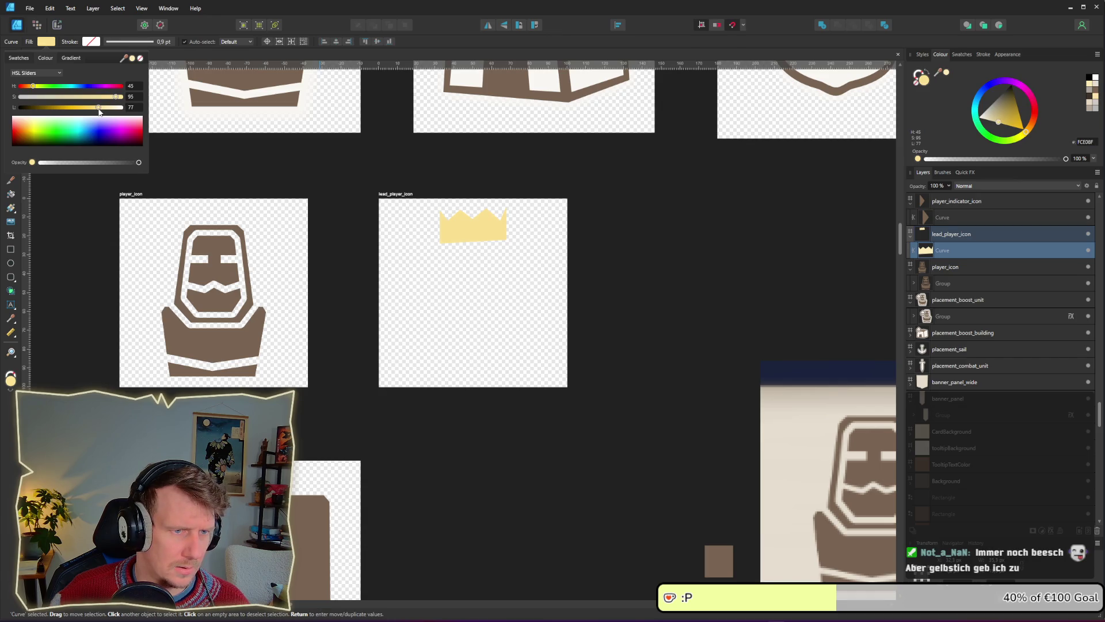
Re-export lead_player_icon and player_icon slices as PNG, overwriting the existing files.
left_click(668, 241)
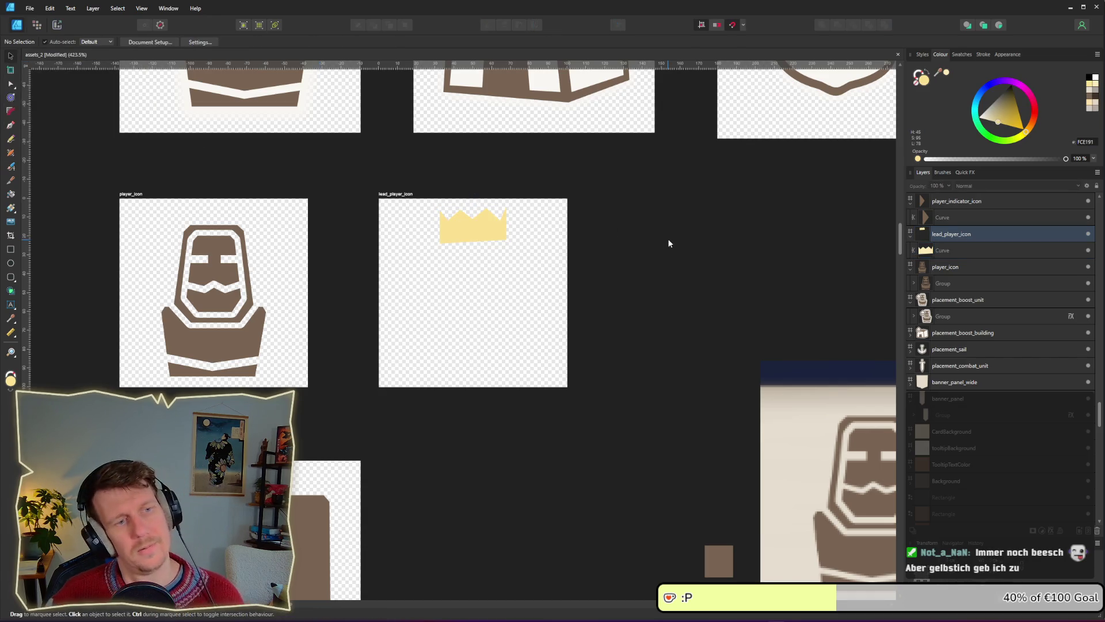
left_click(57, 25)
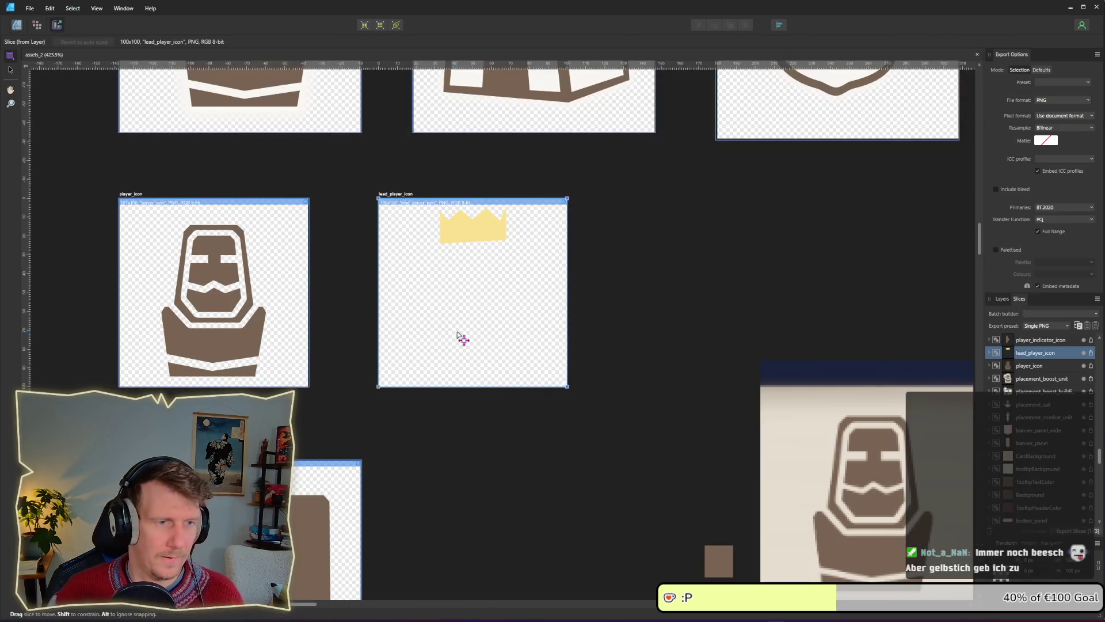
left_click(1091, 353)
key("Return")
key("Return")
left_click(247, 347)
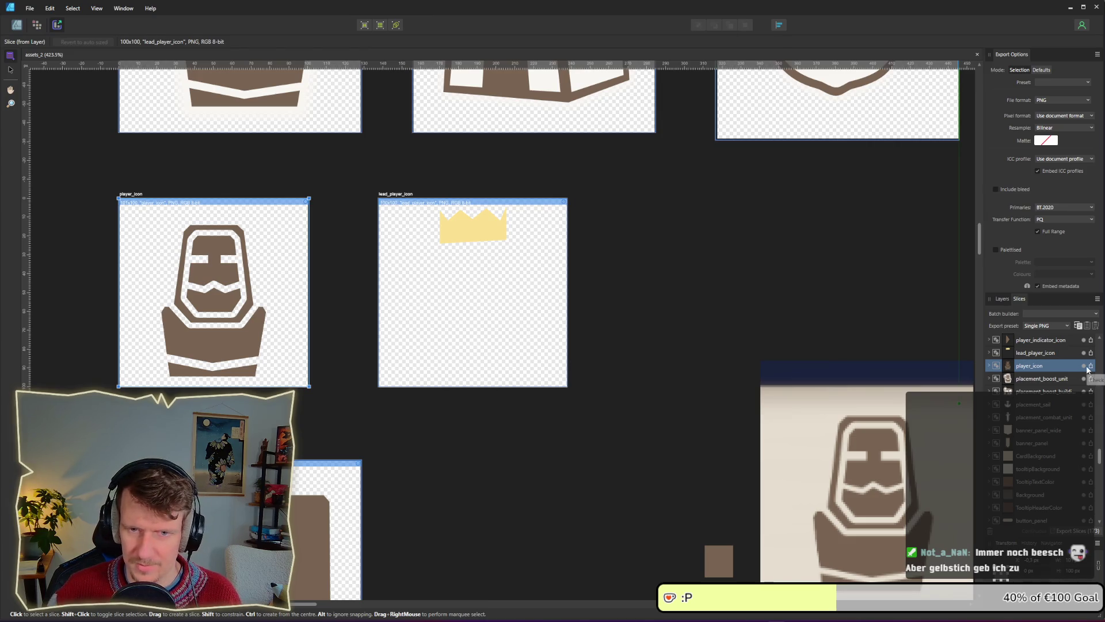
left_click(1091, 365)
key("Return")
key("Return")
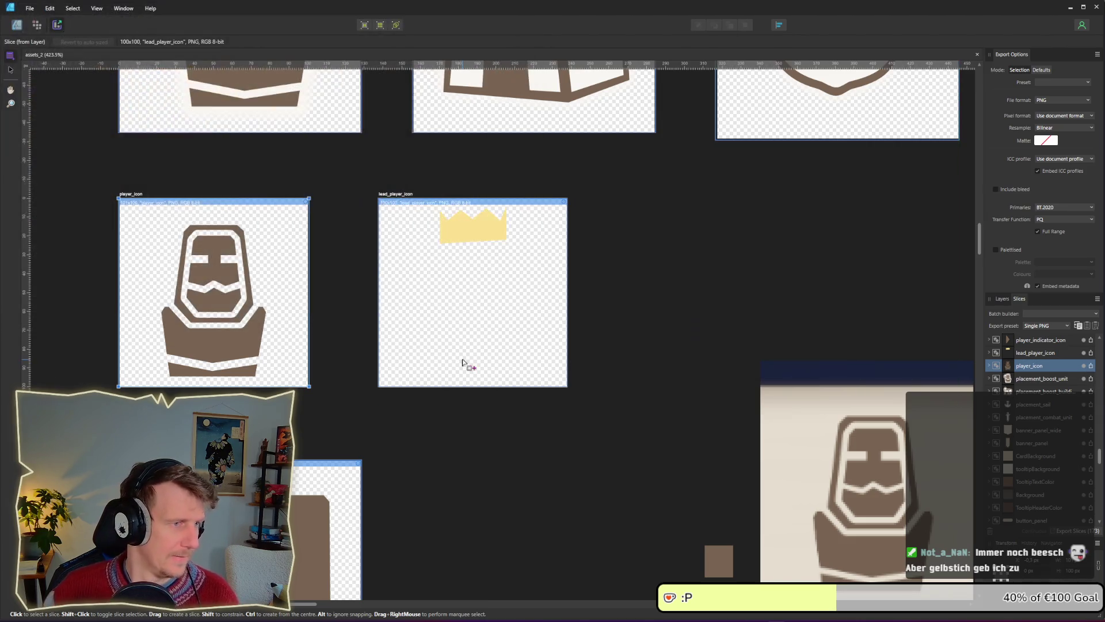
key("alt+Tab")
key("alt+Tab")
key("alt+Tab")
key("alt+Tab")
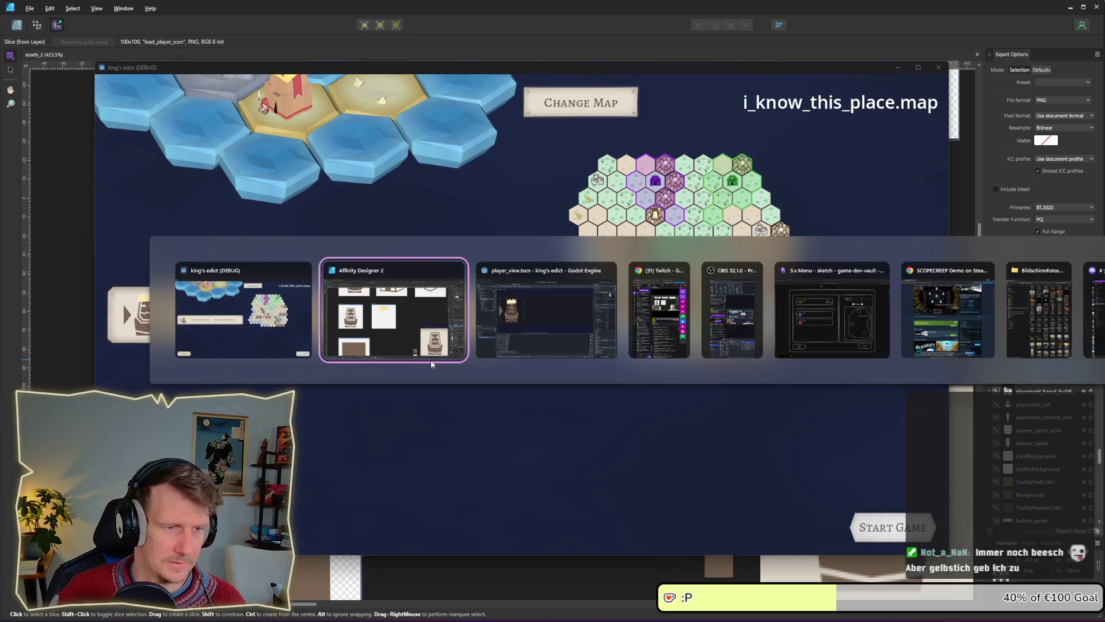
key("alt+Tab")
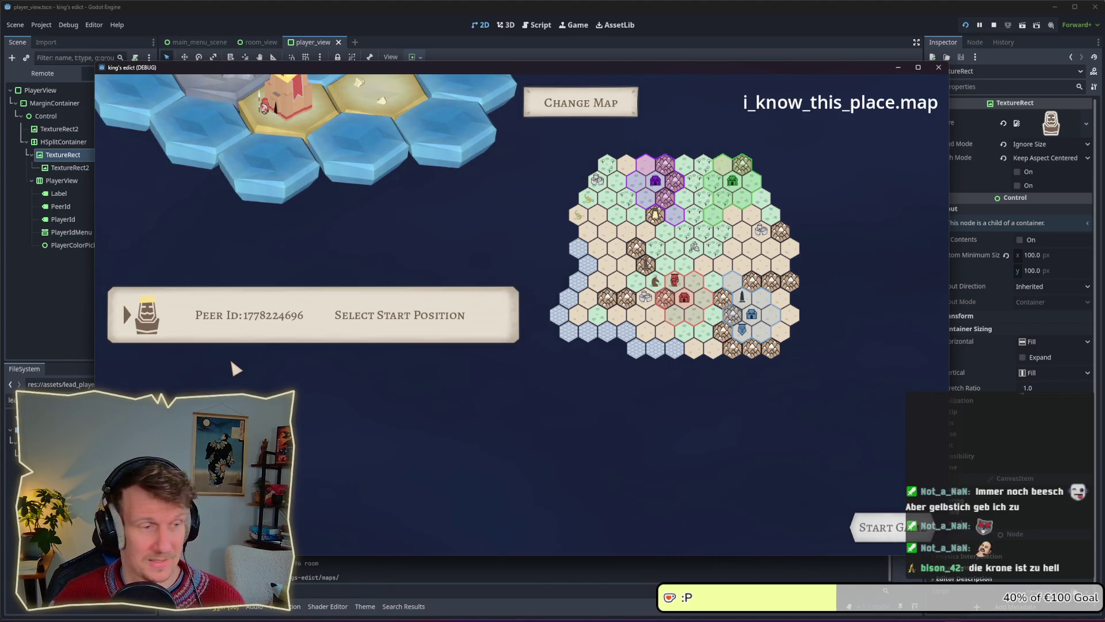
Check the crowned icon in Godot's player_view, then return to Affinity Designer.
key("alt+Tab")
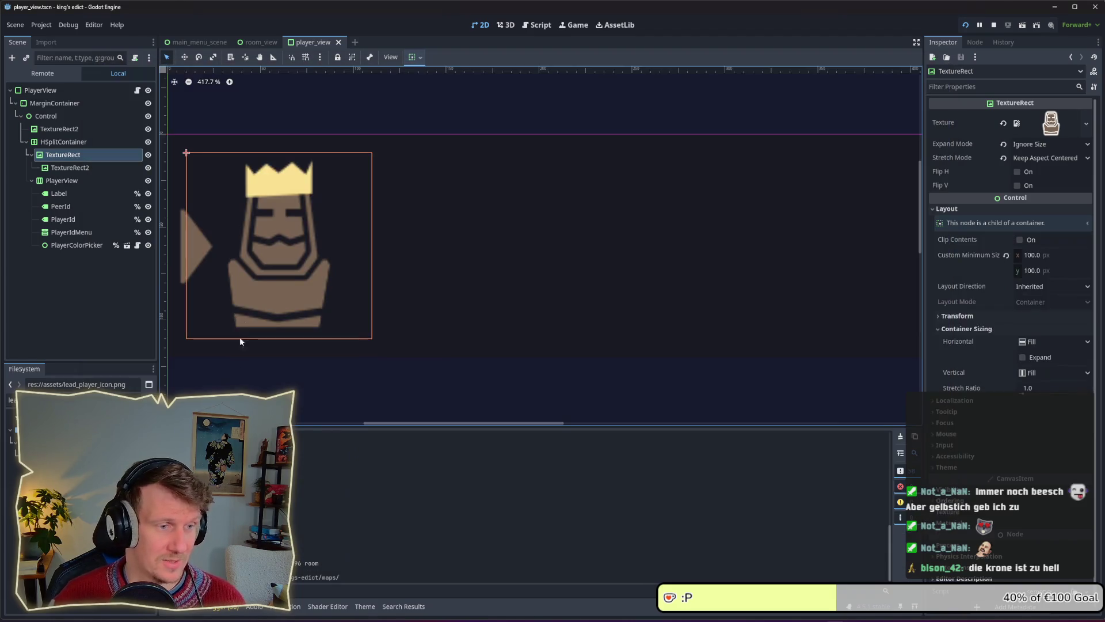
key("alt+Tab")
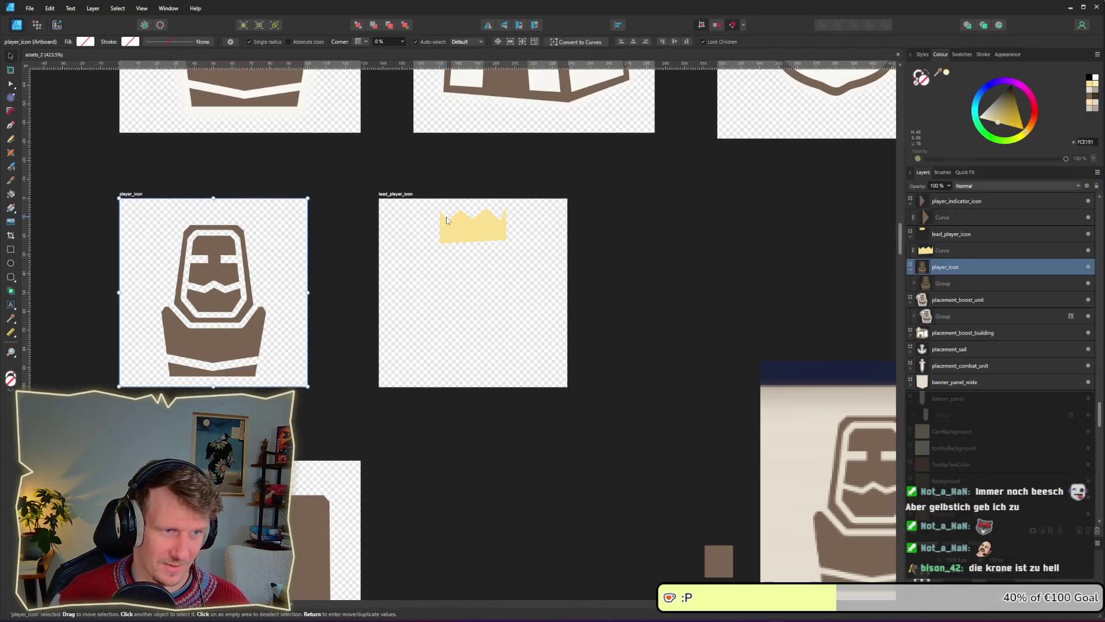
Adjust the crown's fill HSL sliders to a richer golden yellow.
left_click(472, 226)
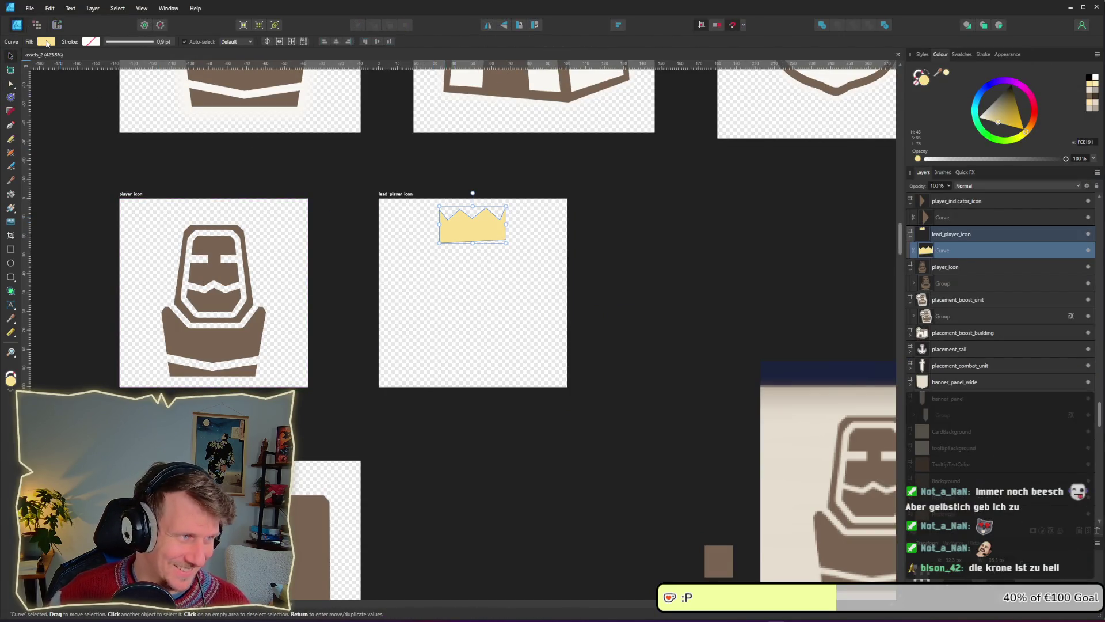
left_click(46, 42)
left_click_drag(117, 98, 92, 109)
left_click(78, 85)
left_click(78, 84)
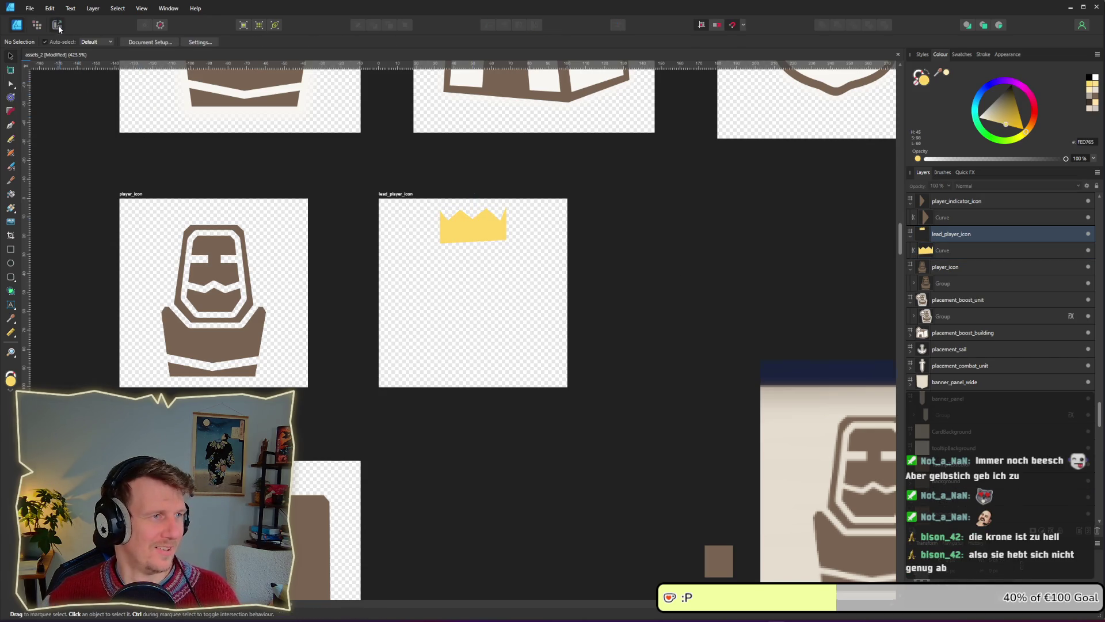
Re-export the lead_player_icon slice over the old file and bring the game window forward.
left_click(58, 25)
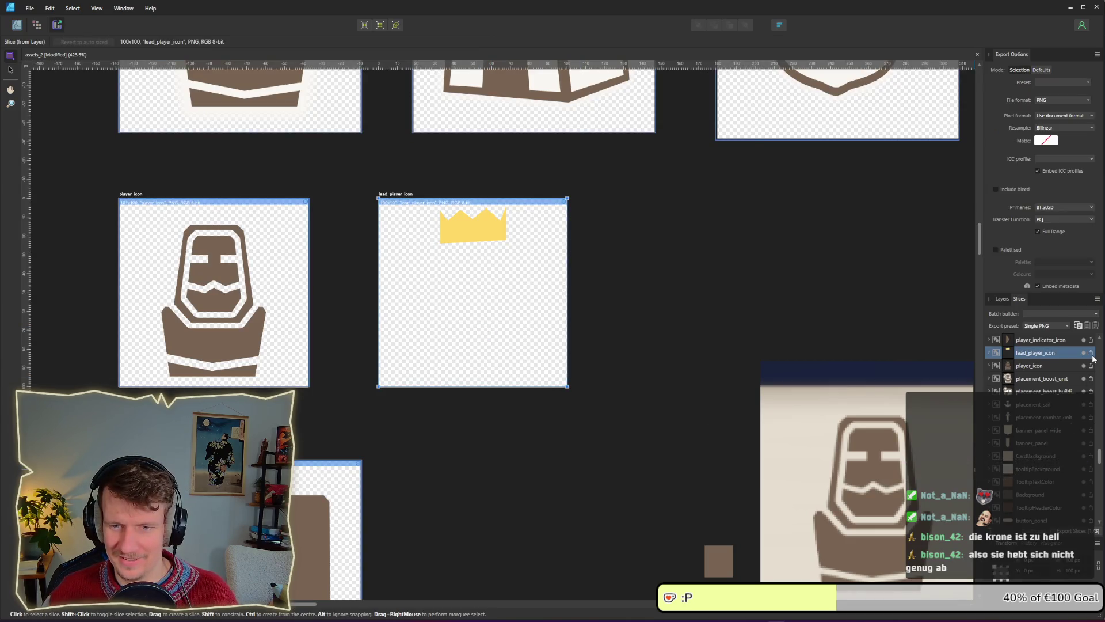
left_click(1091, 353)
key("Return")
key("Return")
key("alt+Tab")
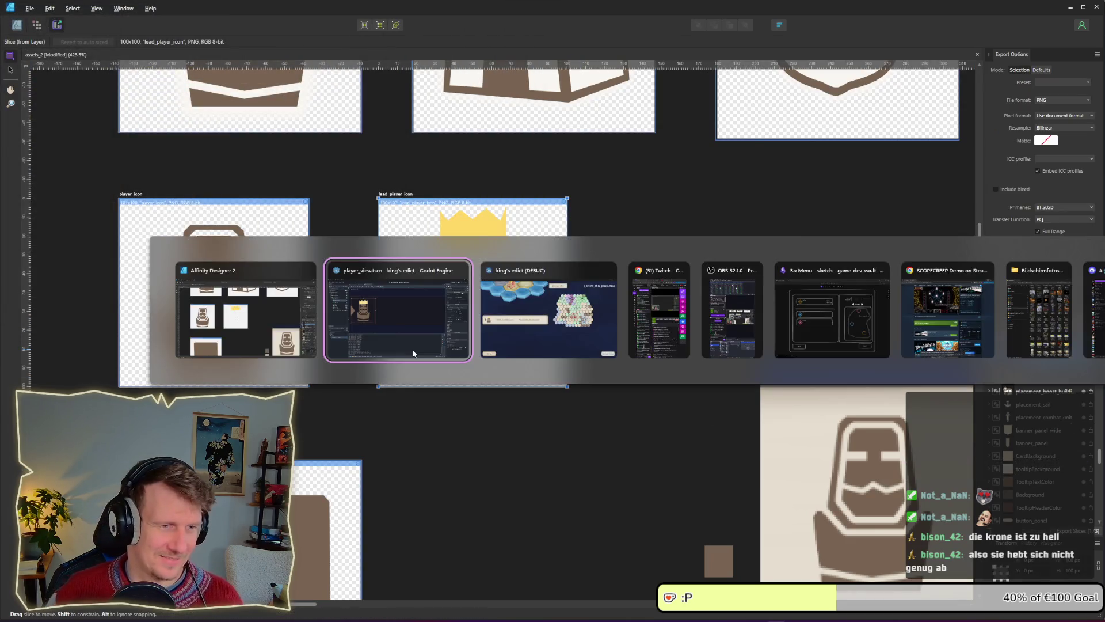
left_click(412, 349)
key("alt+Tab")
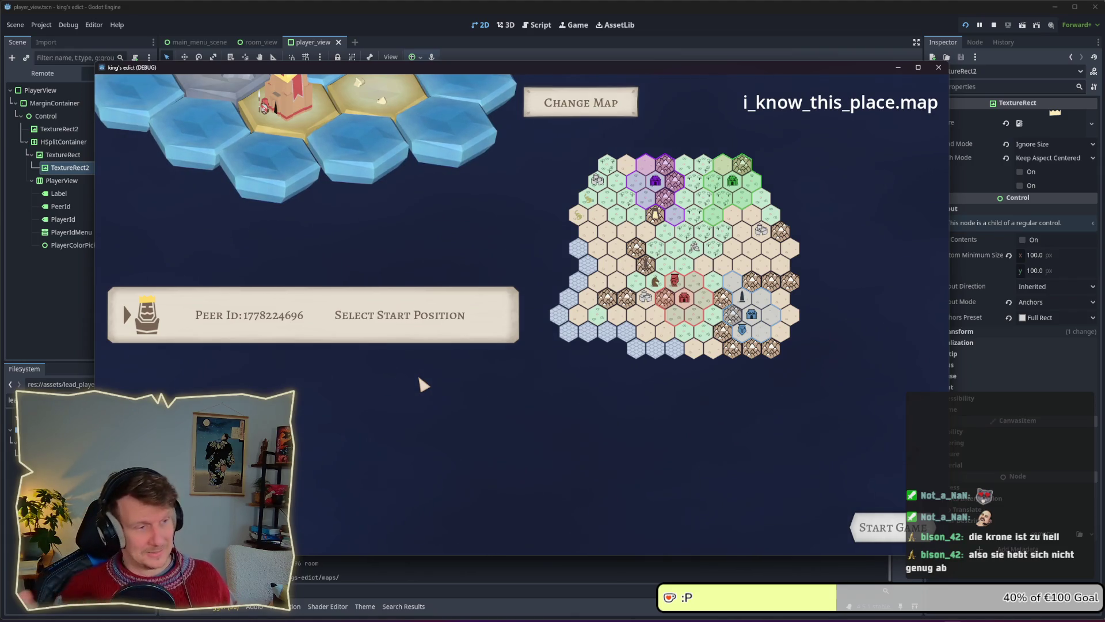
Switch from the game via Godot back to Affinity Designer's drawing workspace.
key("alt+Tab")
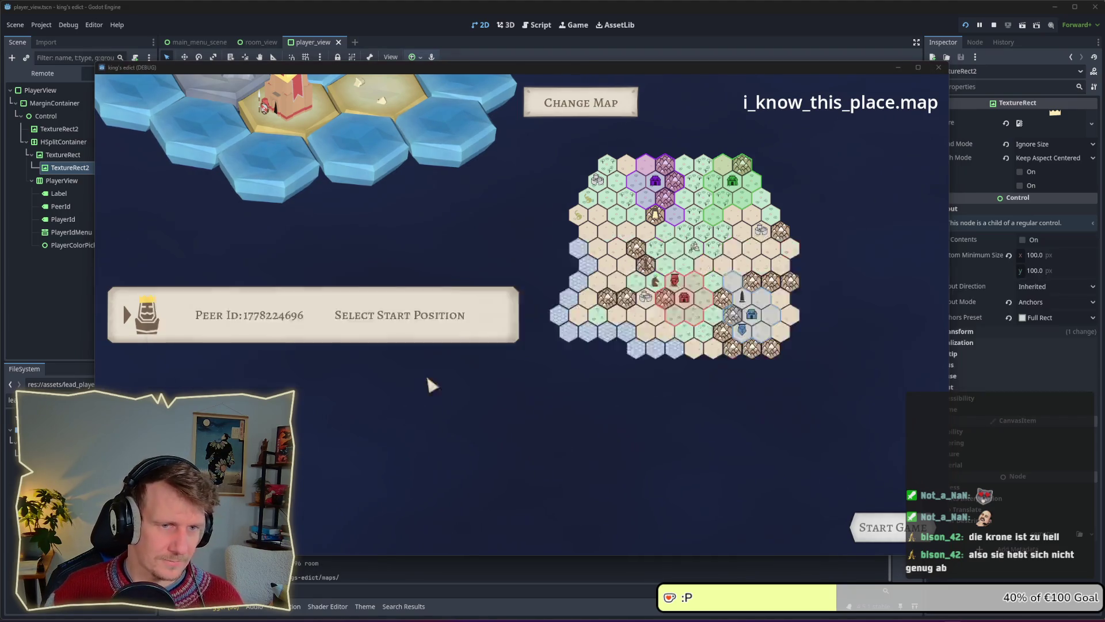
key("alt+Tab")
key("alt+Tab")
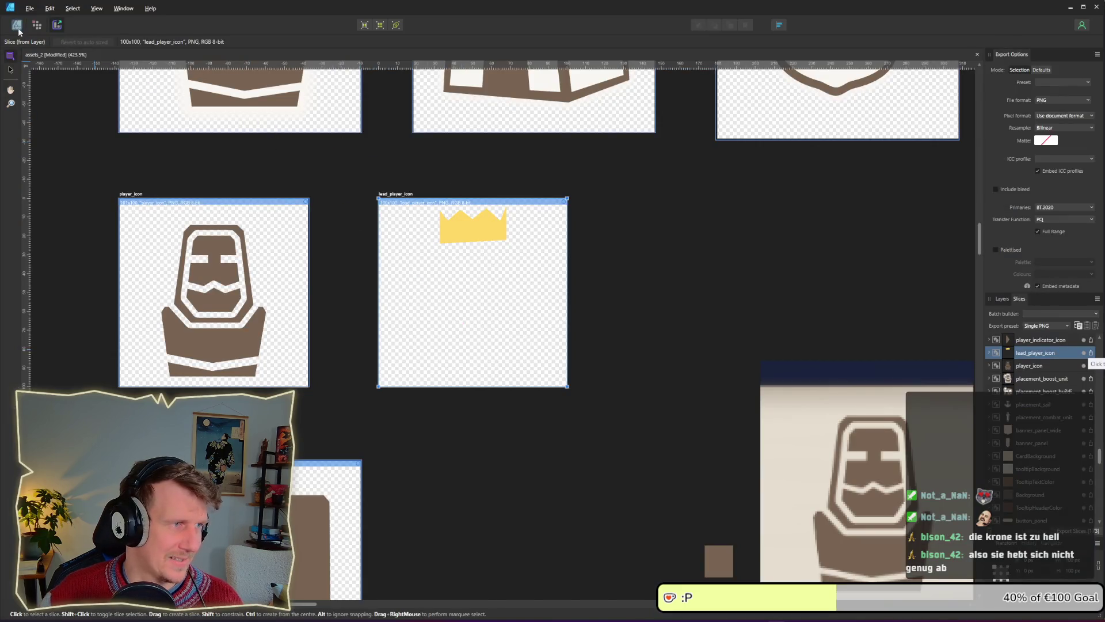
left_click(16, 25)
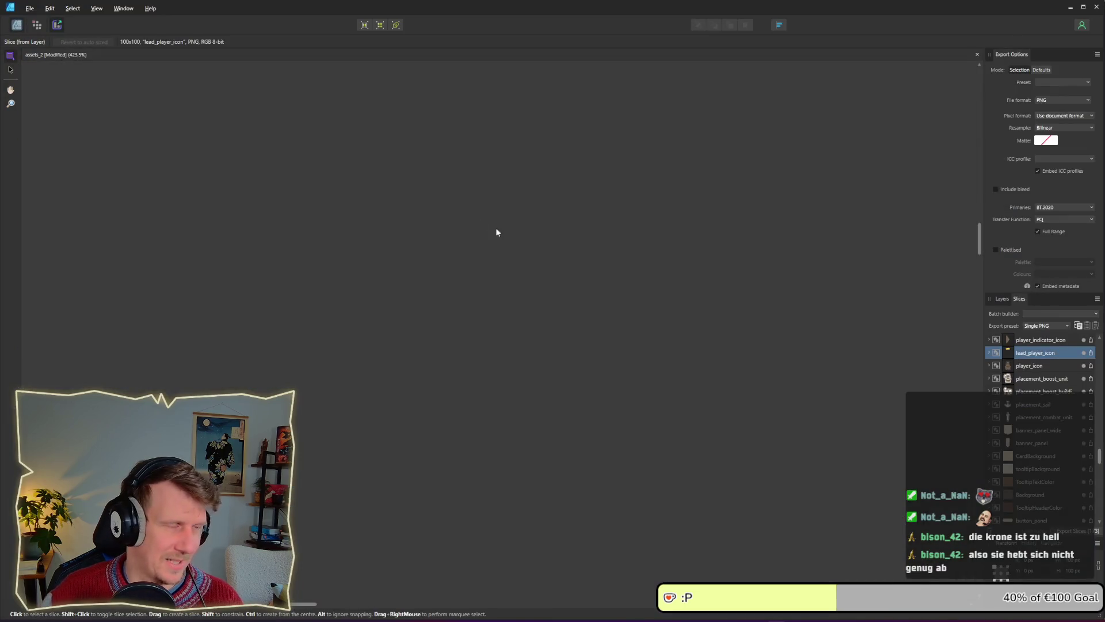
Lower the crown fill's saturation and lightness for a darker, muted gold.
left_click(480, 225)
left_click(45, 41)
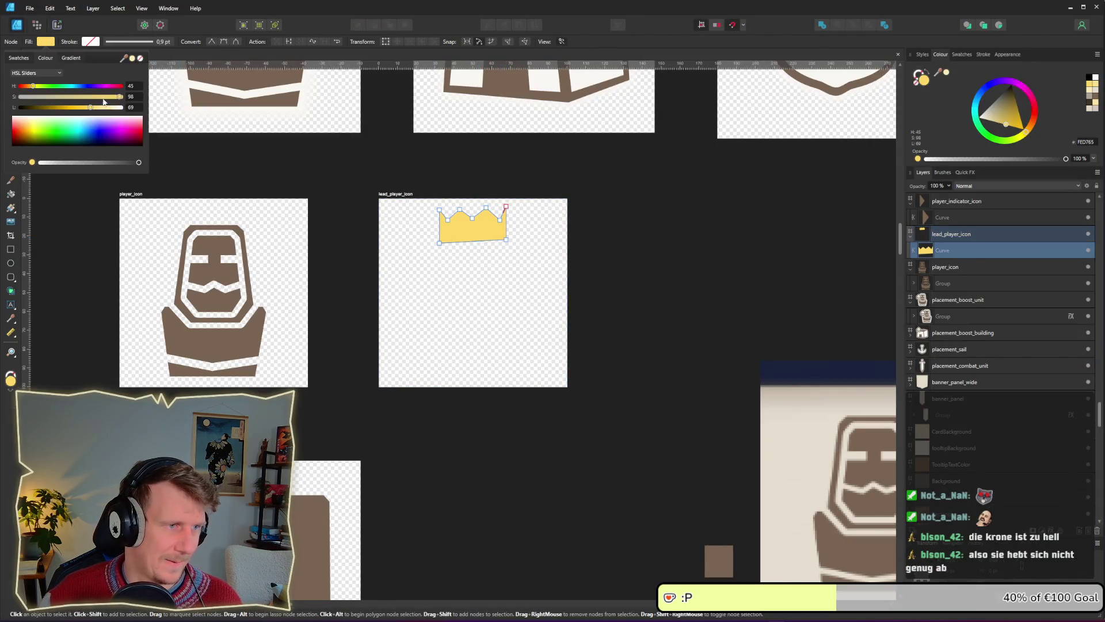
left_click_drag(120, 97, 84, 109)
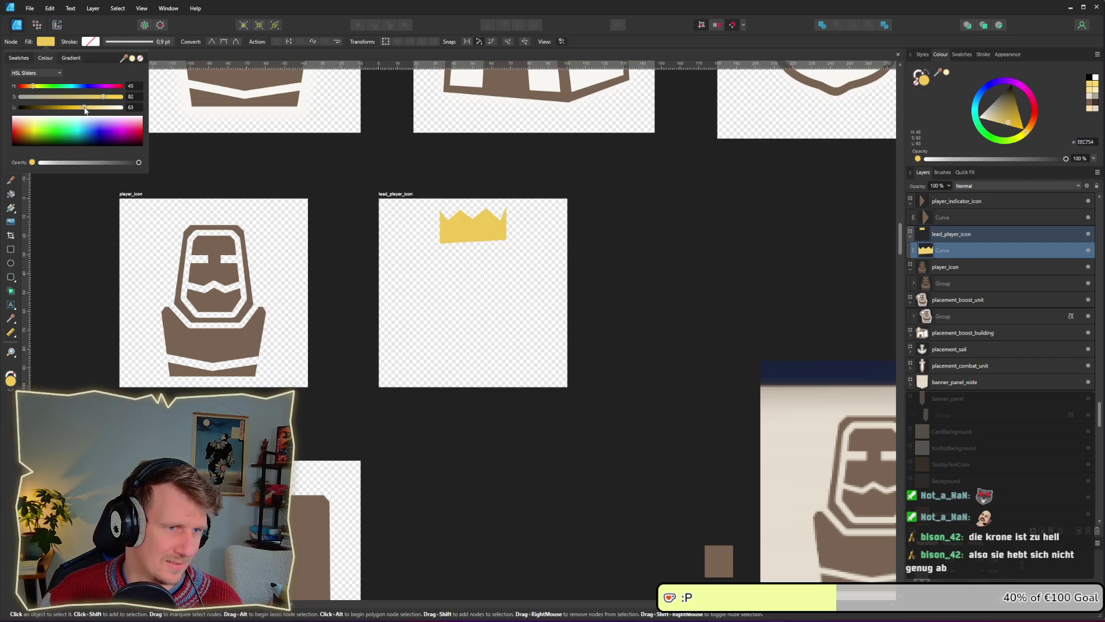
left_click(513, 275)
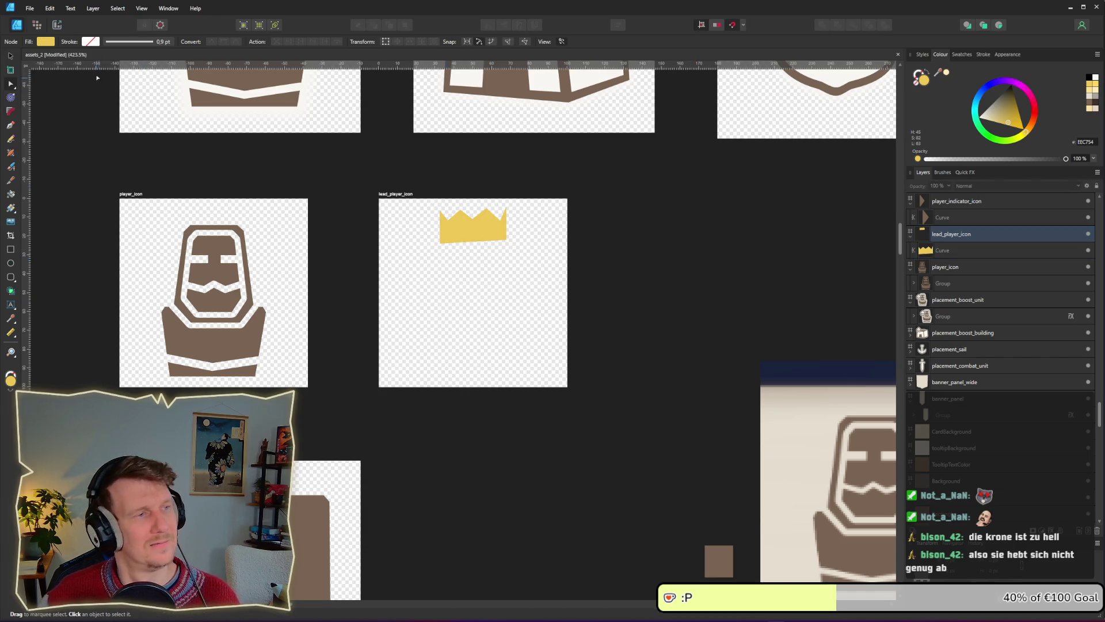
Re-export the lead_player_icon slice and bring the running game's lobby forward.
left_click(57, 24)
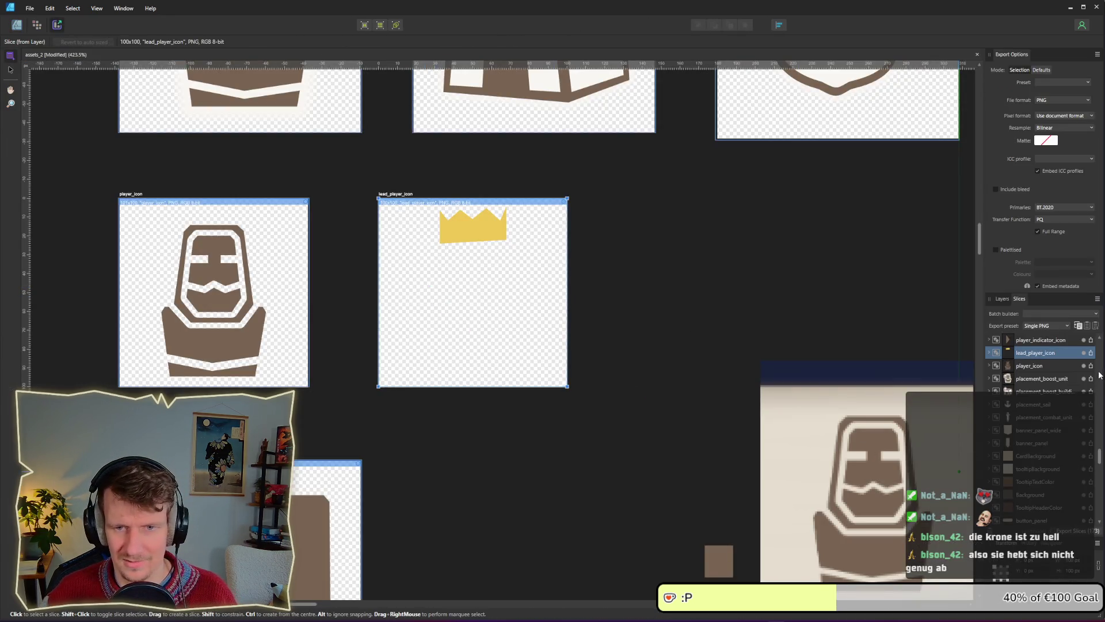
left_click(1090, 357)
key("Return")
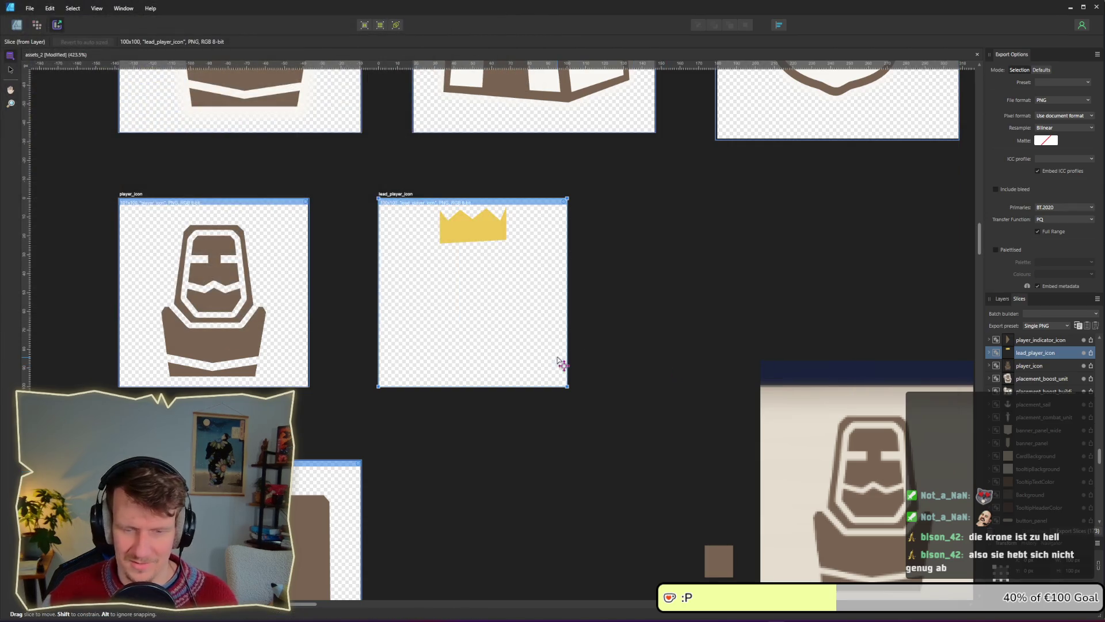
key("alt+Tab")
left_click(557, 357)
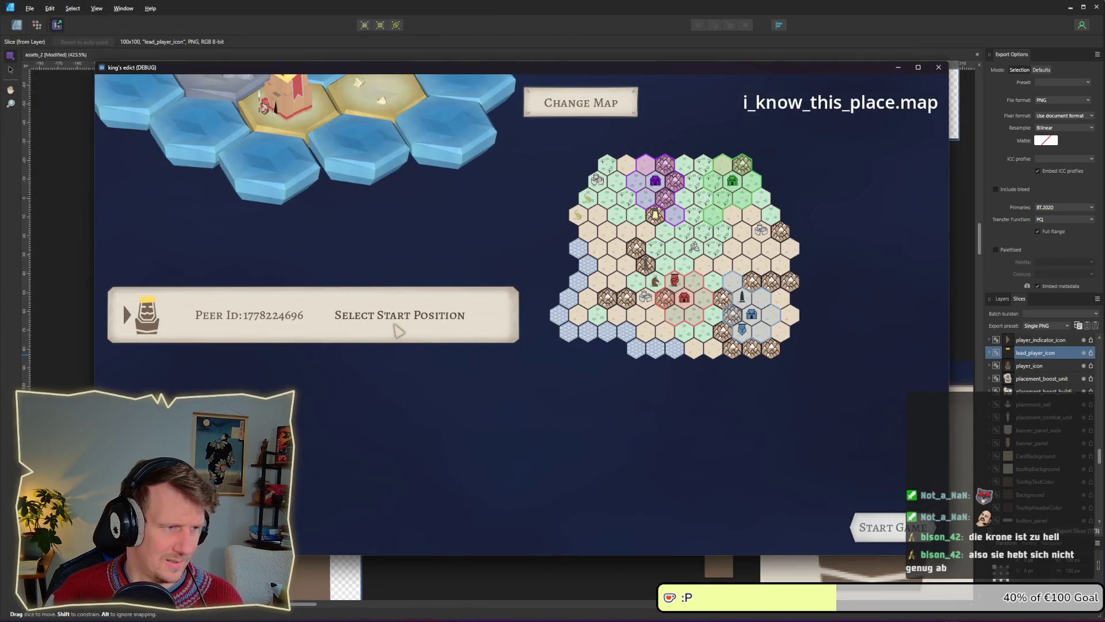
View the darker-crowned player card in the game lobby, then cycle back through windows.
key("alt+Tab")
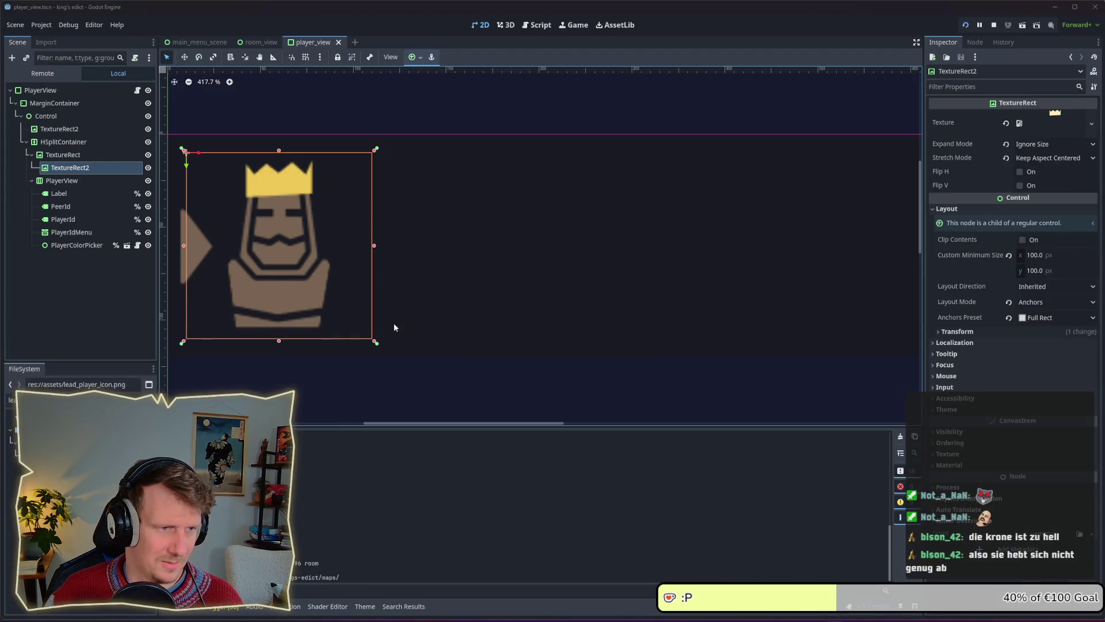
key("alt+Tab")
left_click(394, 327)
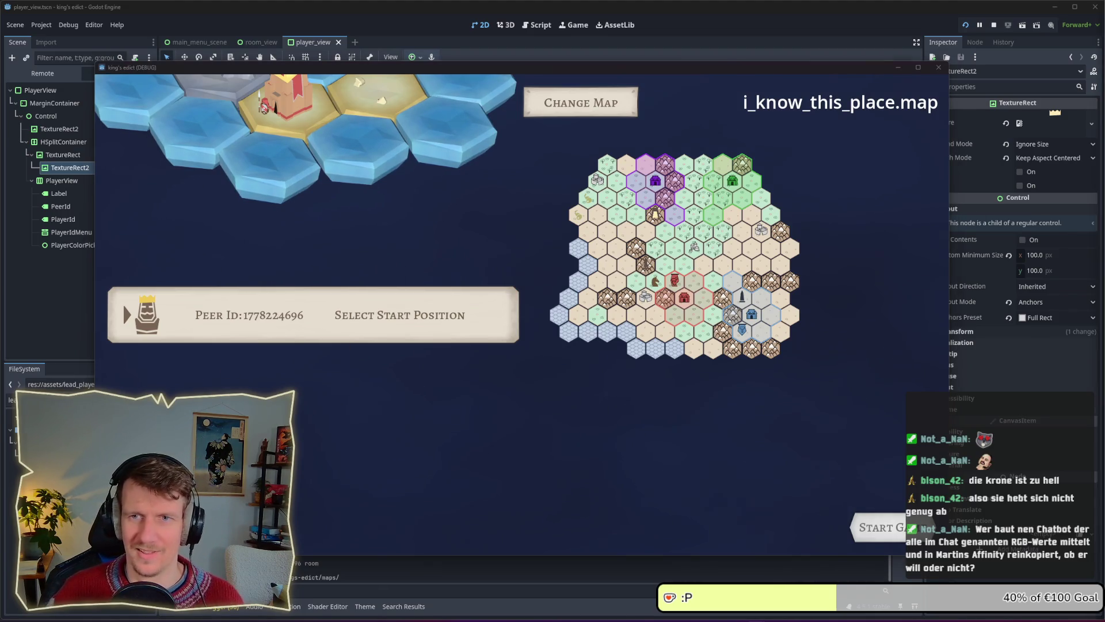
left_click(402, 380)
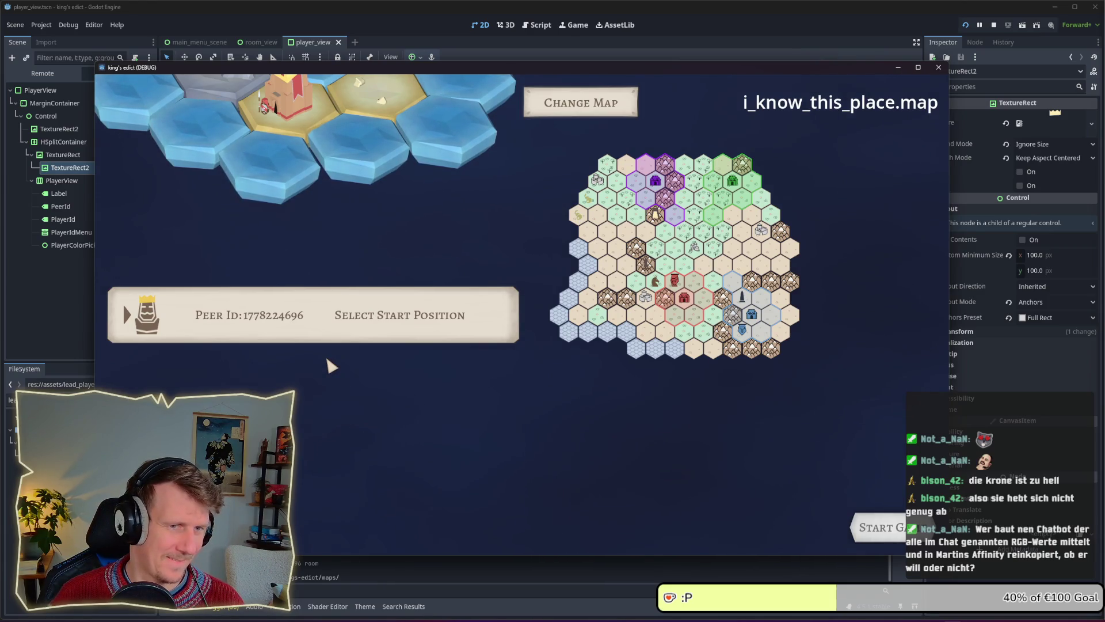
key("alt+Tab")
key("alt+Tab")
key("alt+Tab")
key("alt+Tab")
key("alt+Tab")
key("alt+Tab")
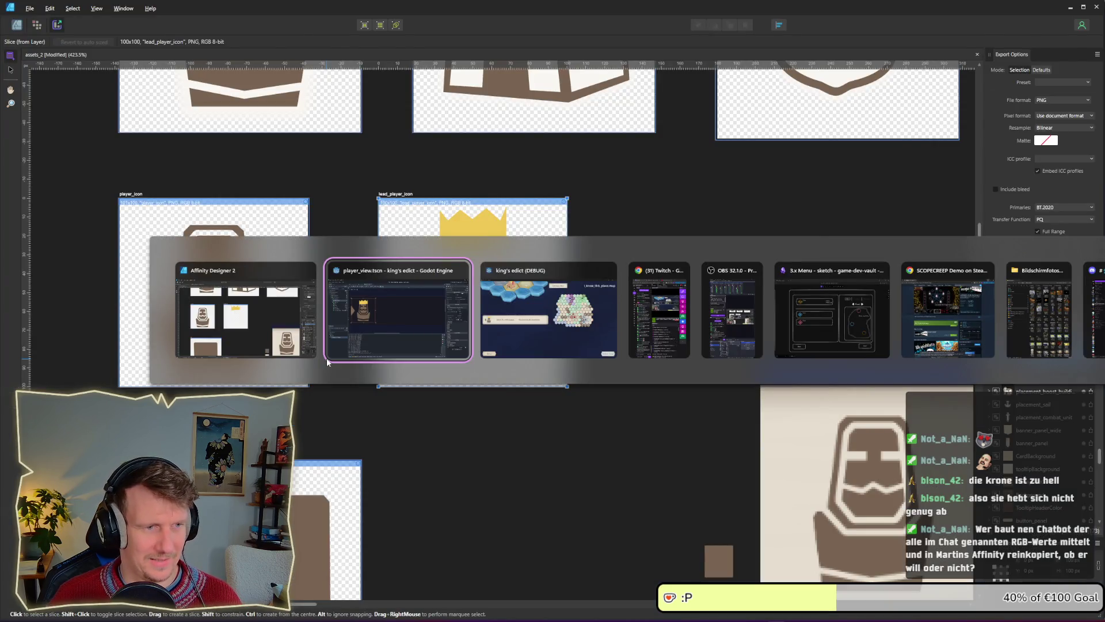
key("alt+Tab")
key("alt+Tab")
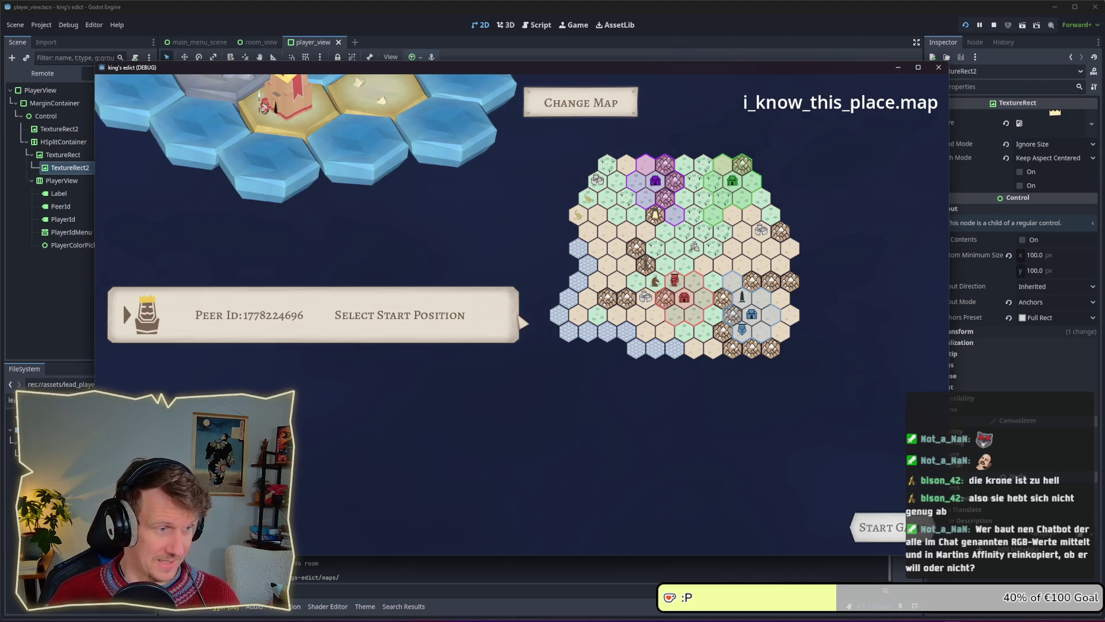
In the debug lobby, choose player id 0 and set the colour back to blue.
left_click(426, 322)
left_click(335, 358)
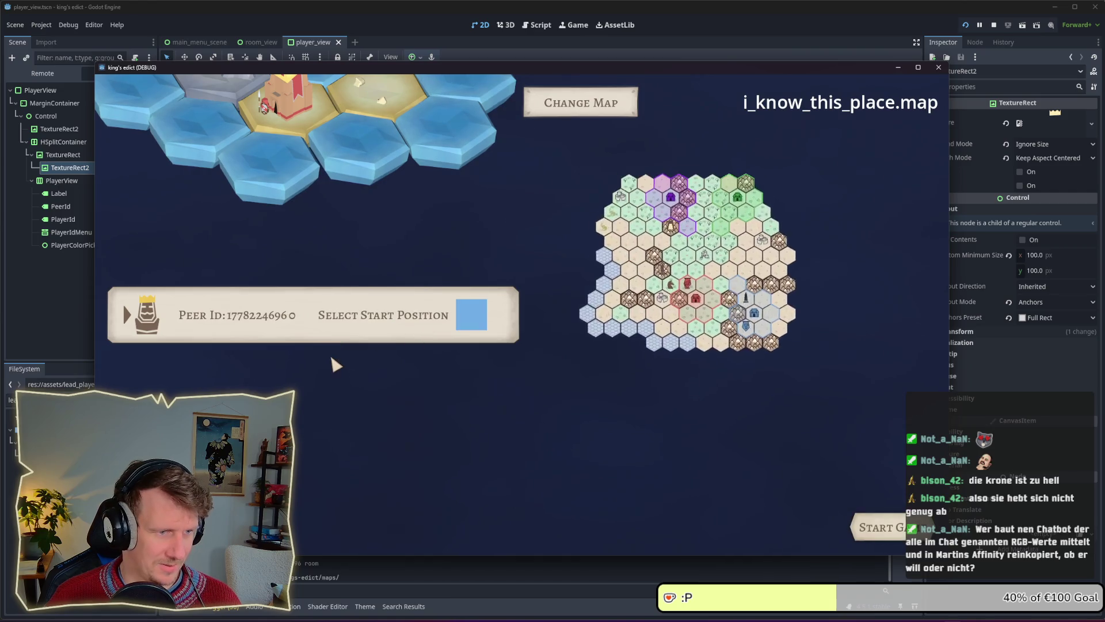
left_click(469, 331)
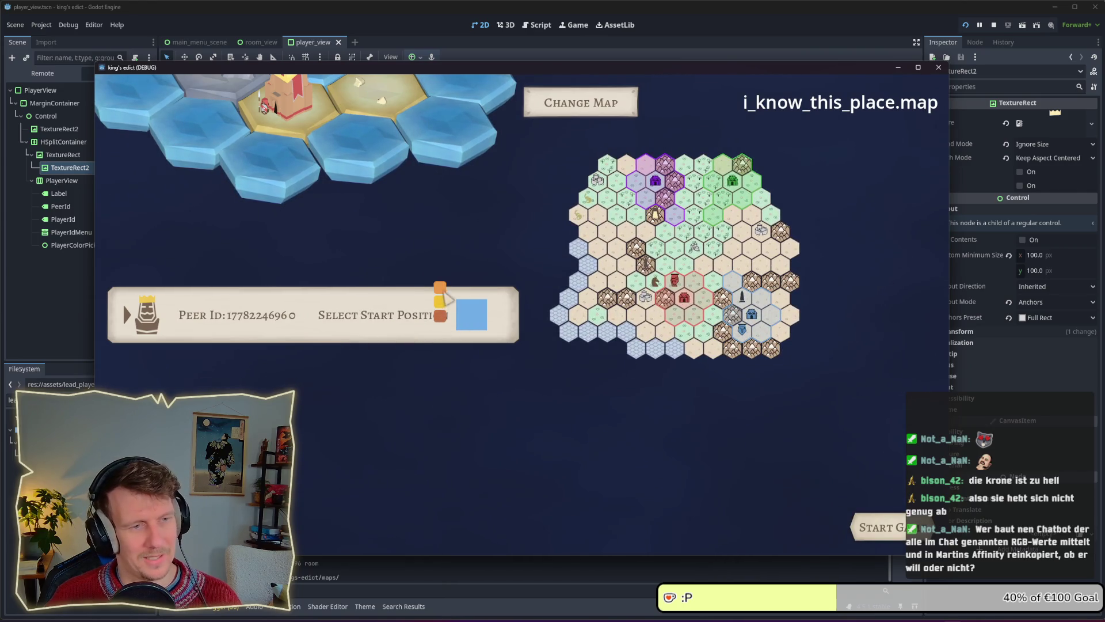
left_click(472, 328)
left_click(440, 287)
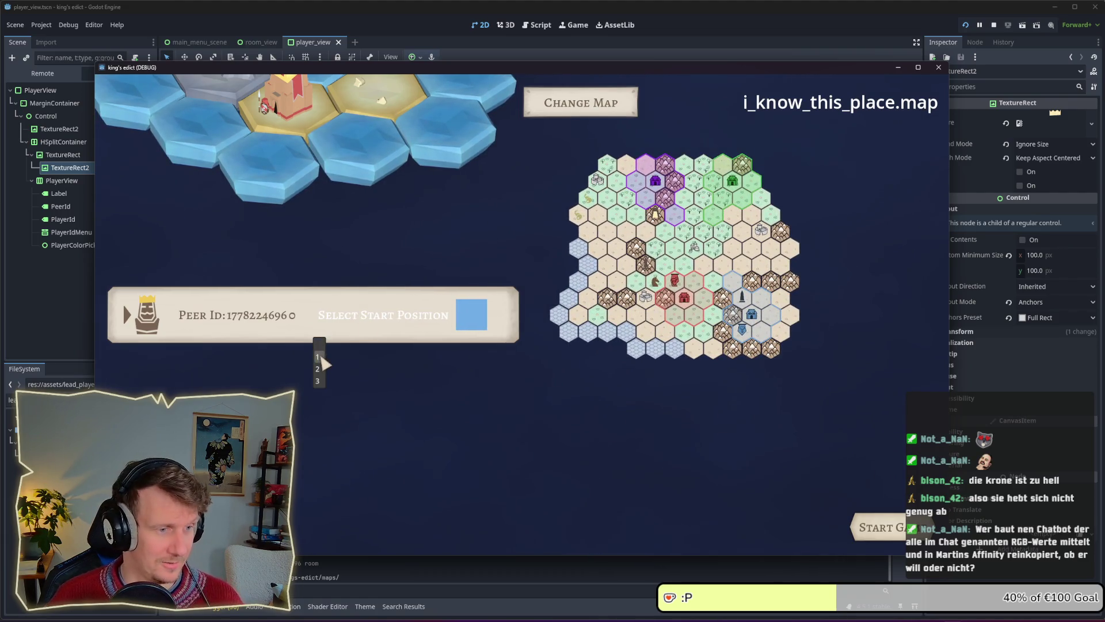
Switch to player id 3 with purple colour and start the match.
left_click(324, 363)
left_click(318, 362)
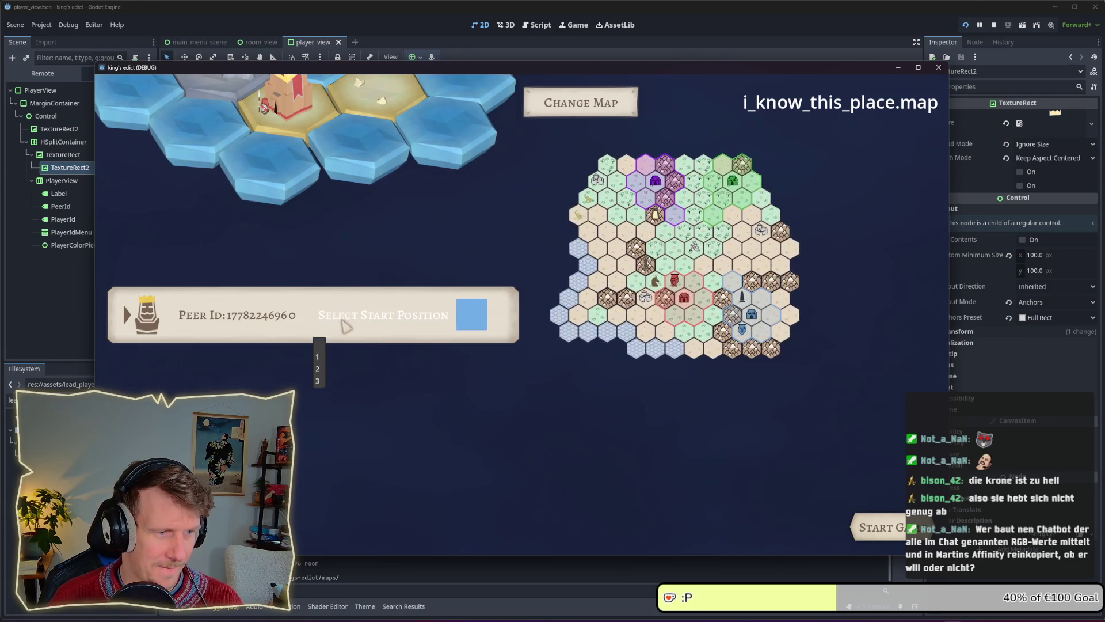
left_click(319, 381)
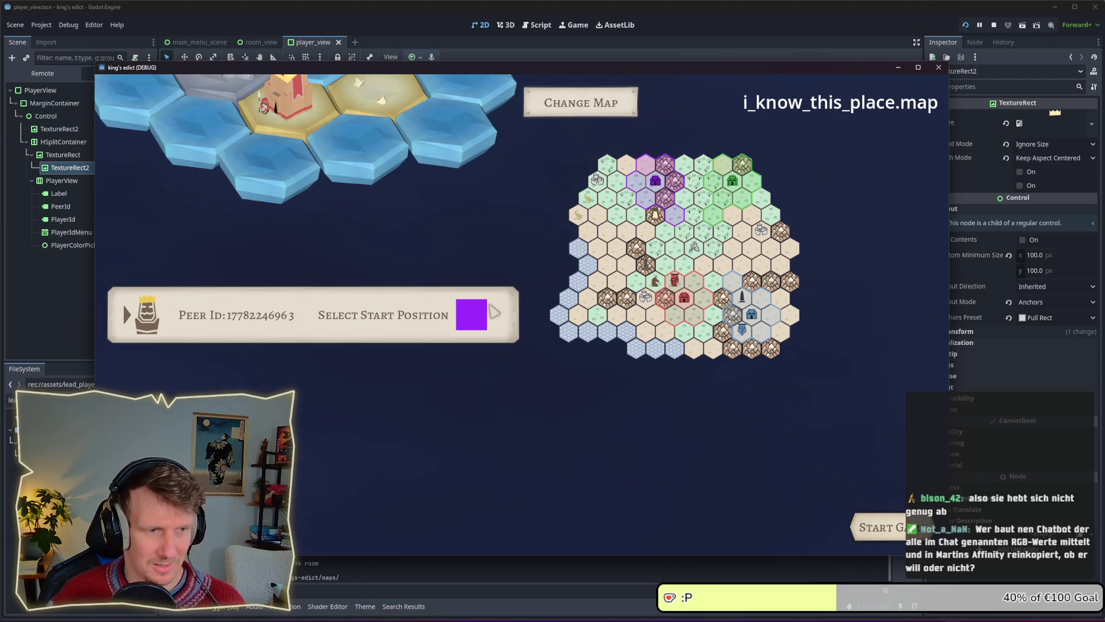
left_click(895, 524)
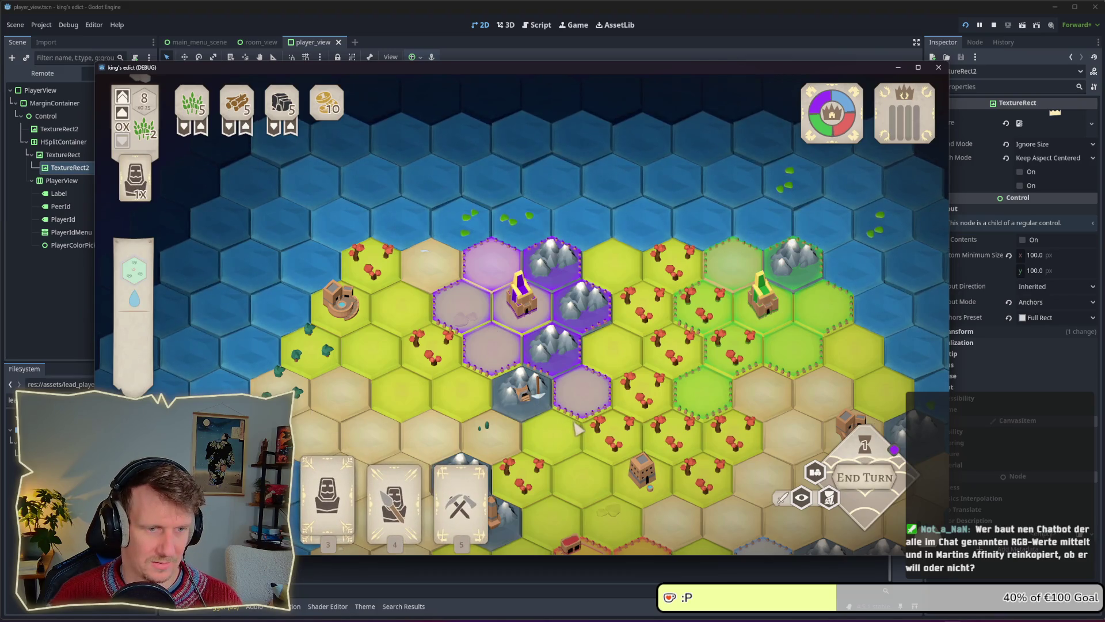
Place a serf on the forest hex and end the turn into the power phase.
scroll(577, 427, "up", 4)
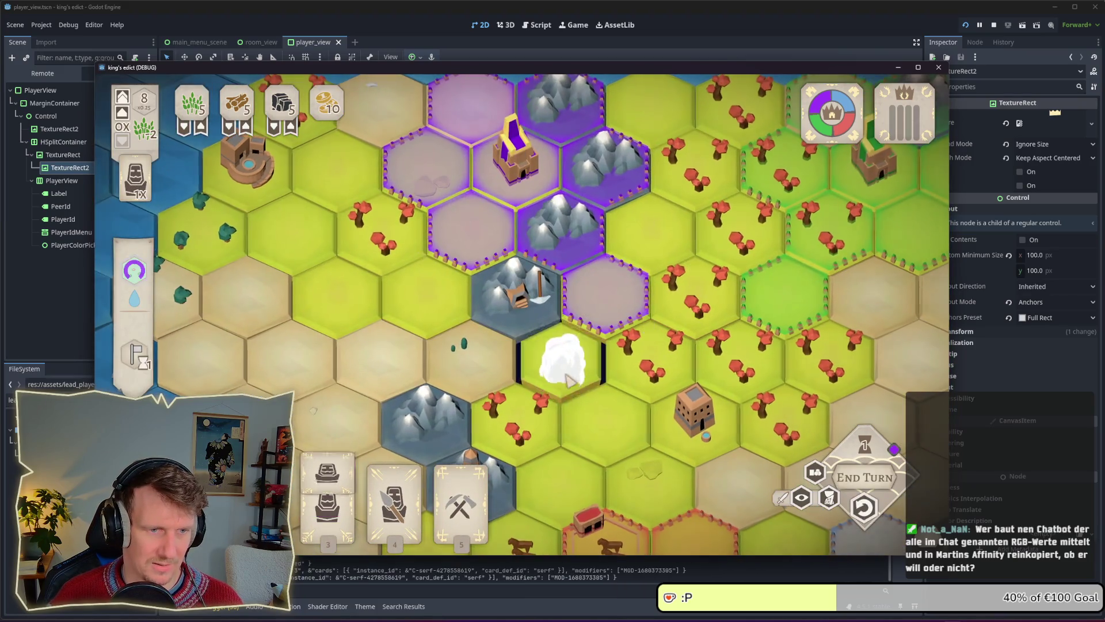
scroll(547, 351, "down", 3)
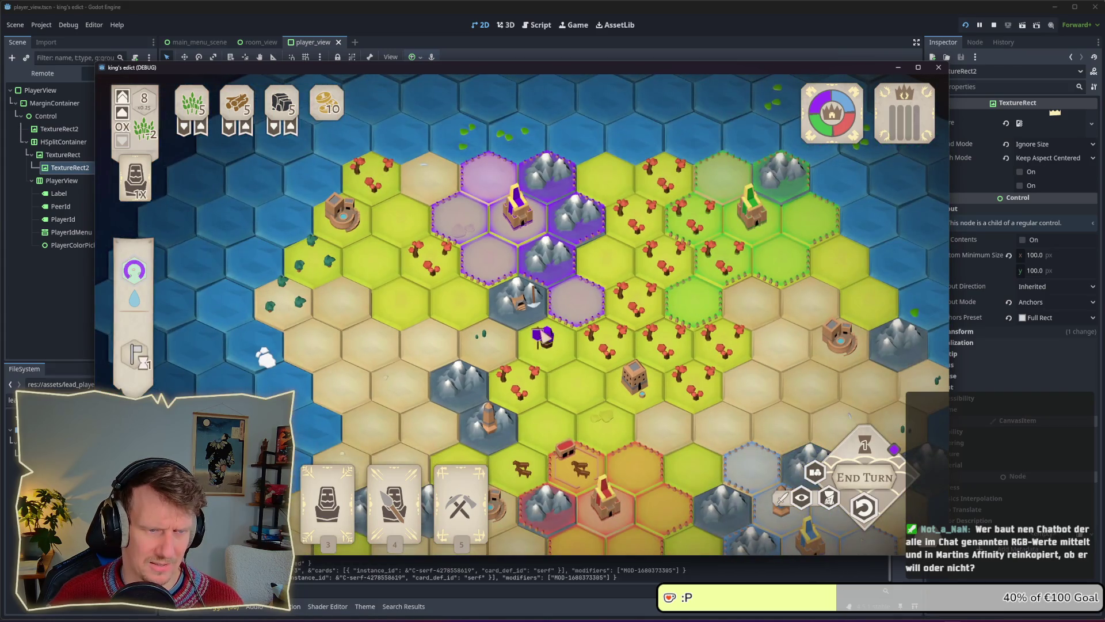
scroll(544, 352, "down", 3)
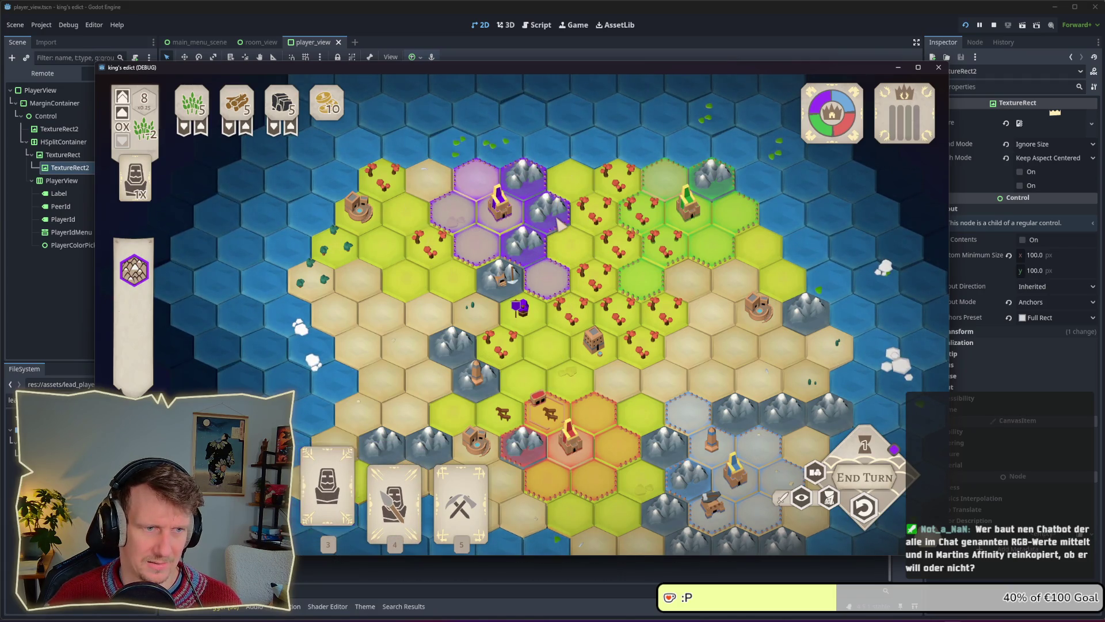
scroll(557, 221, "up", 3)
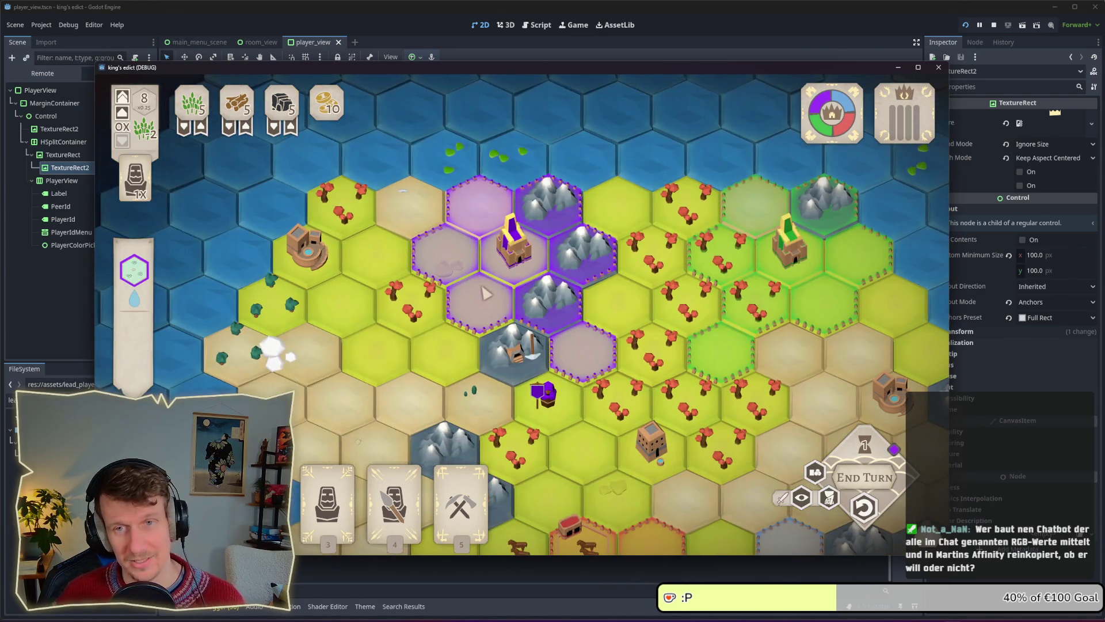
left_click(439, 308)
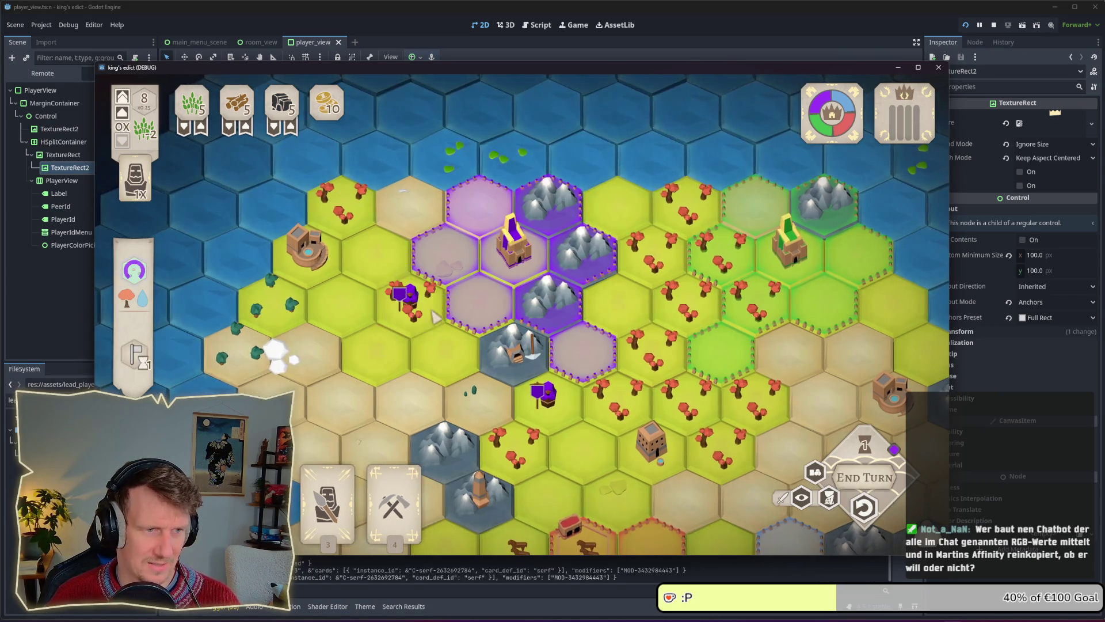
left_click(851, 482)
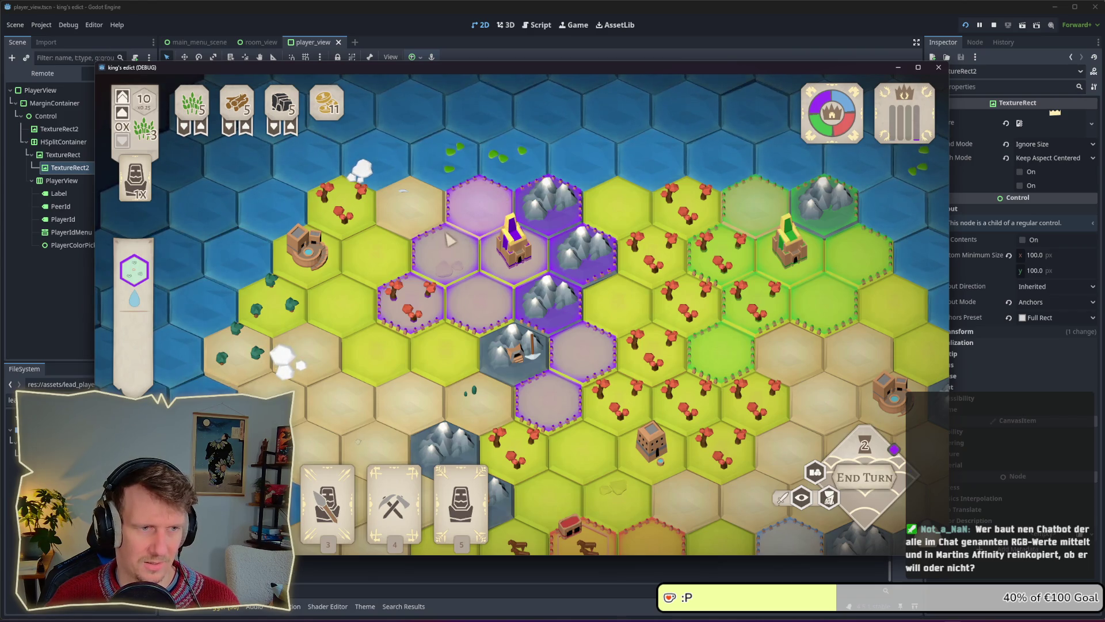
Play the spearman card on the previewed hex and conquer the targeted hex.
key("1")
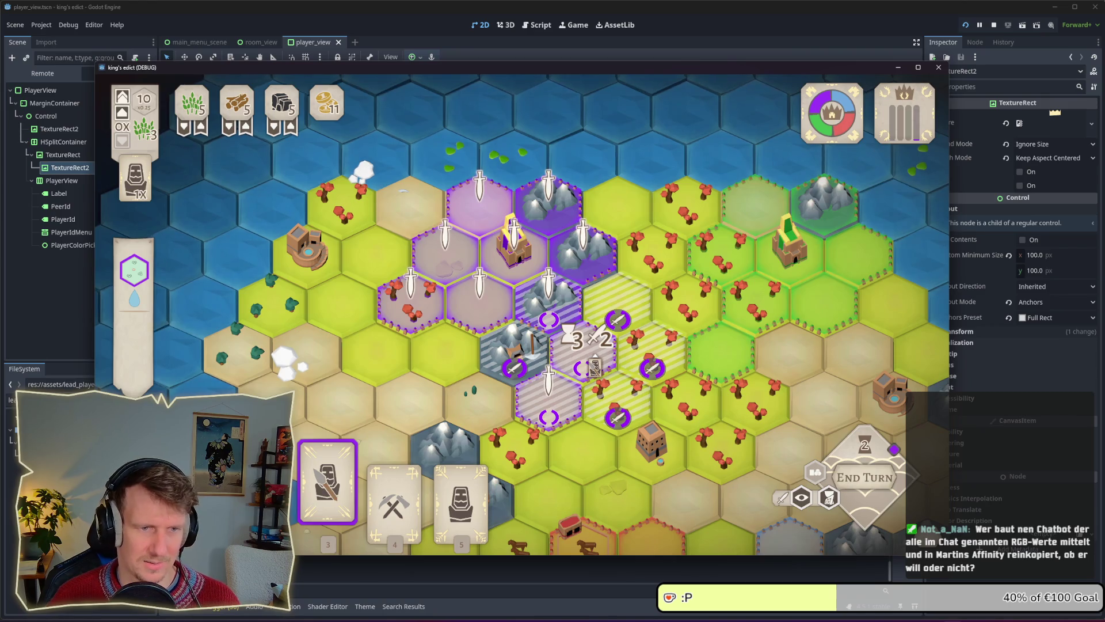
left_click(583, 345)
key("space")
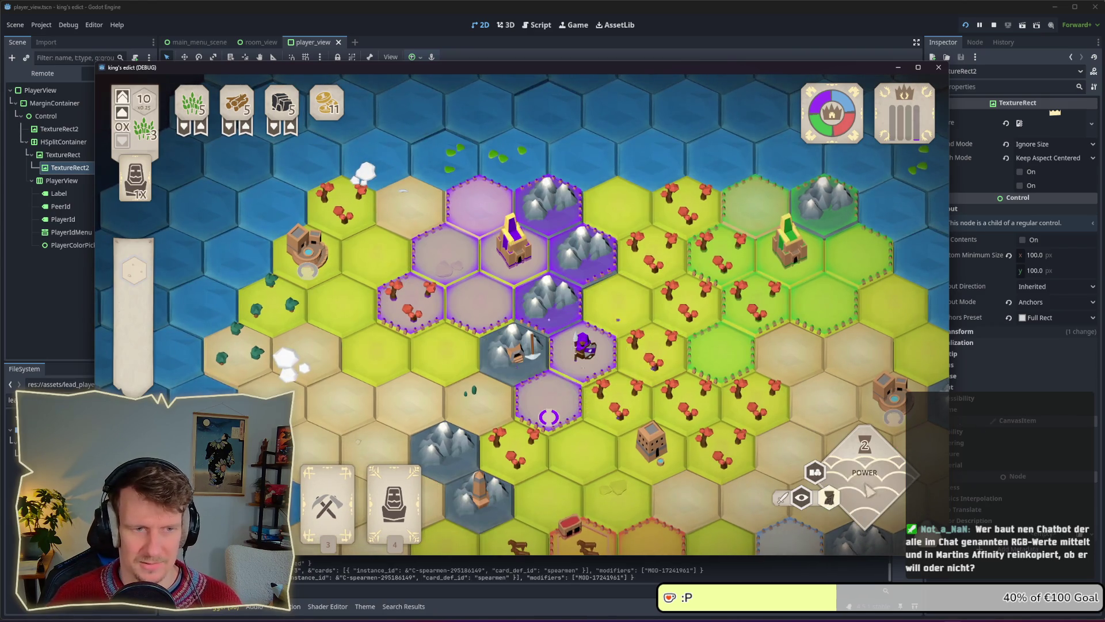
left_click(649, 352)
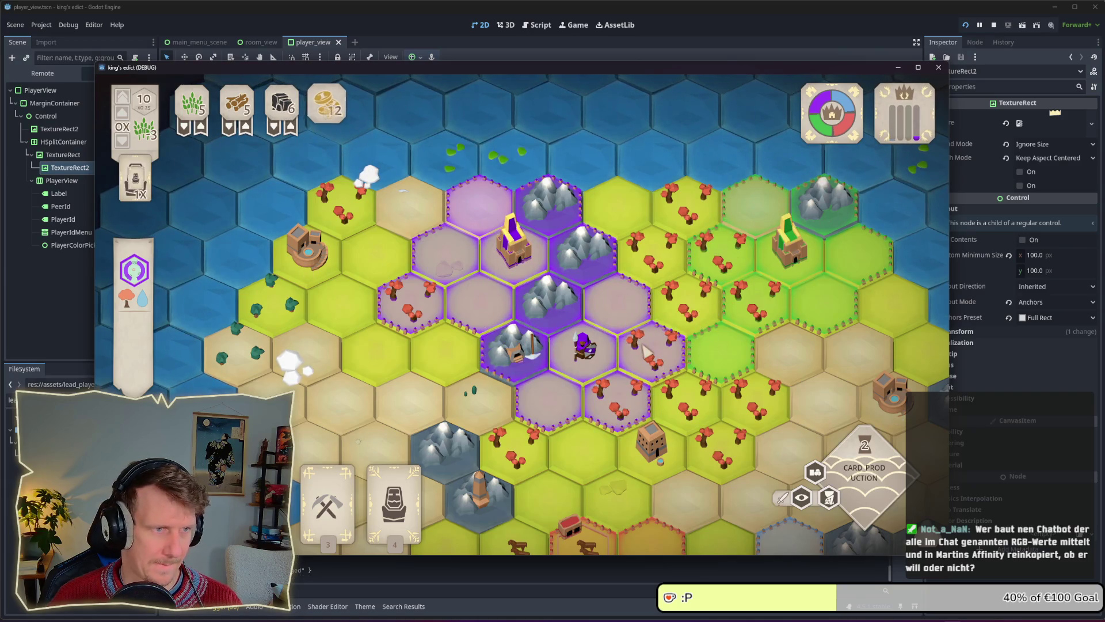
Play the hammer and statue cards on the mountain hex and place the new serf and statue.
left_click(328, 483)
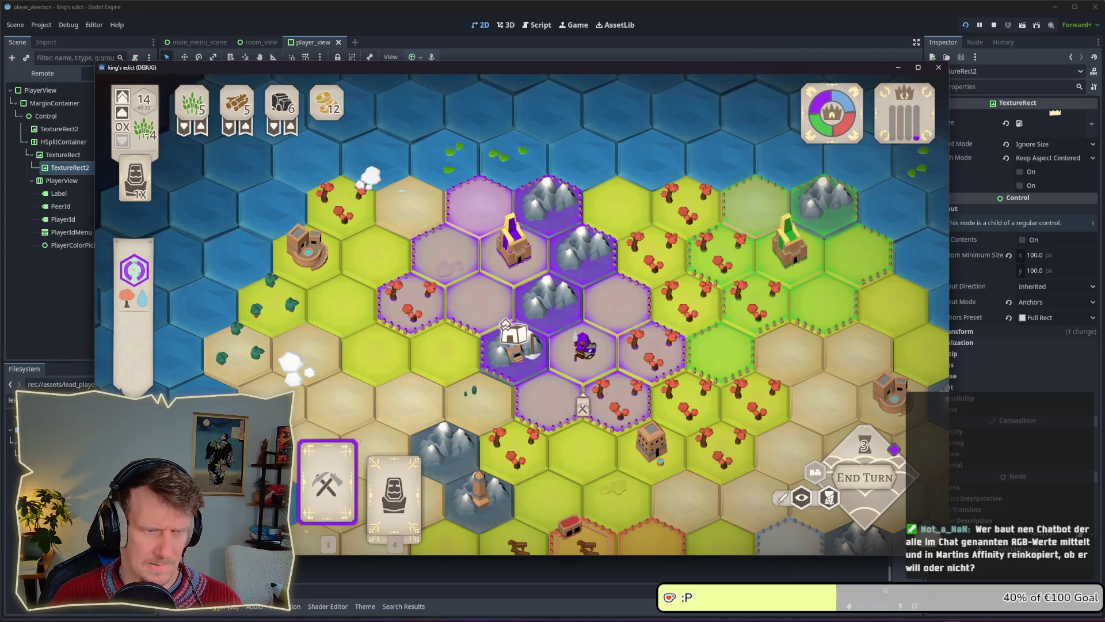
left_click(526, 384)
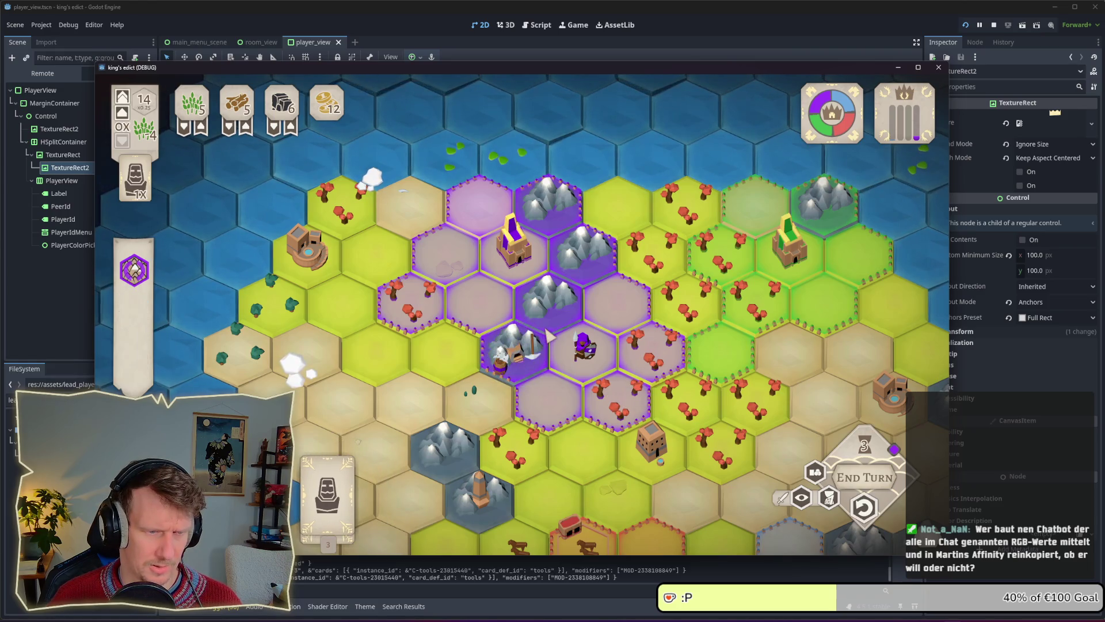
left_click(550, 288)
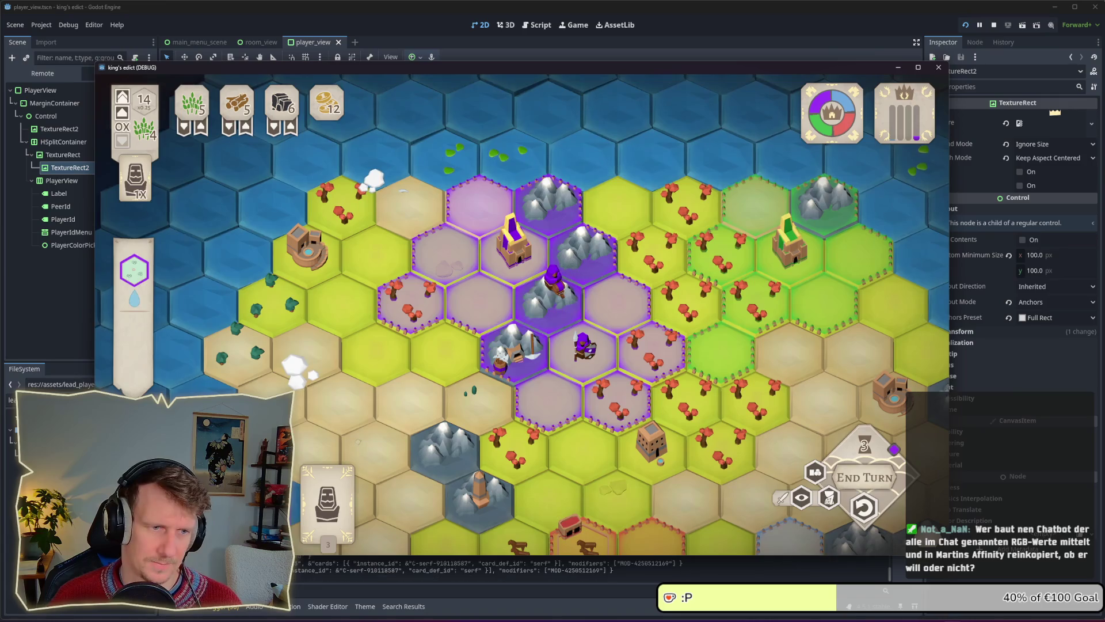
left_click(486, 310)
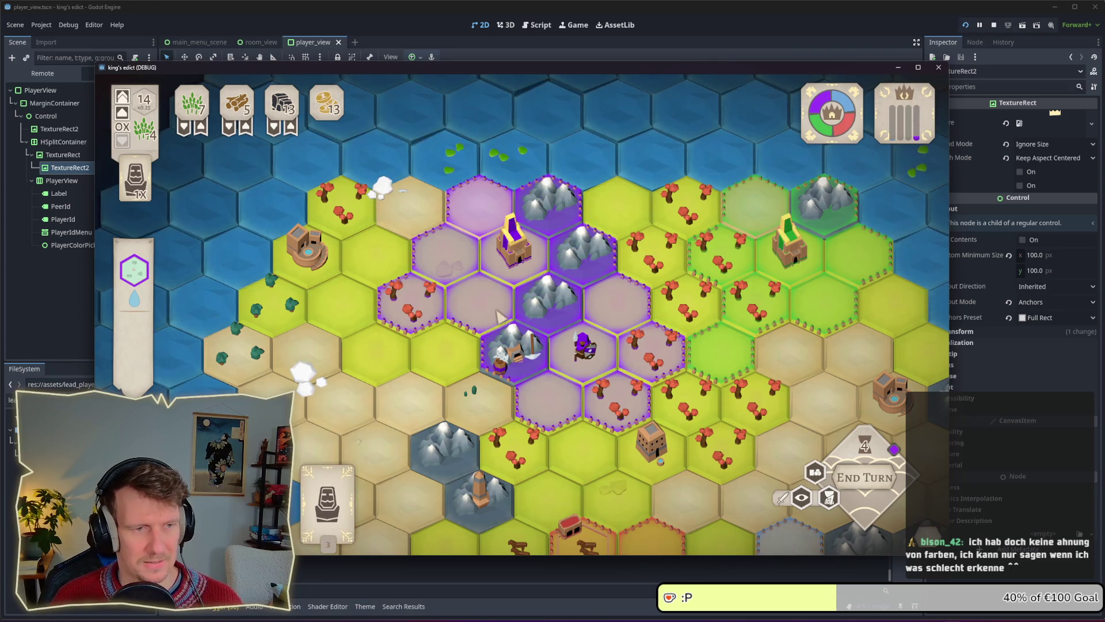
left_click_drag(327, 503, 484, 302)
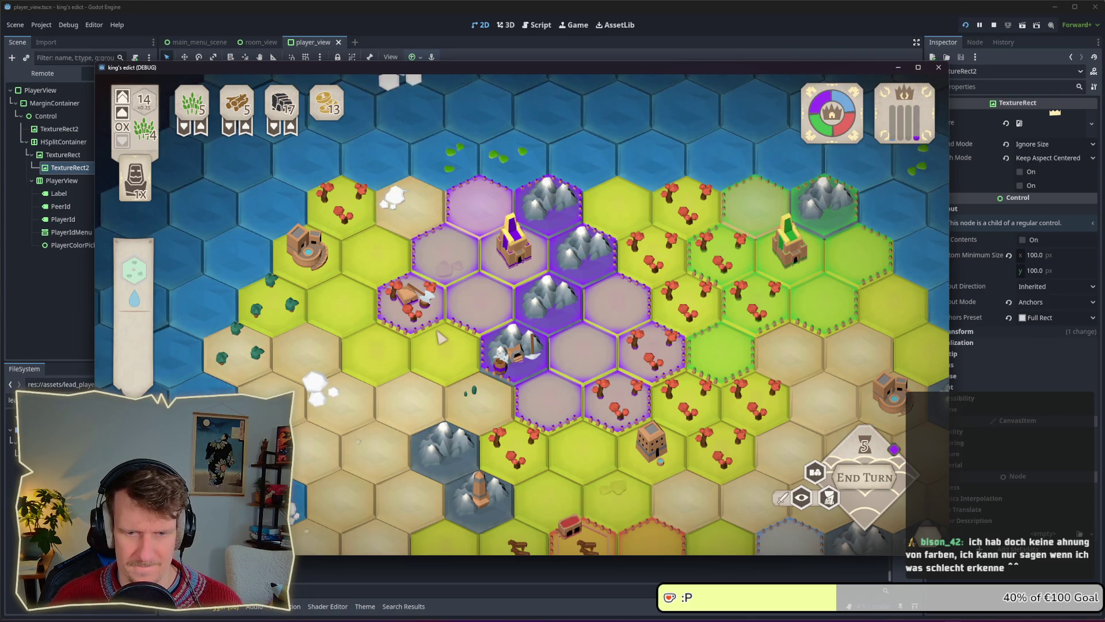
Build a lumber camp, redo the horse placement, and pay for the serf card.
left_click(403, 278)
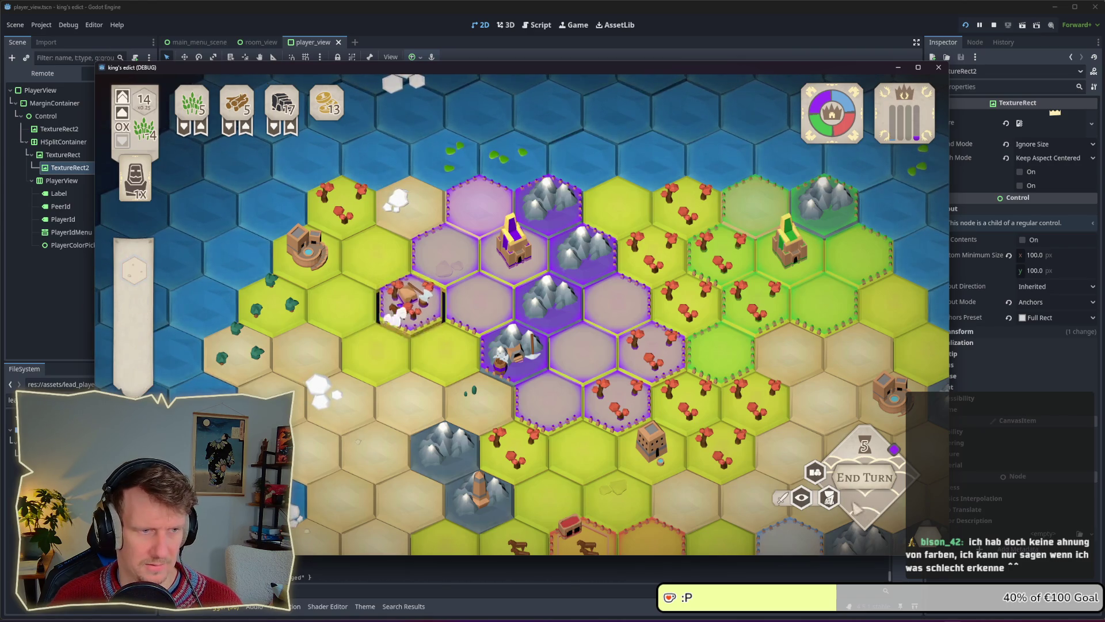
left_click(424, 324)
left_click(425, 321)
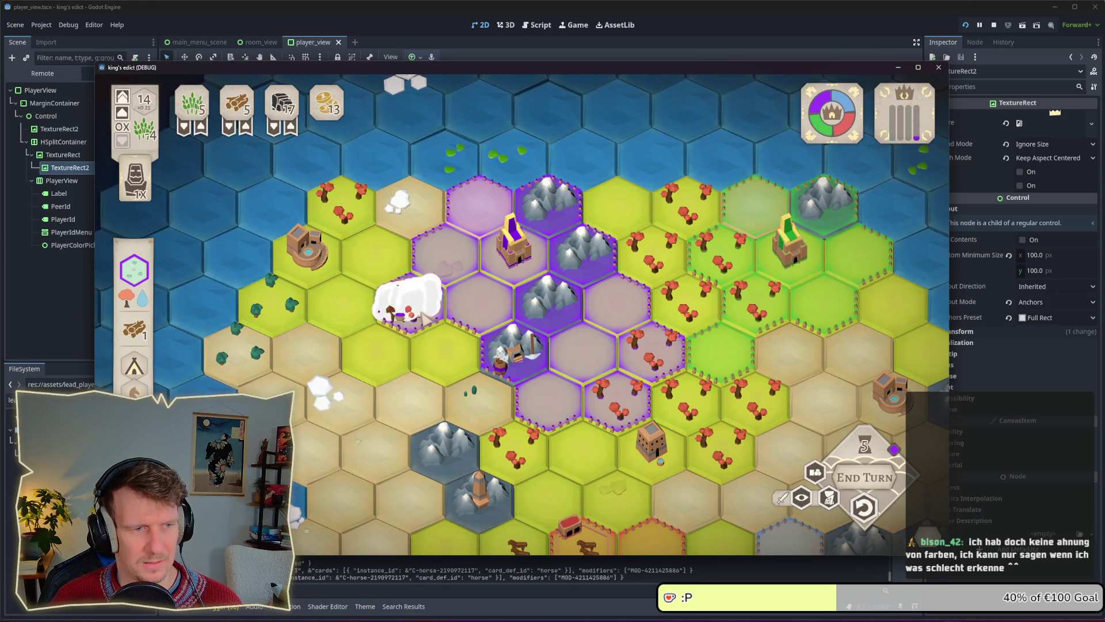
left_click(864, 508)
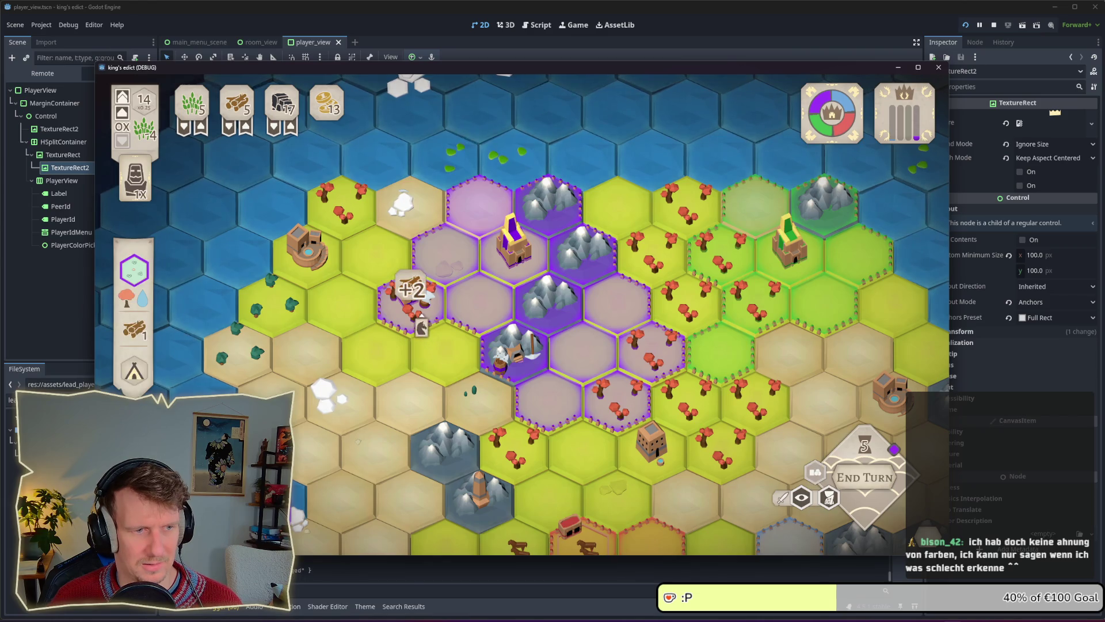
left_click(410, 291)
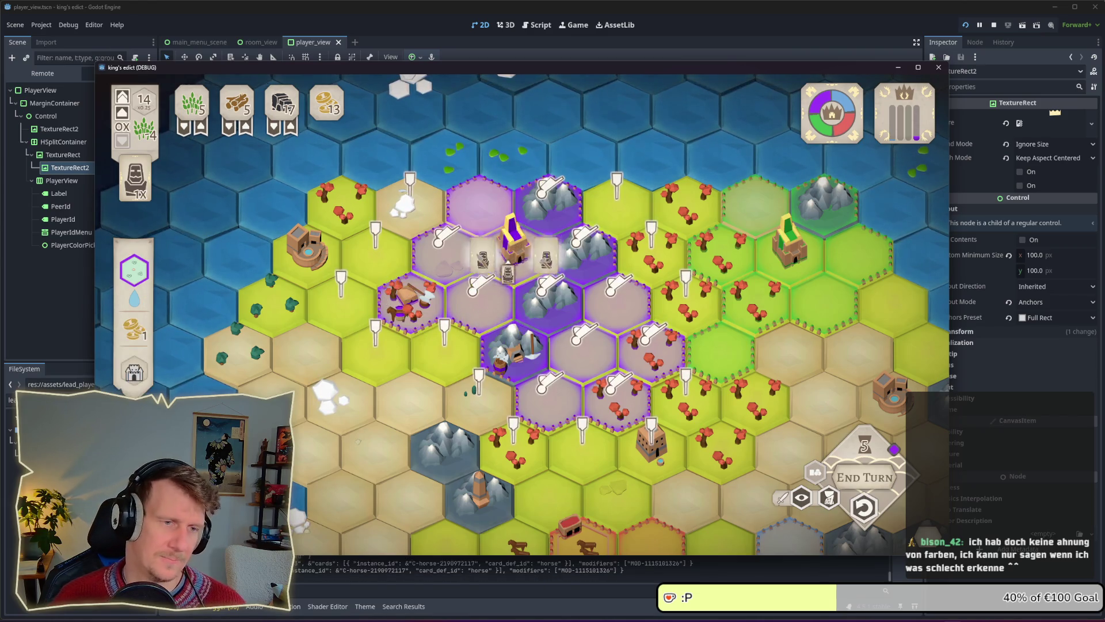
left_click(869, 481)
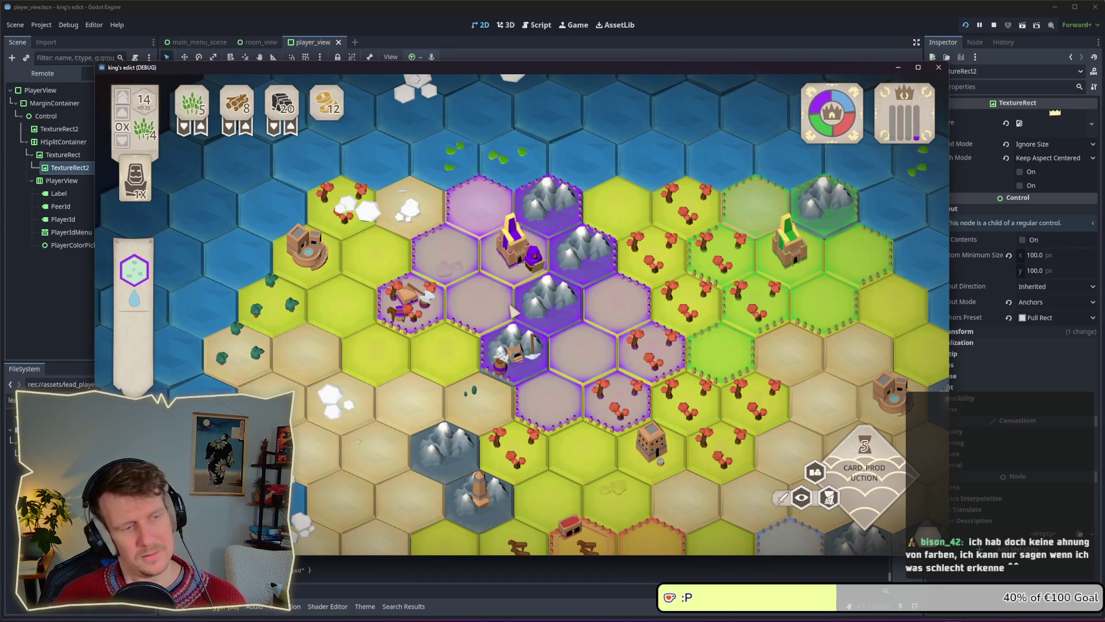
Build barracks on one hex and a new building on the central hex.
left_click(547, 403)
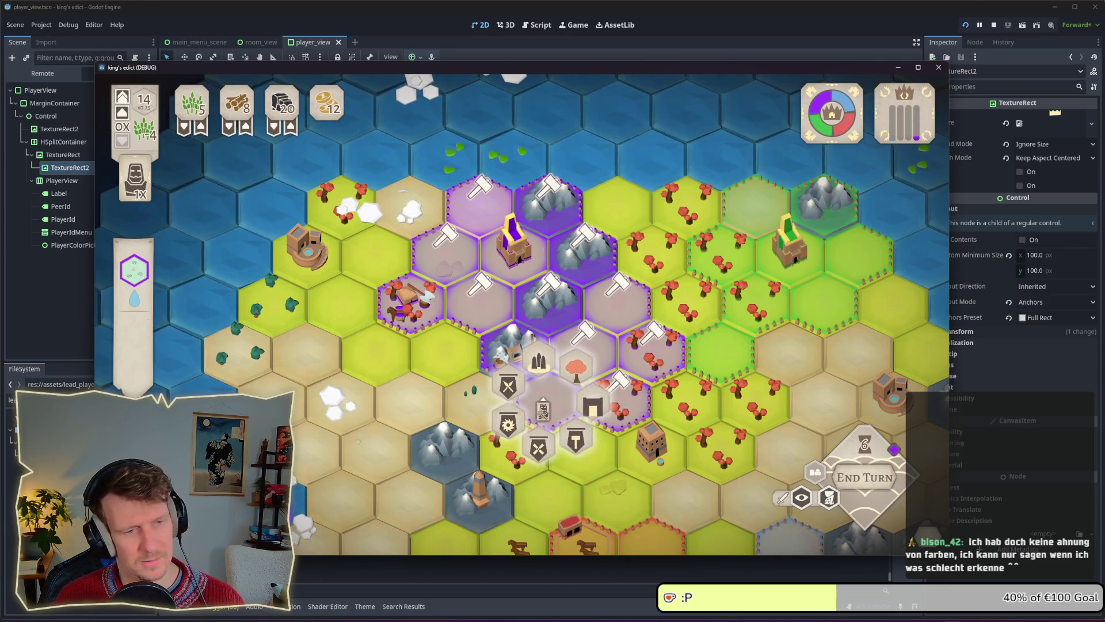
left_click(450, 357)
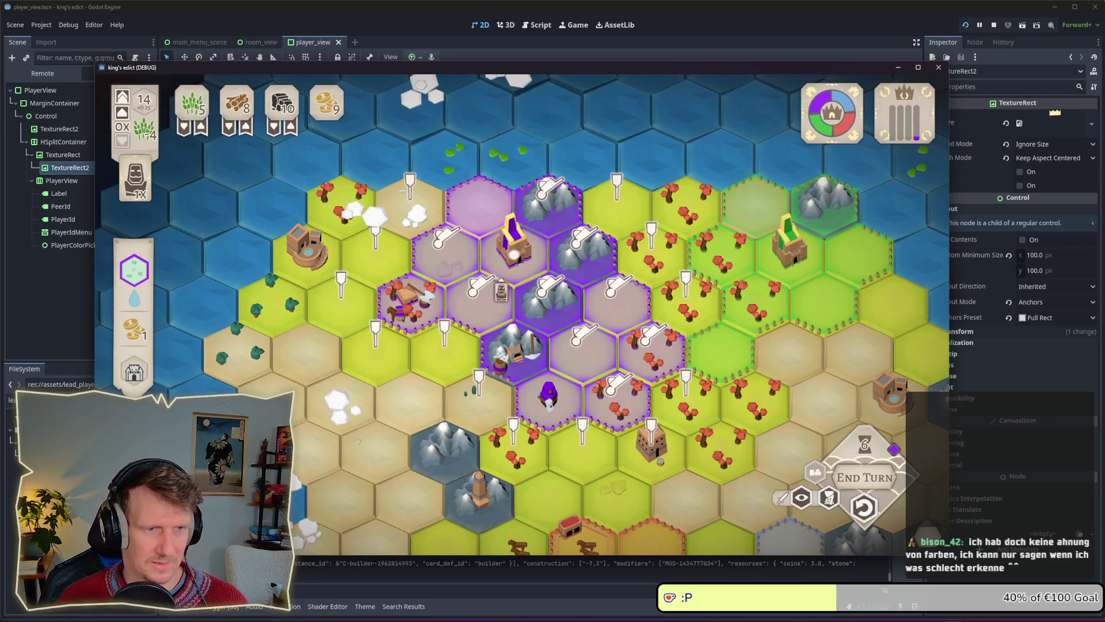
left_click(605, 263)
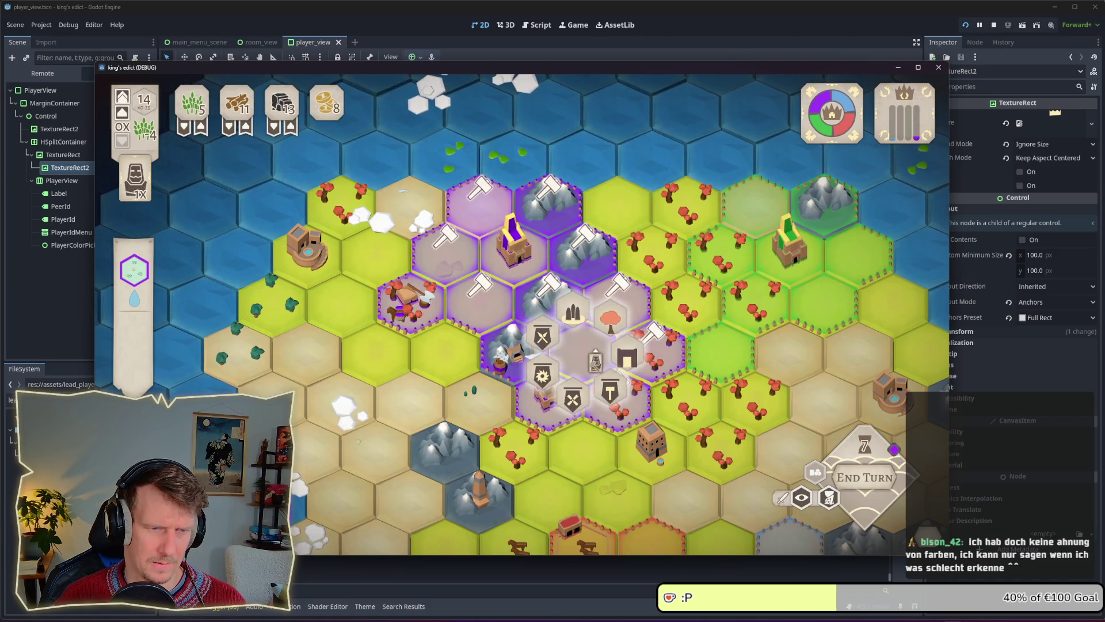
left_click(573, 313)
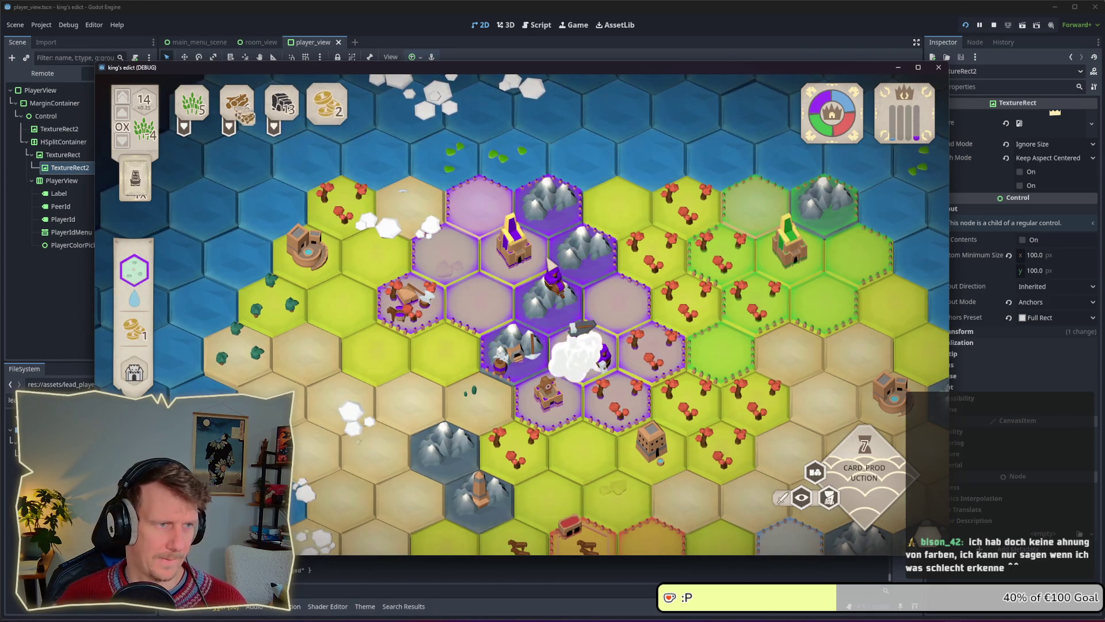
Play both Armor cards and end the turn to run production.
left_click(545, 325)
left_click(685, 355)
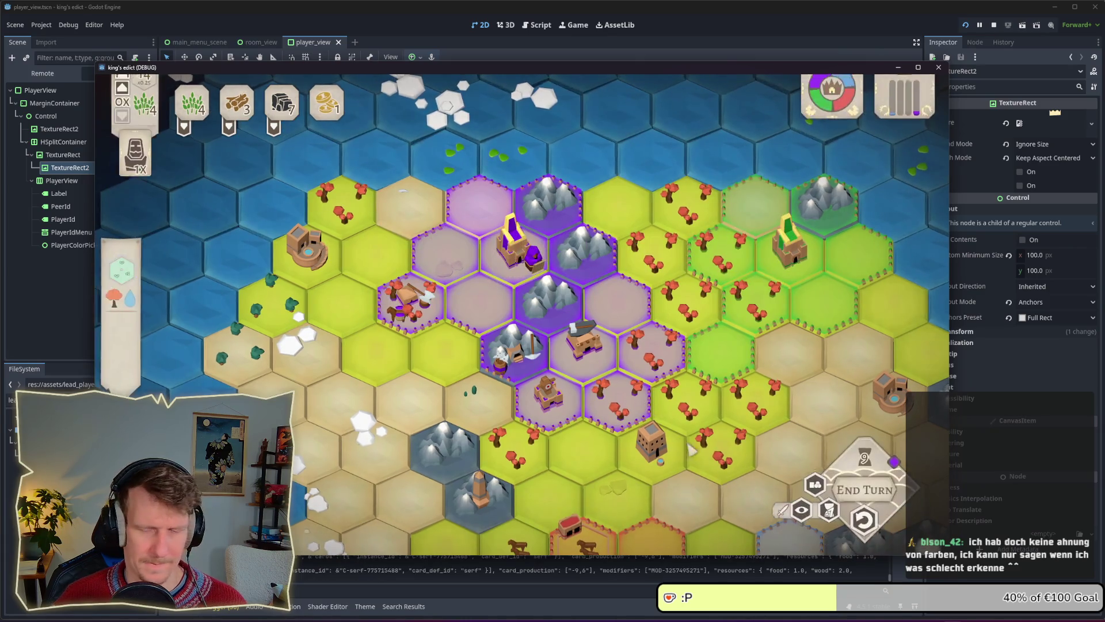
left_click(867, 482)
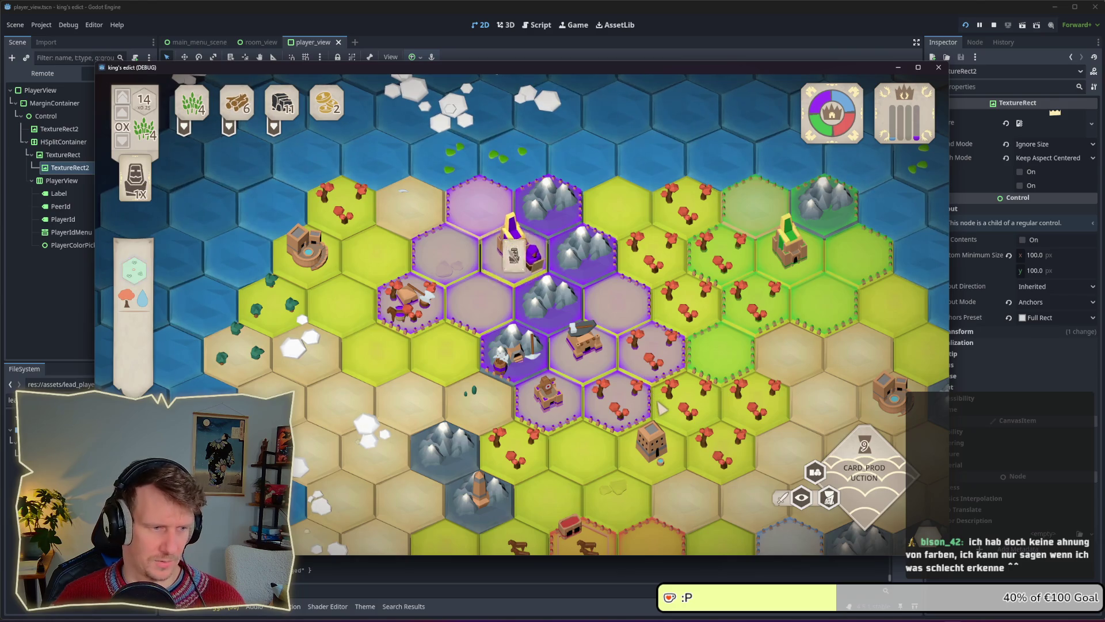
Place a spearman on the hex and equip it with the Armor card.
left_click_drag(662, 408, 593, 309)
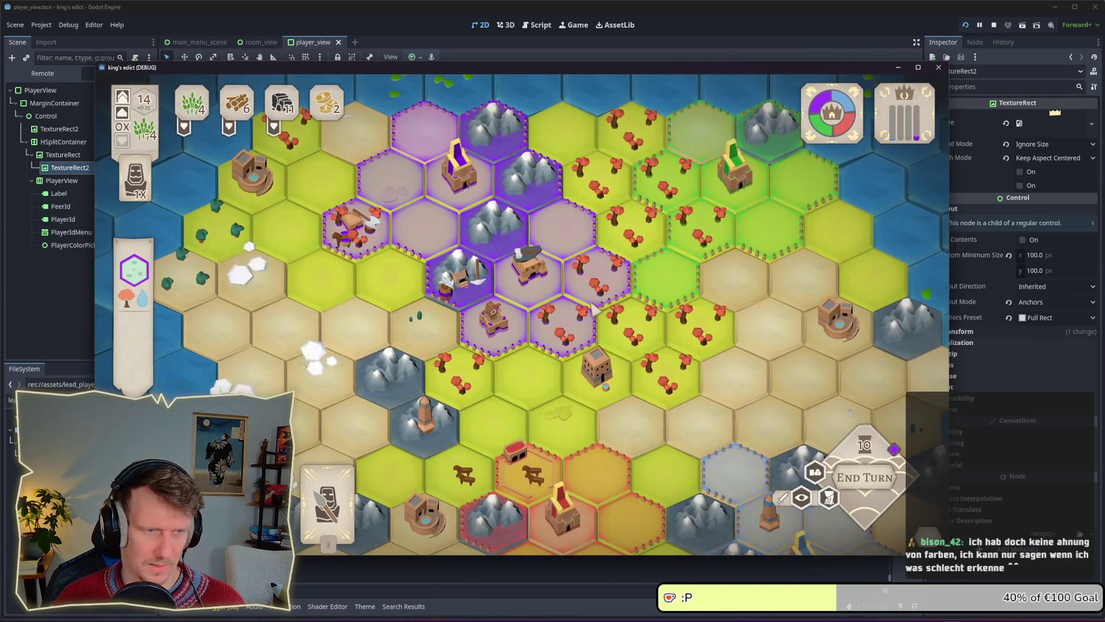
left_click(572, 345)
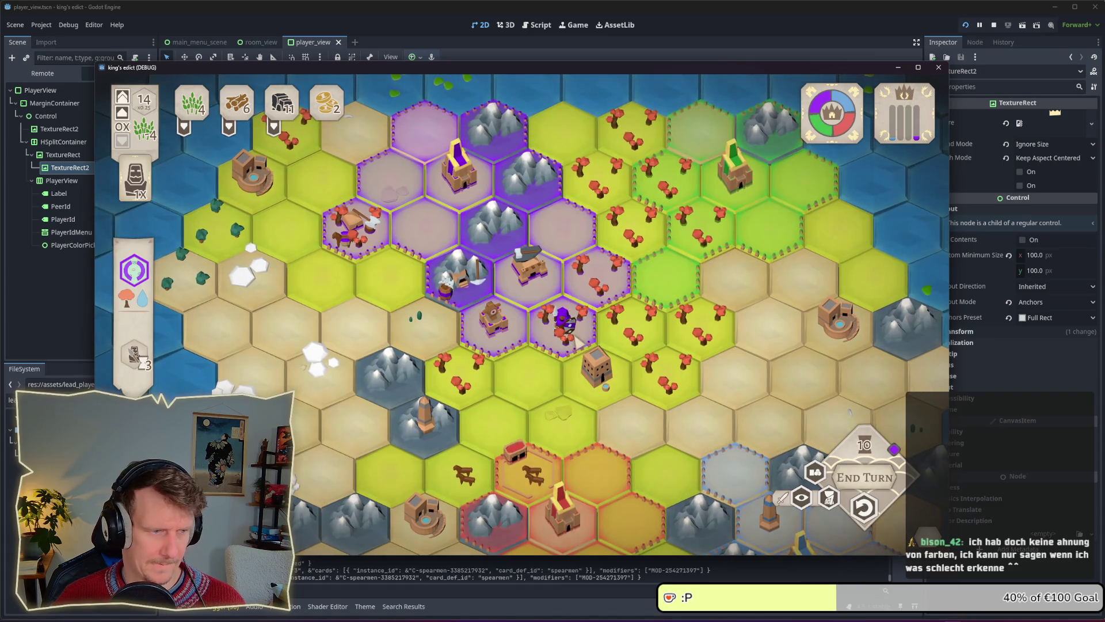
left_click(605, 385)
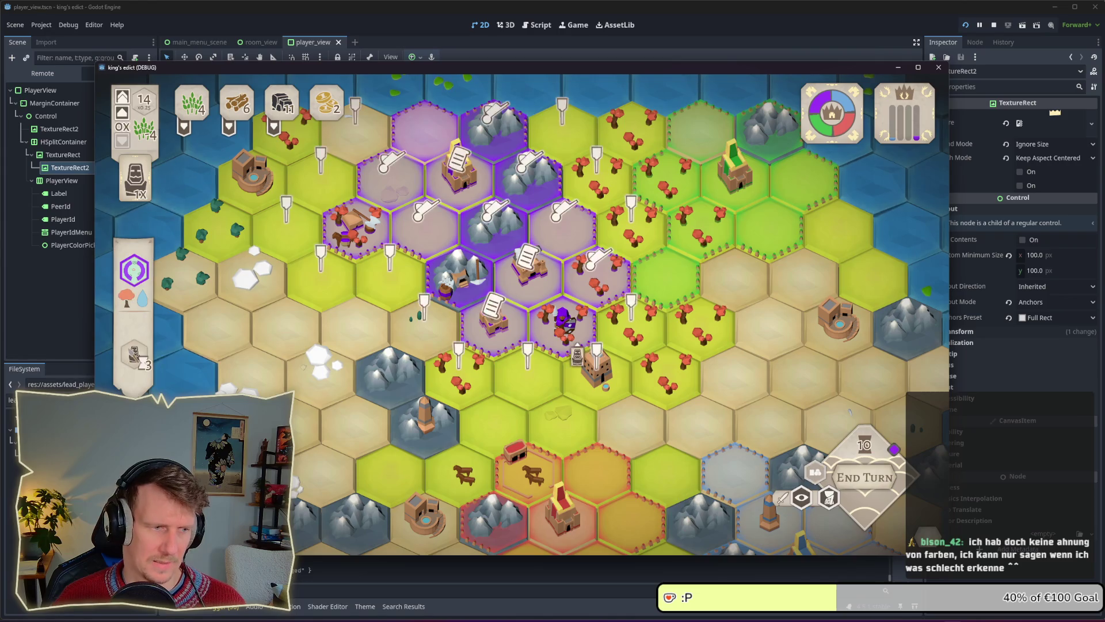
left_click(577, 356)
left_click(569, 346)
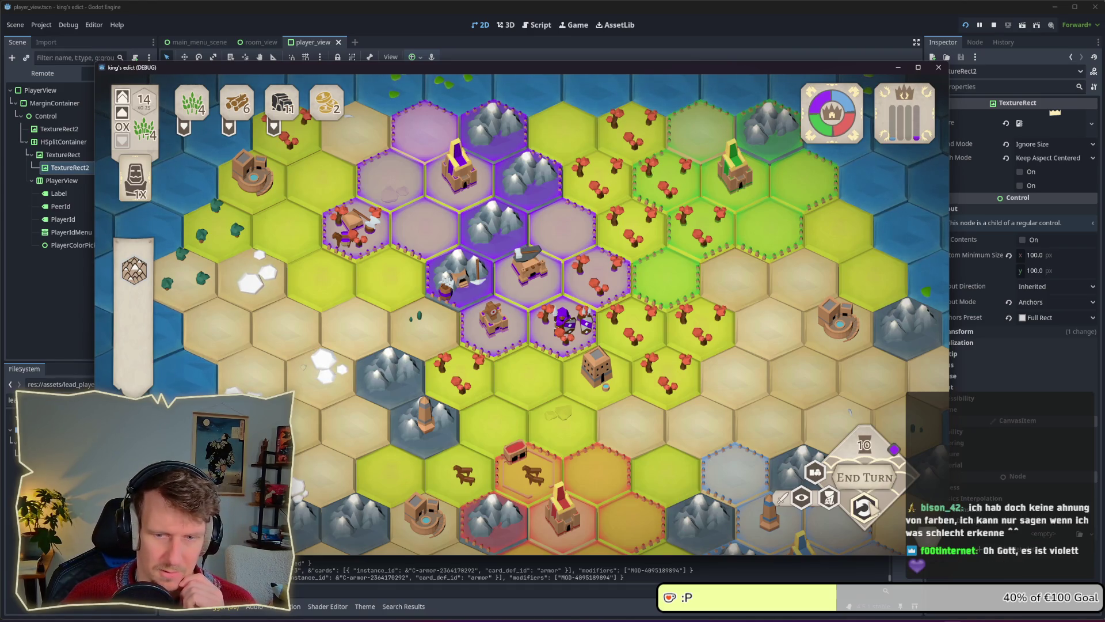
Undo and reapply the armour on the spearman repeatedly until it takes.
left_click(863, 507)
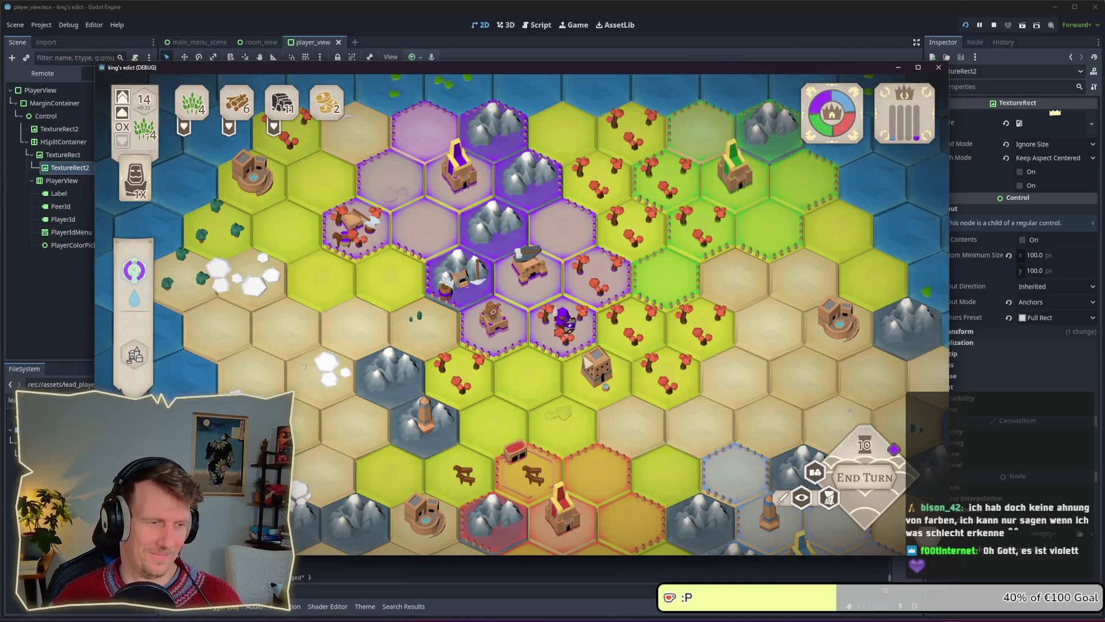
left_click(557, 302)
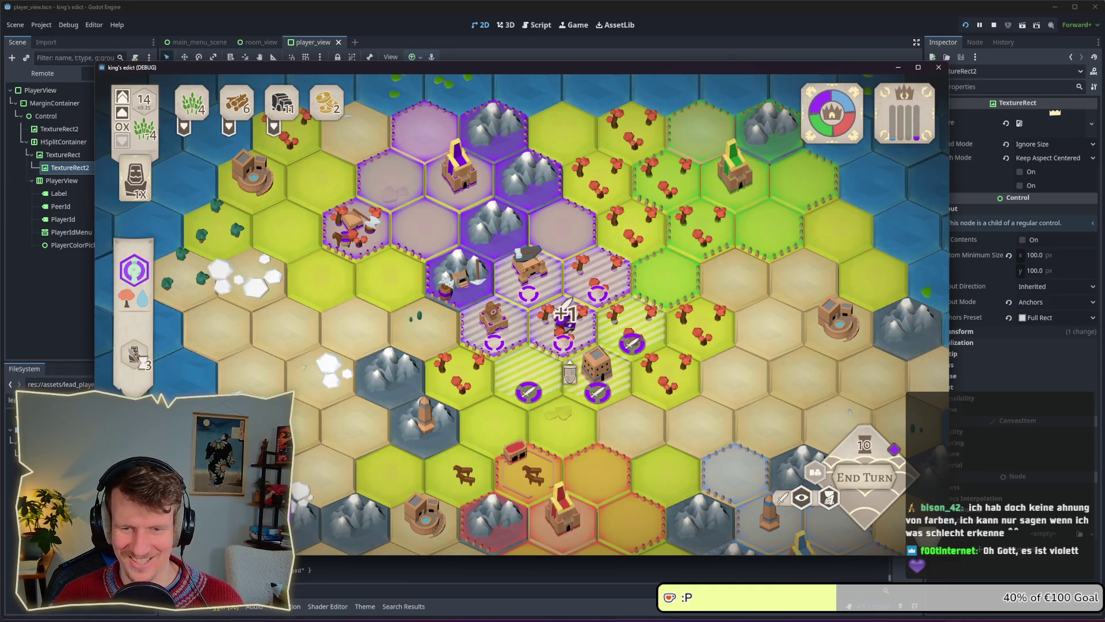
left_click(563, 308)
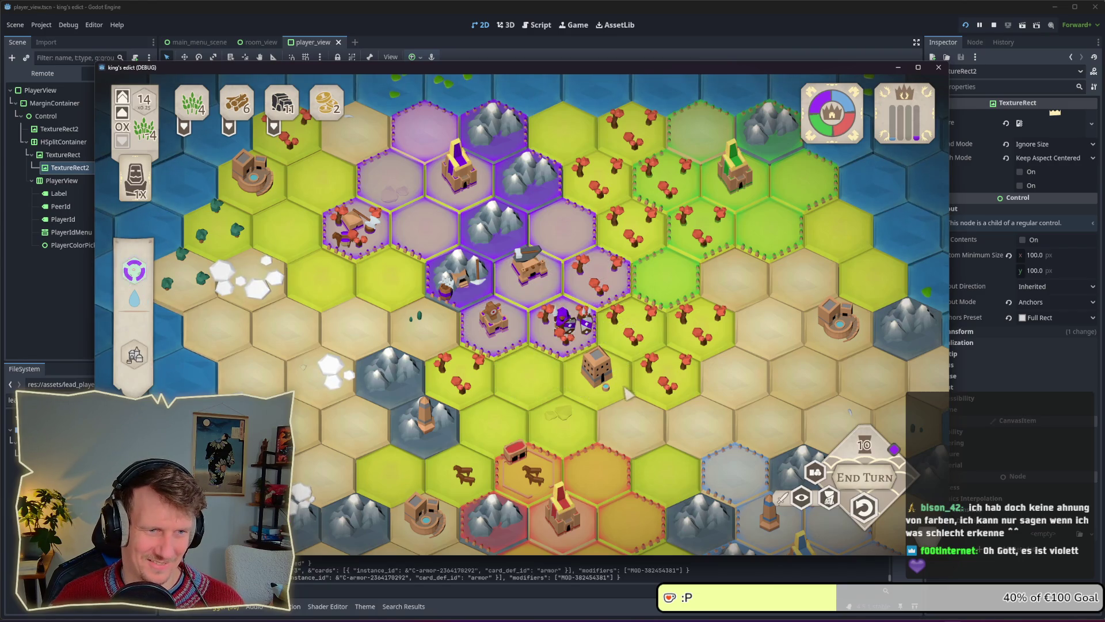
left_click(864, 507)
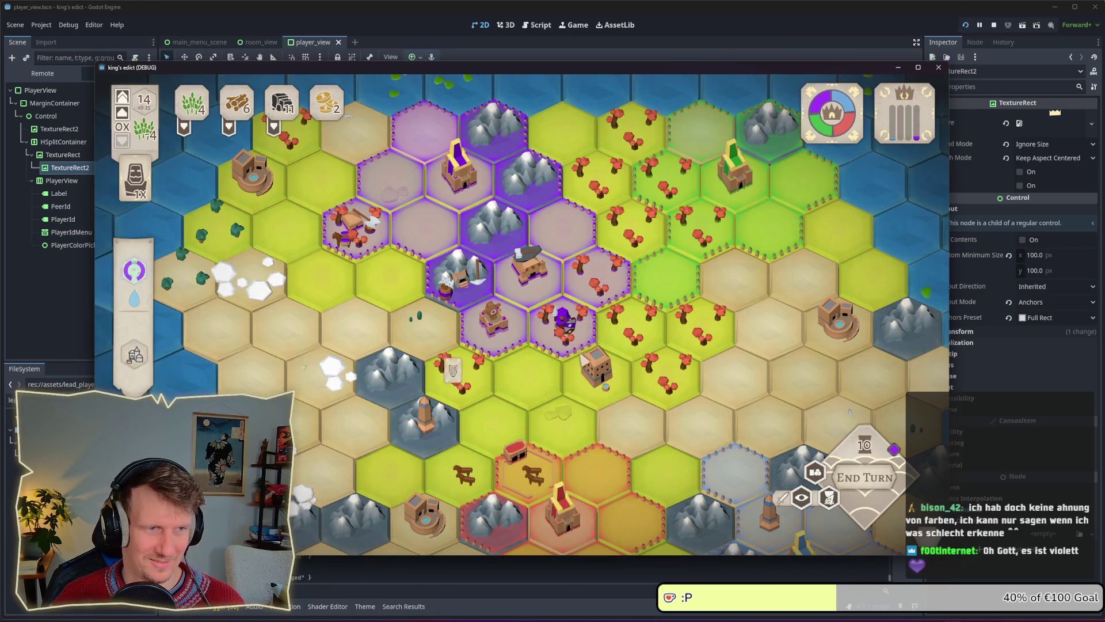
left_click(579, 323)
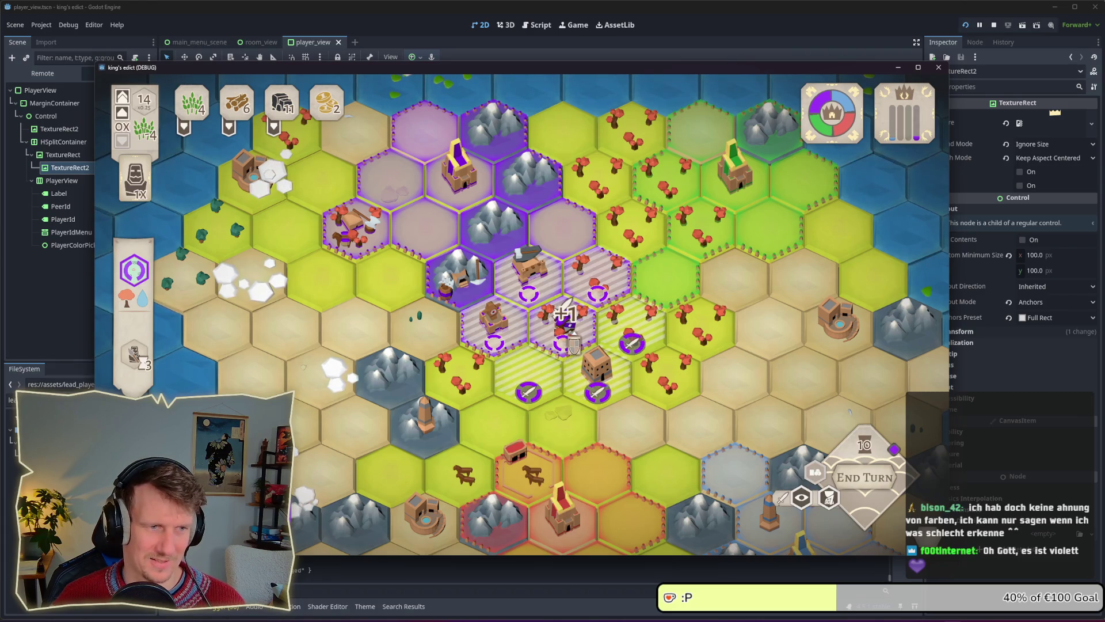
left_click(562, 313)
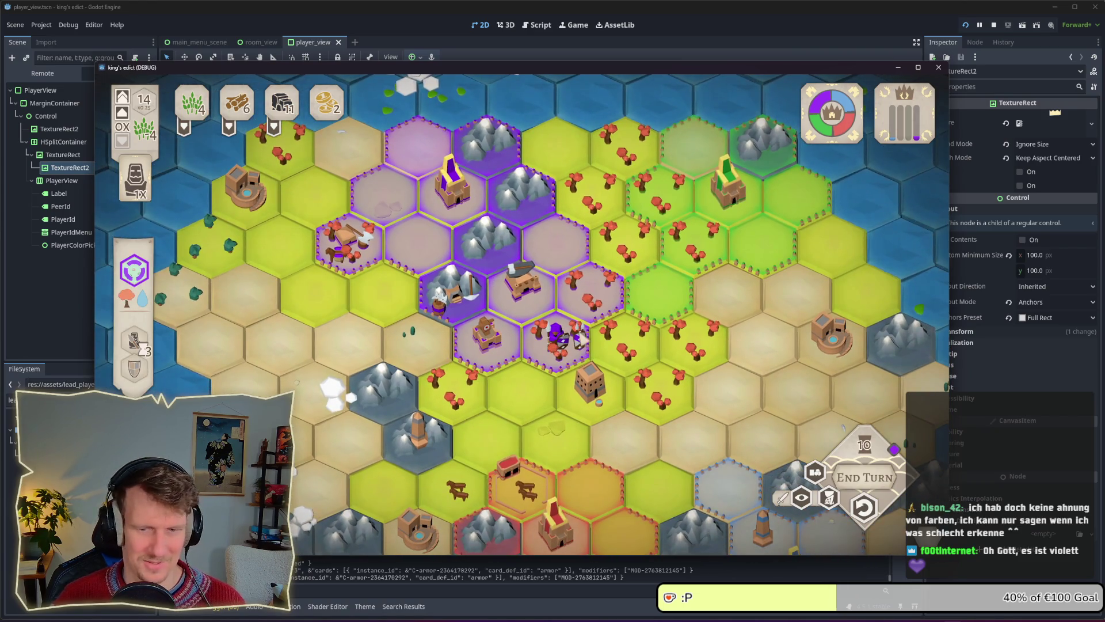
left_click(555, 333)
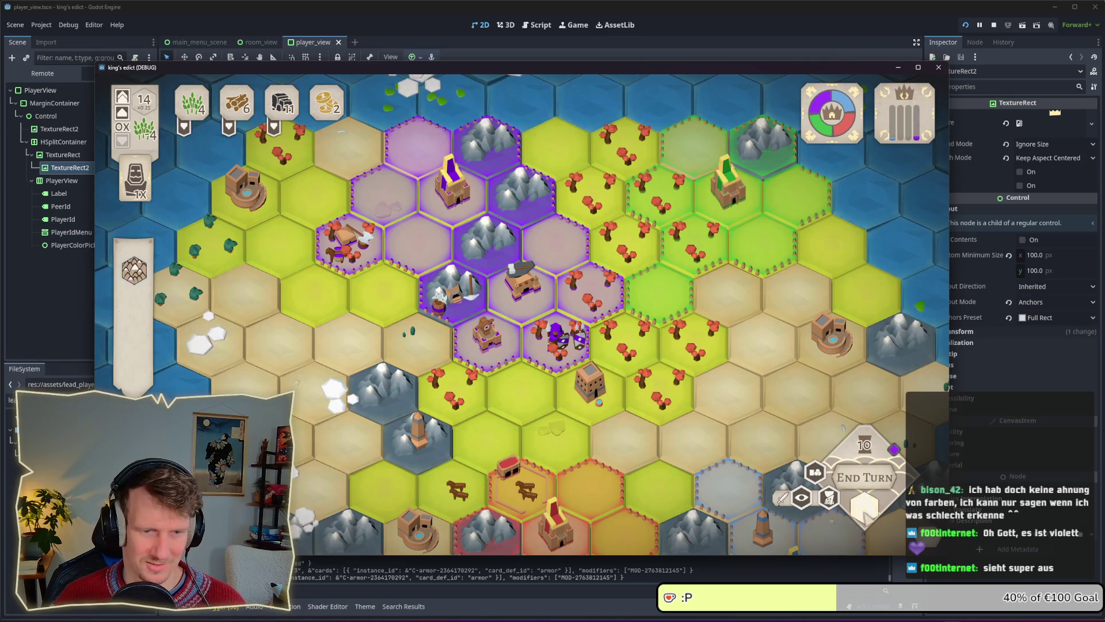
left_click(588, 385)
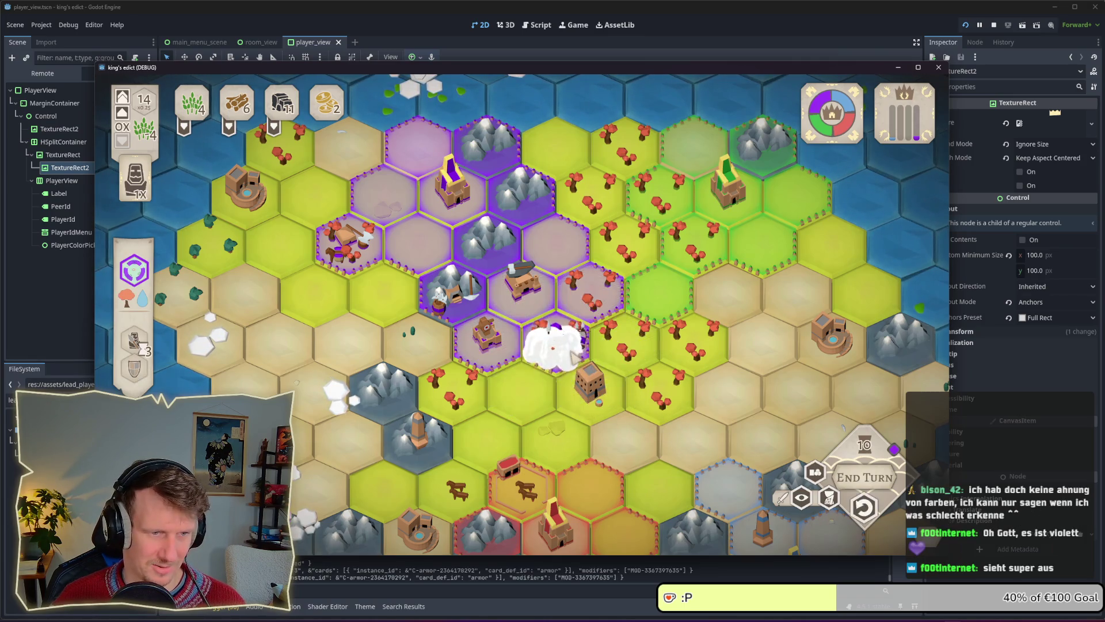
scroll(590, 387, "up", 2)
Undo the purple unit's armour, re-attach it, and undo it again with Ctrl+Z.
key("ctrl+z")
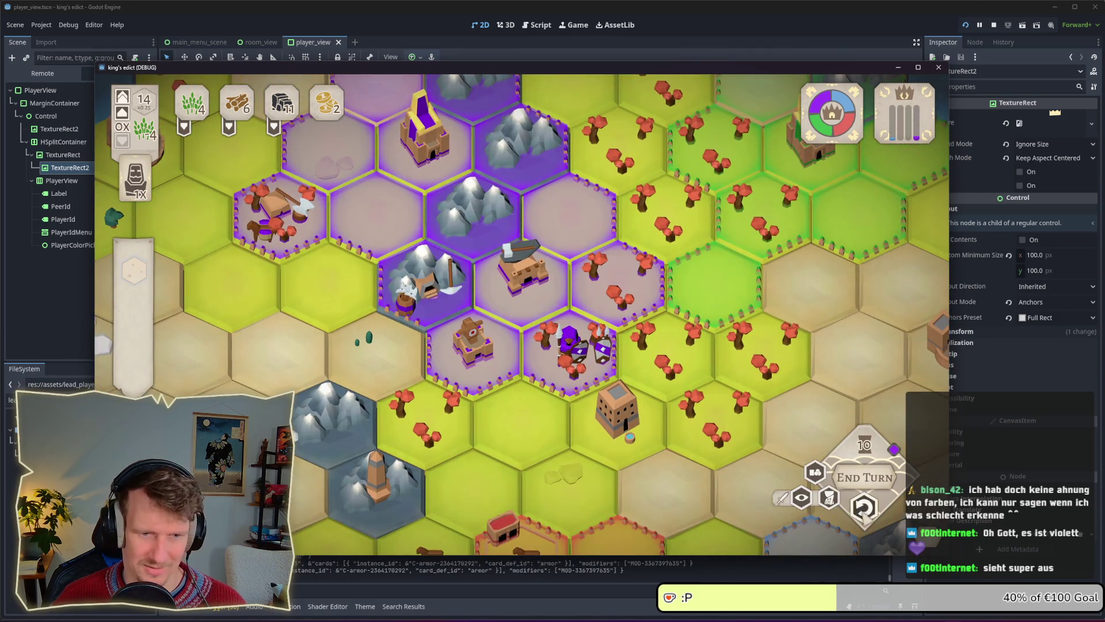
left_click(558, 311)
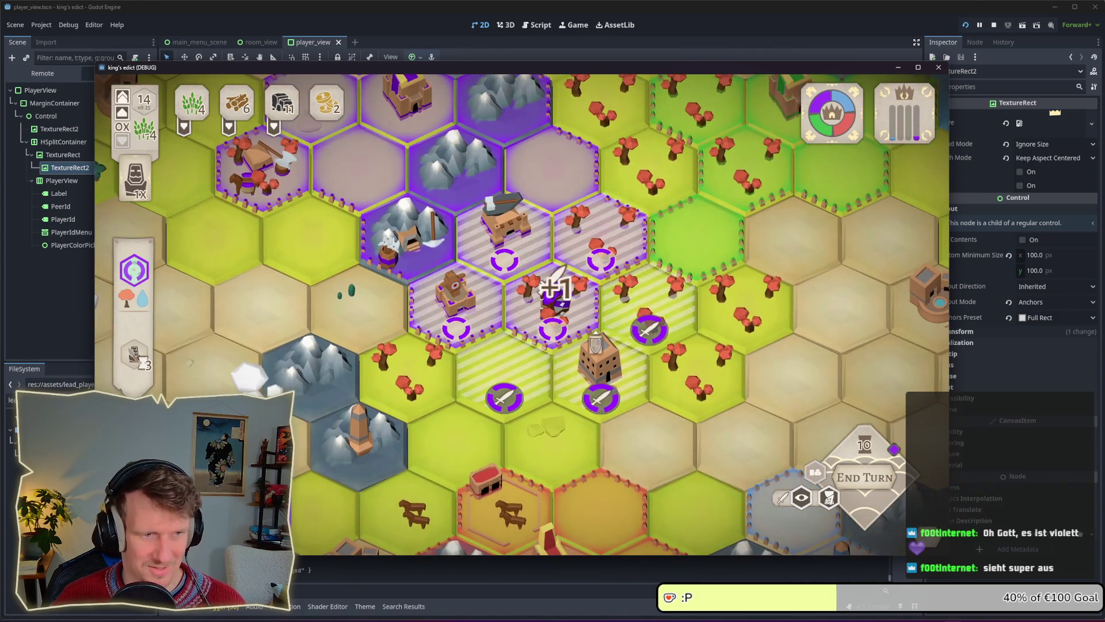
left_click(556, 293)
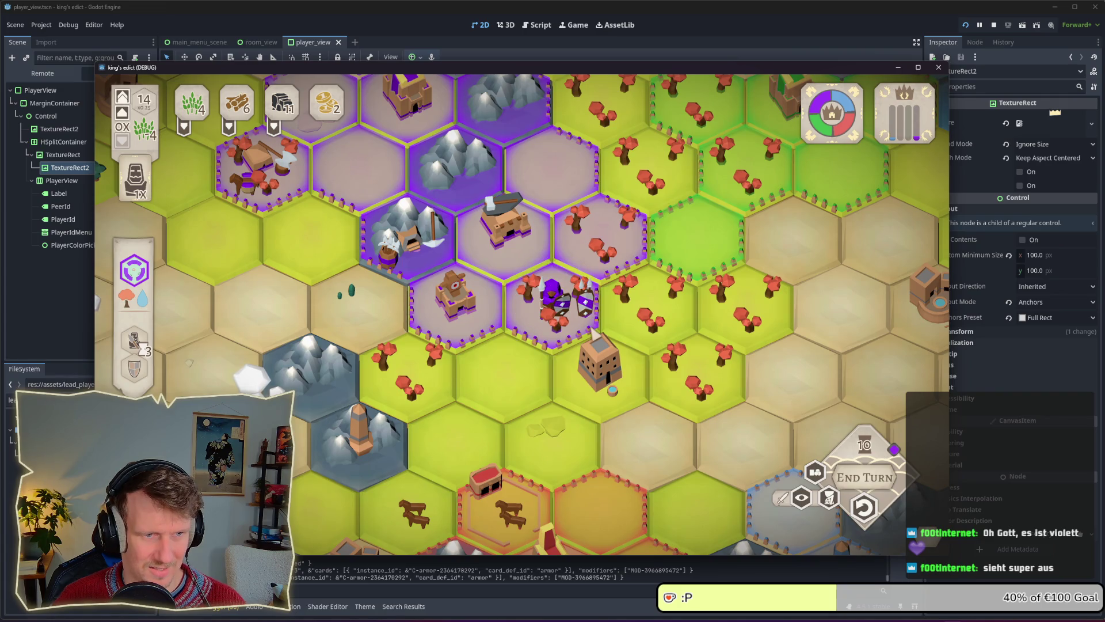
left_click(863, 507)
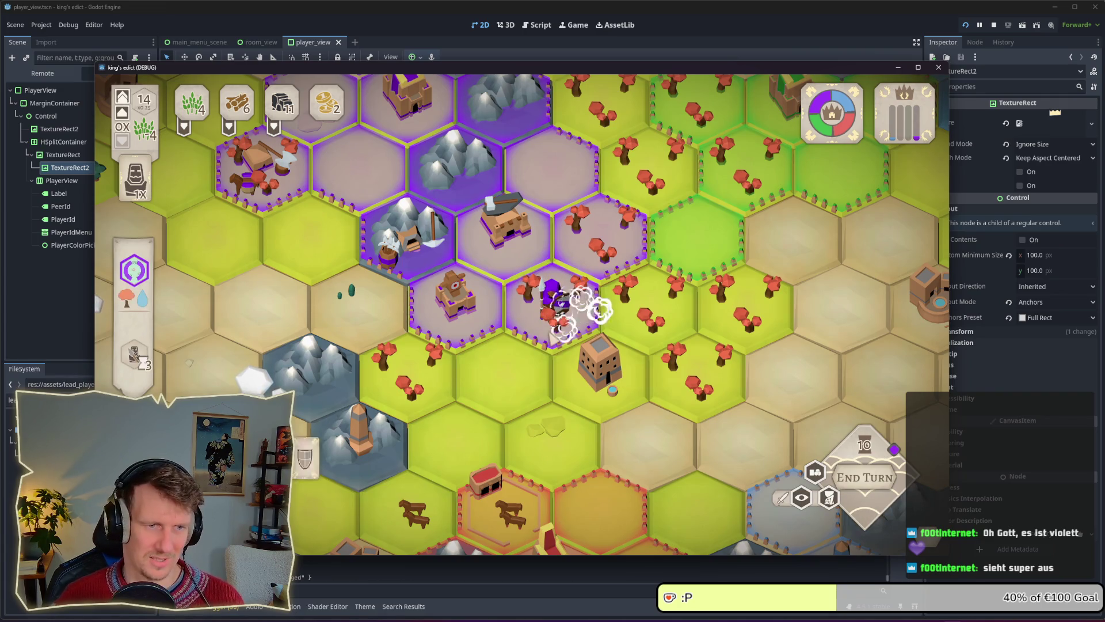
scroll(552, 325, "down", 5)
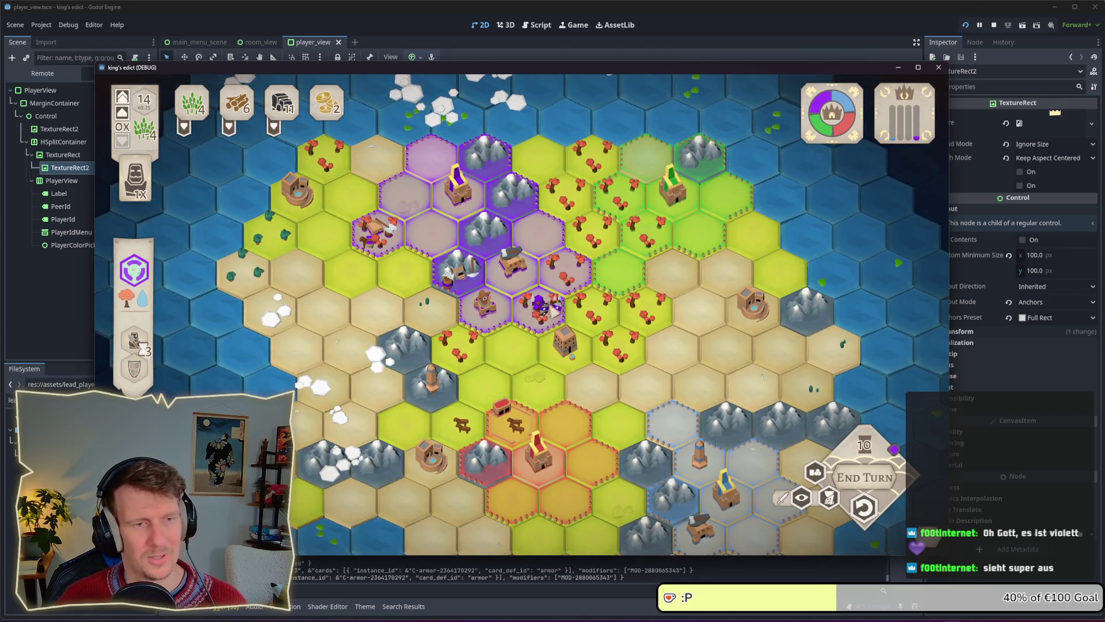
scroll(547, 316, "up", 3)
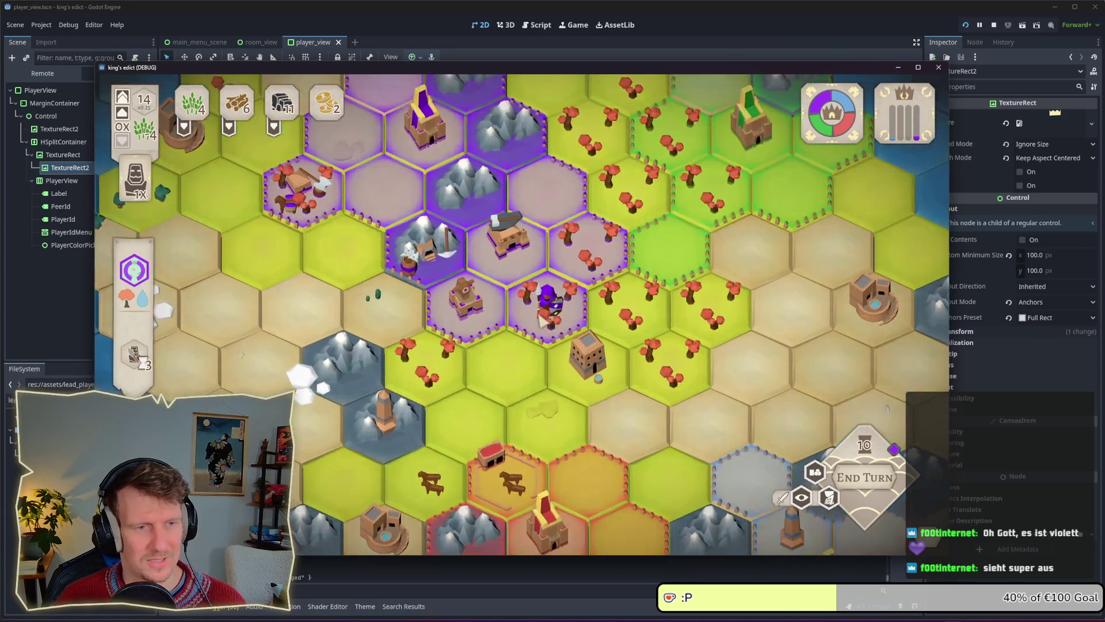
left_click(557, 317)
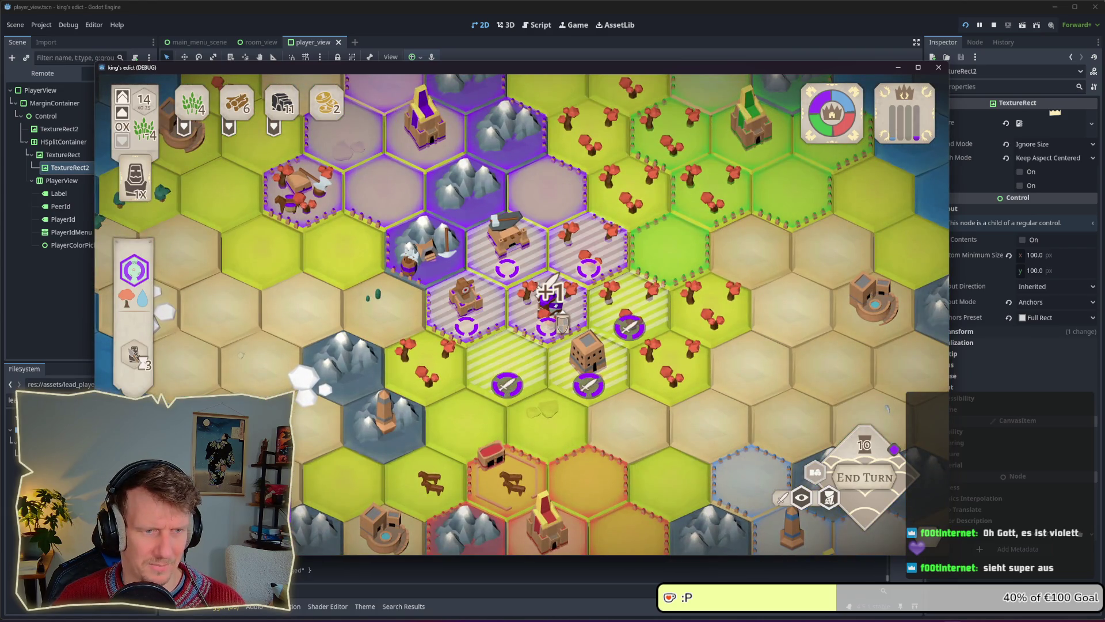
left_click(546, 291)
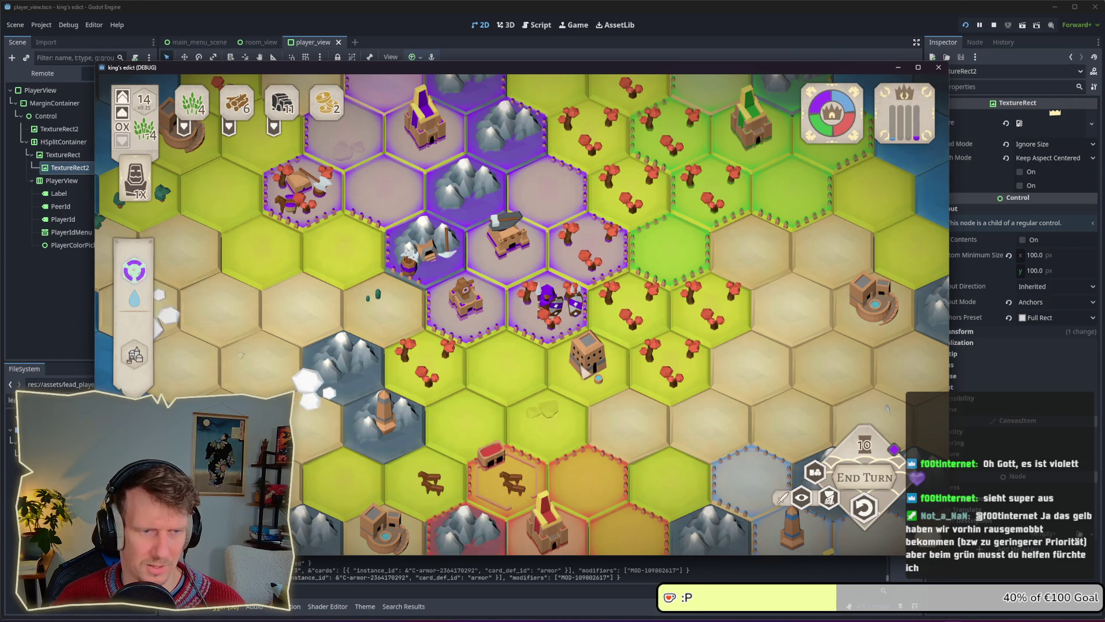
key("ctrl+z")
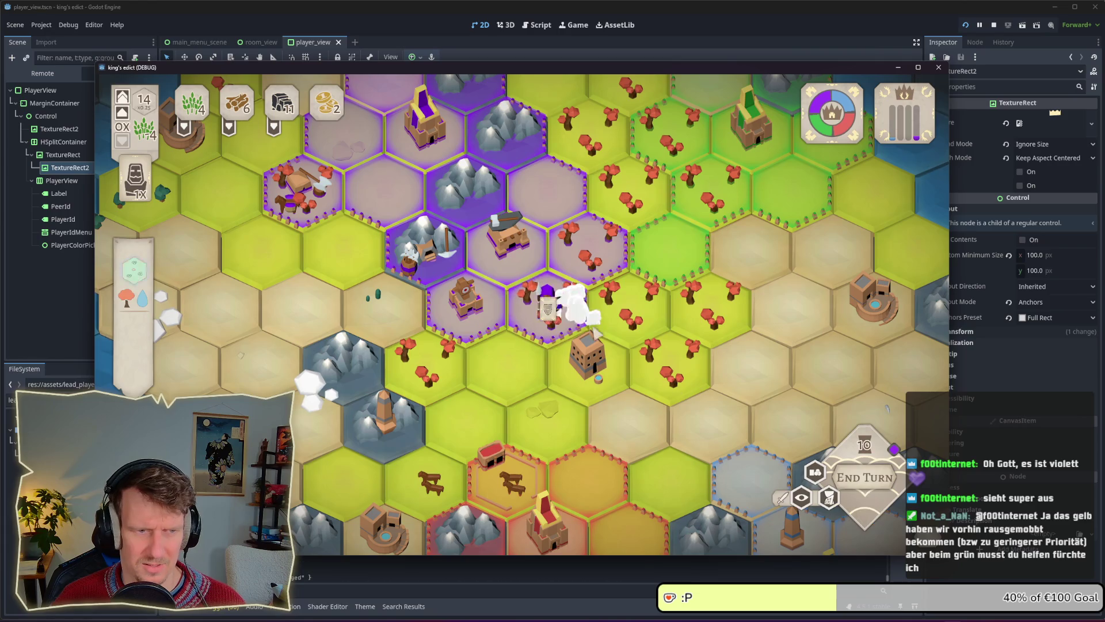
Zoom the map and retry applying armour to the purple unit, undoing once in between.
scroll(593, 326, "down", 1)
scroll(590, 326, "down", 2)
left_click(542, 296)
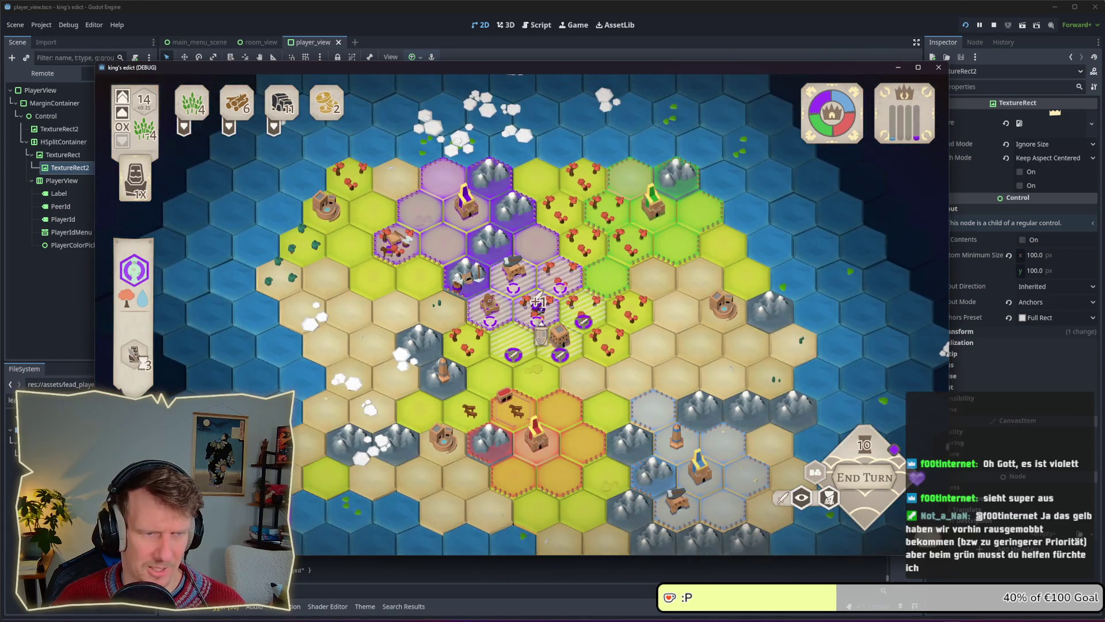
scroll(546, 288, "up", 3)
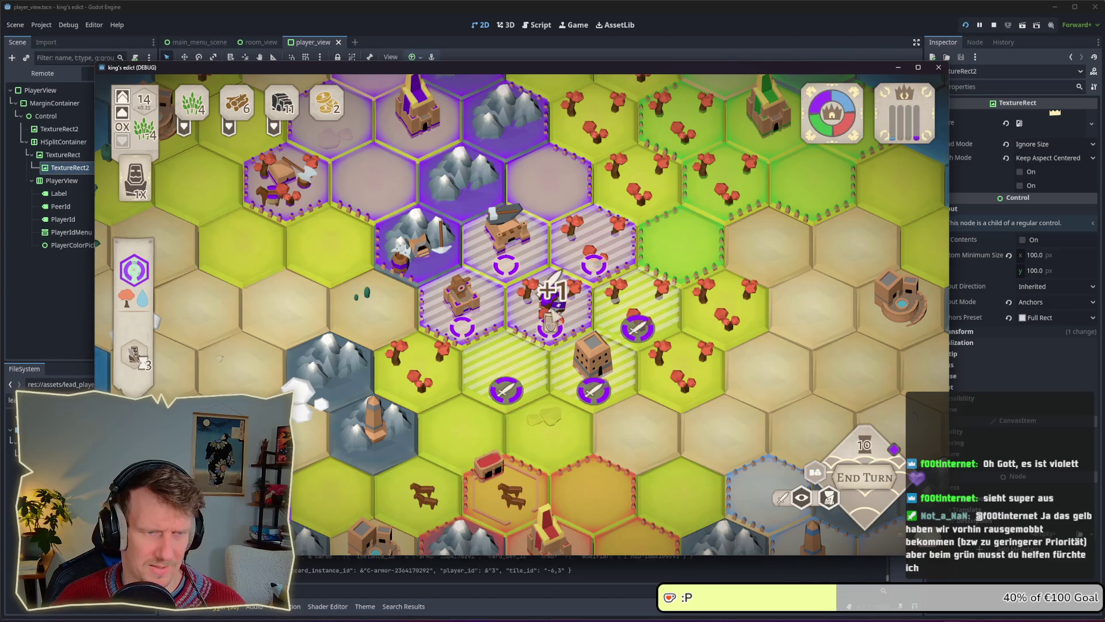
left_click(553, 314)
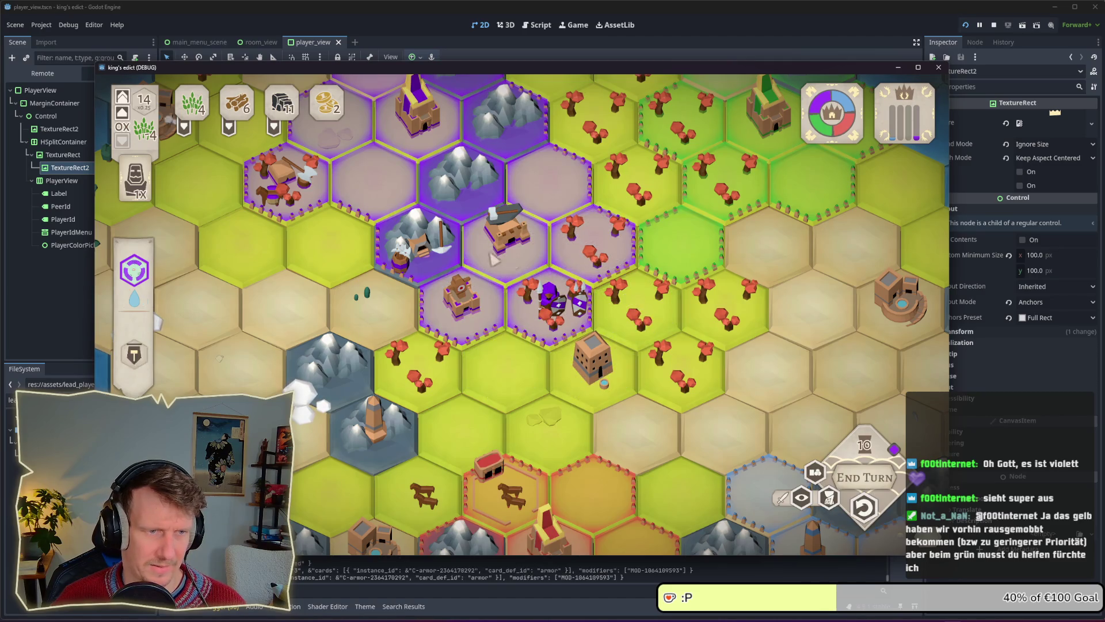
left_click(863, 507)
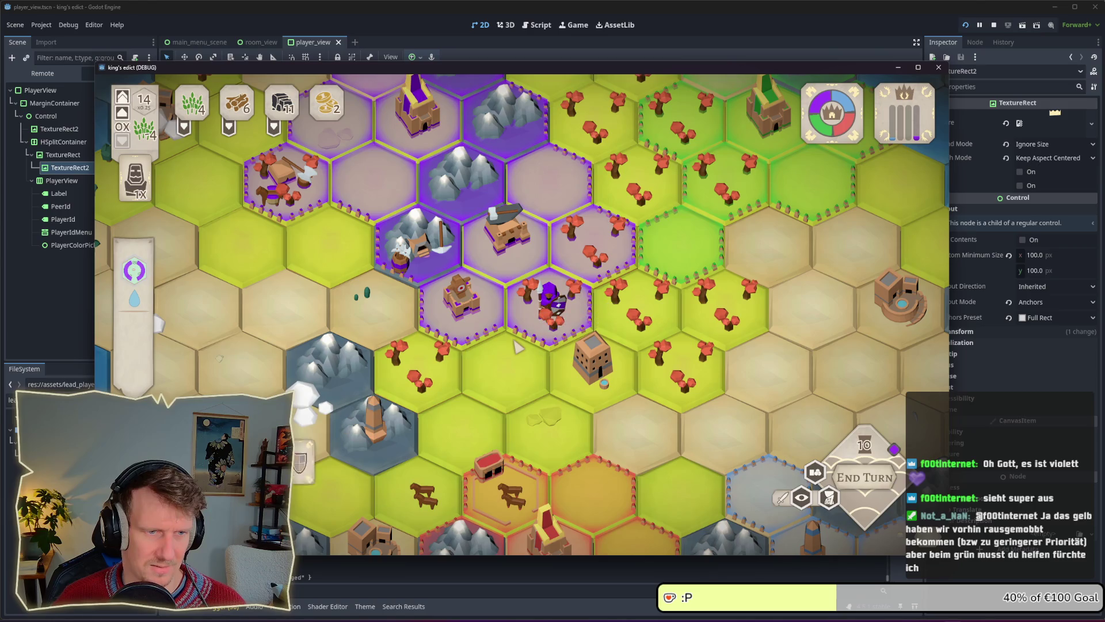
left_click(542, 317)
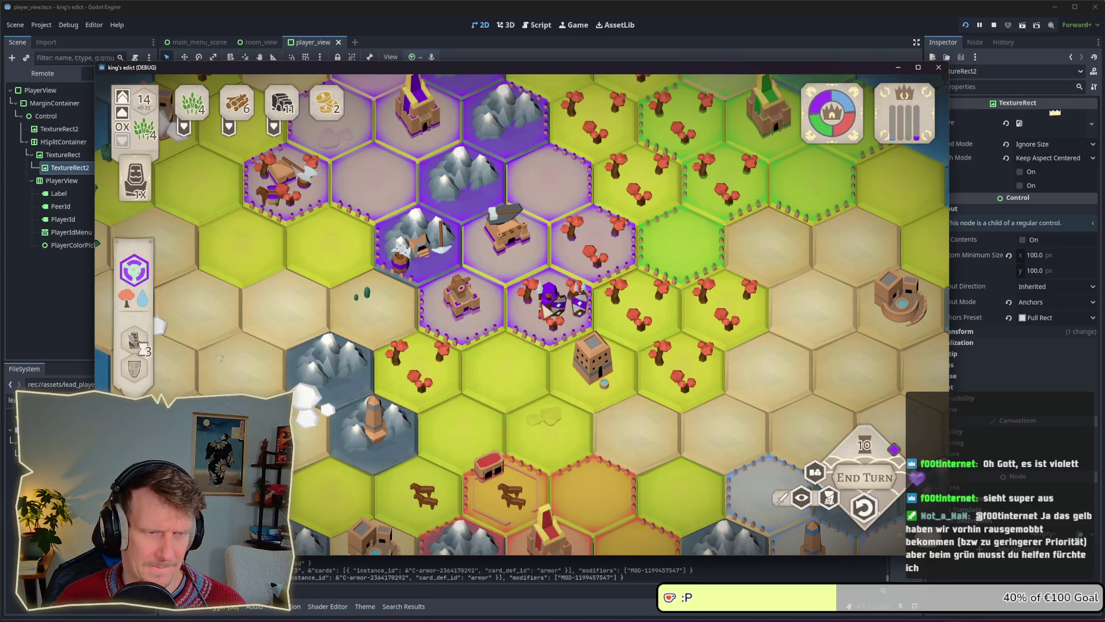
scroll(620, 354, "down", 2)
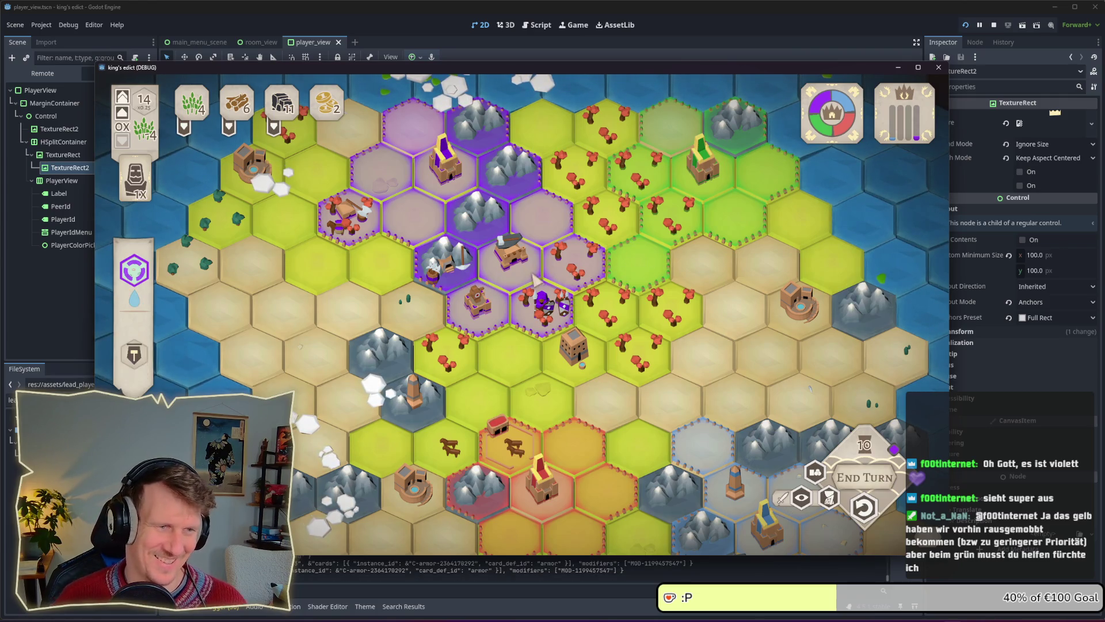
Cancel the purple unit's armour action with right-clicks, leaving it unarmoured.
left_click(539, 288)
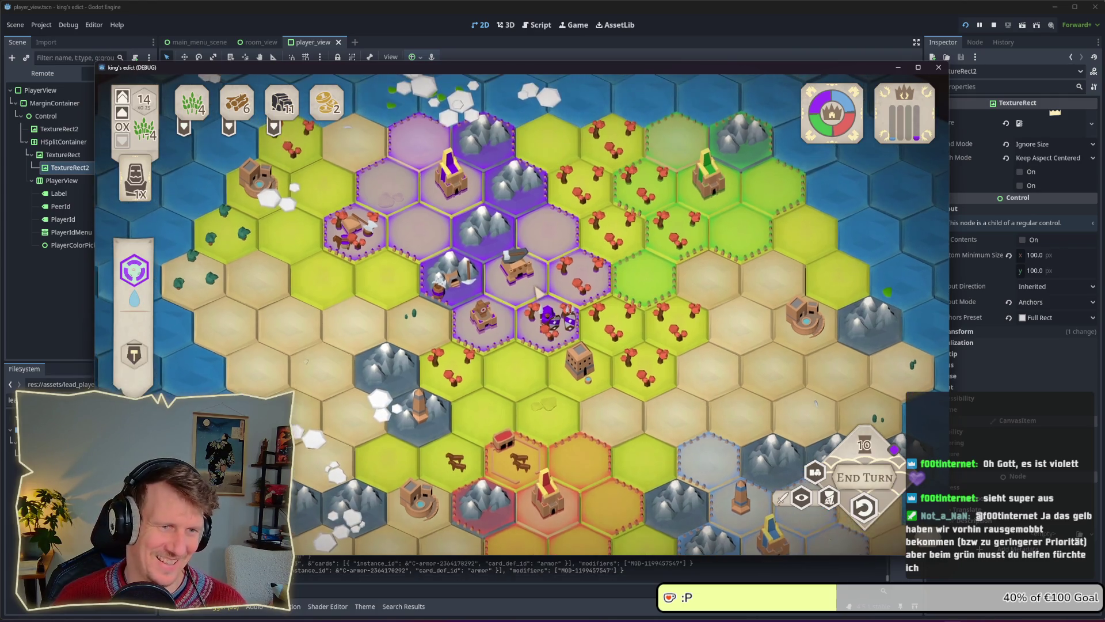
right_click(542, 332)
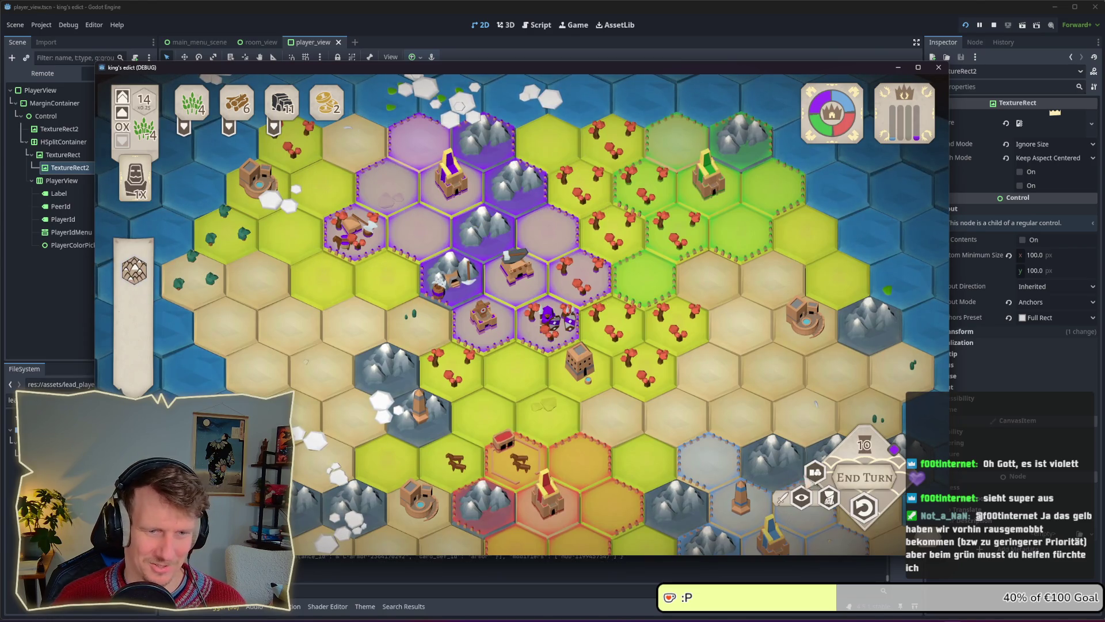
left_click(568, 332)
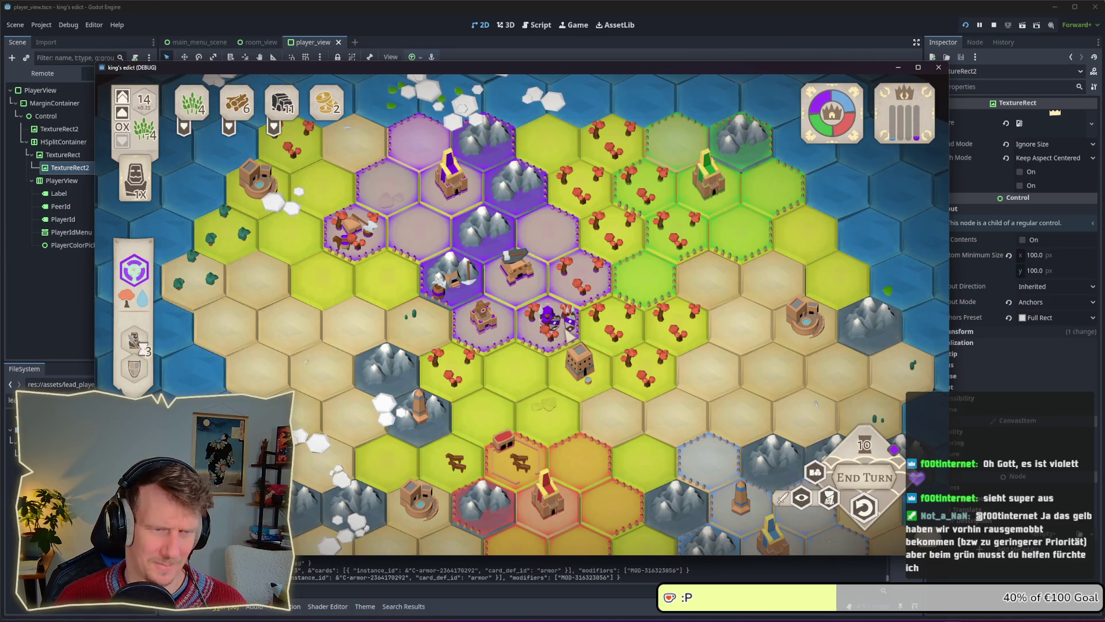
right_click(645, 313)
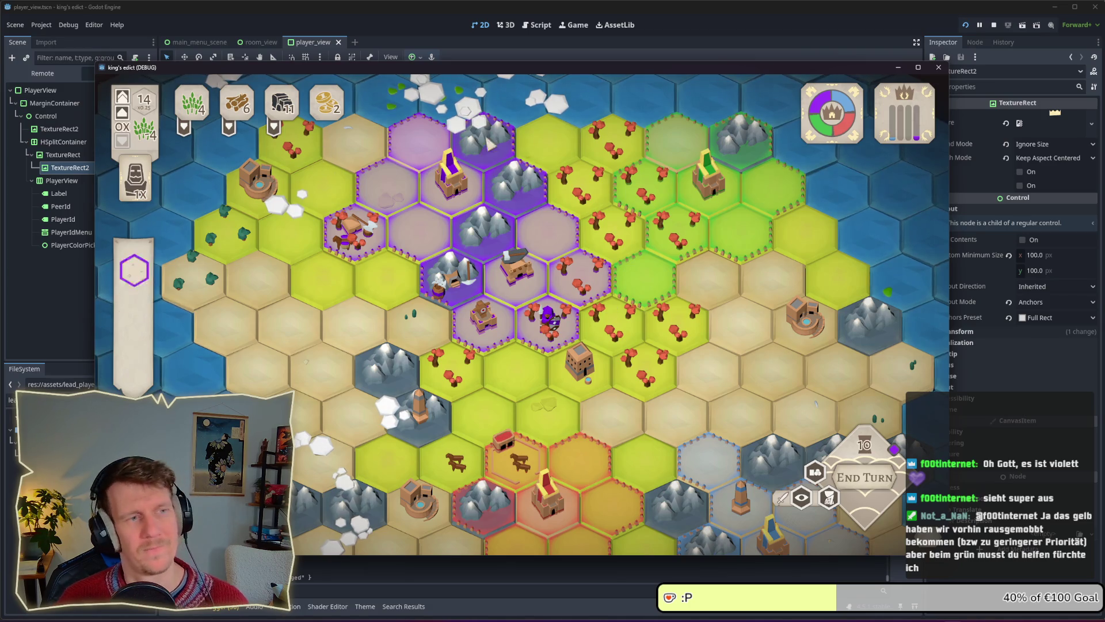
Stop the running game and rename the crown texture node to LeadIcon.
left_click(994, 24)
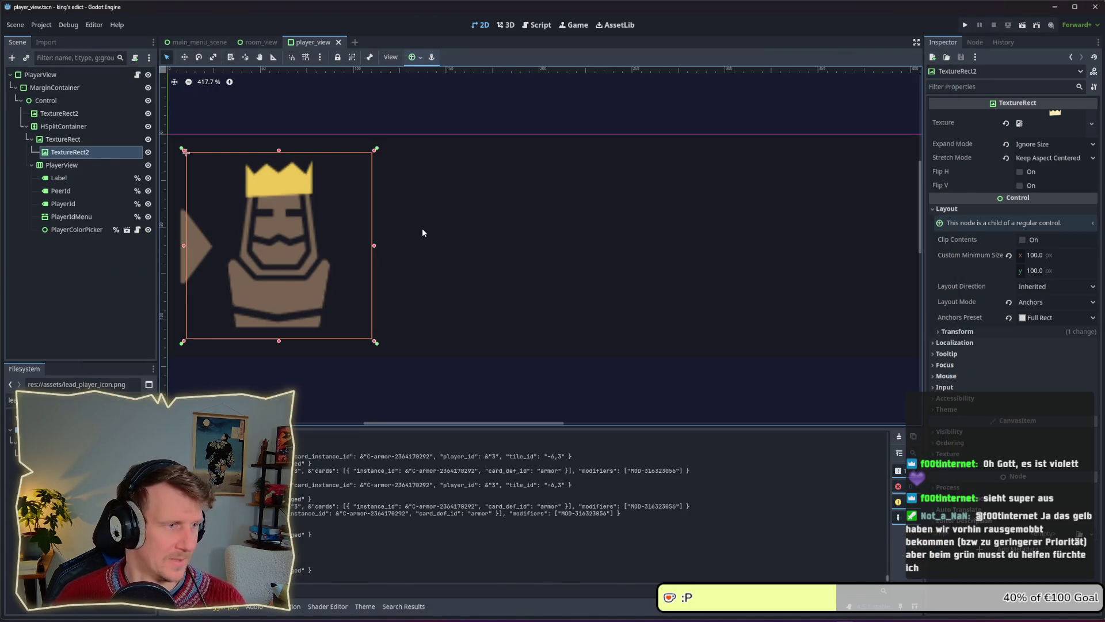
double_click(97, 152)
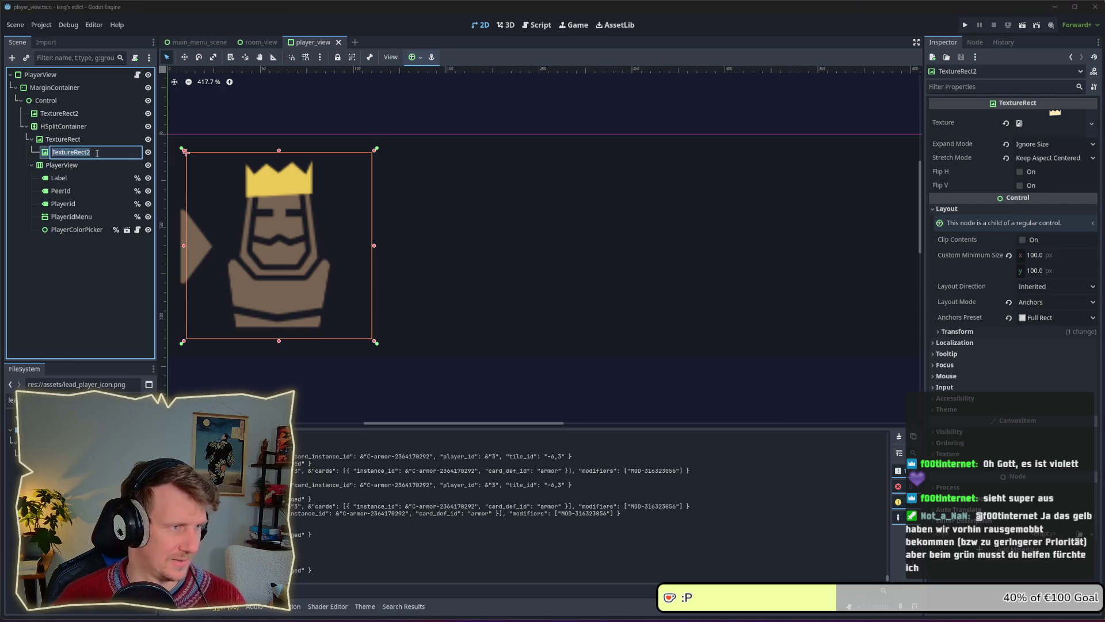
type("lead")
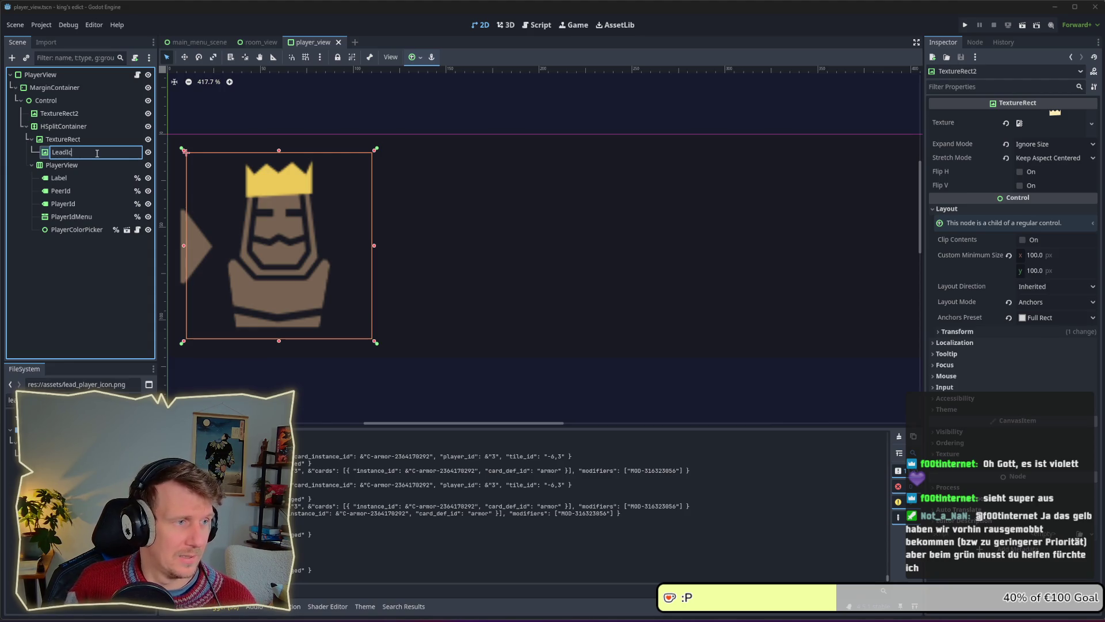
key("Return")
right_click(96, 153)
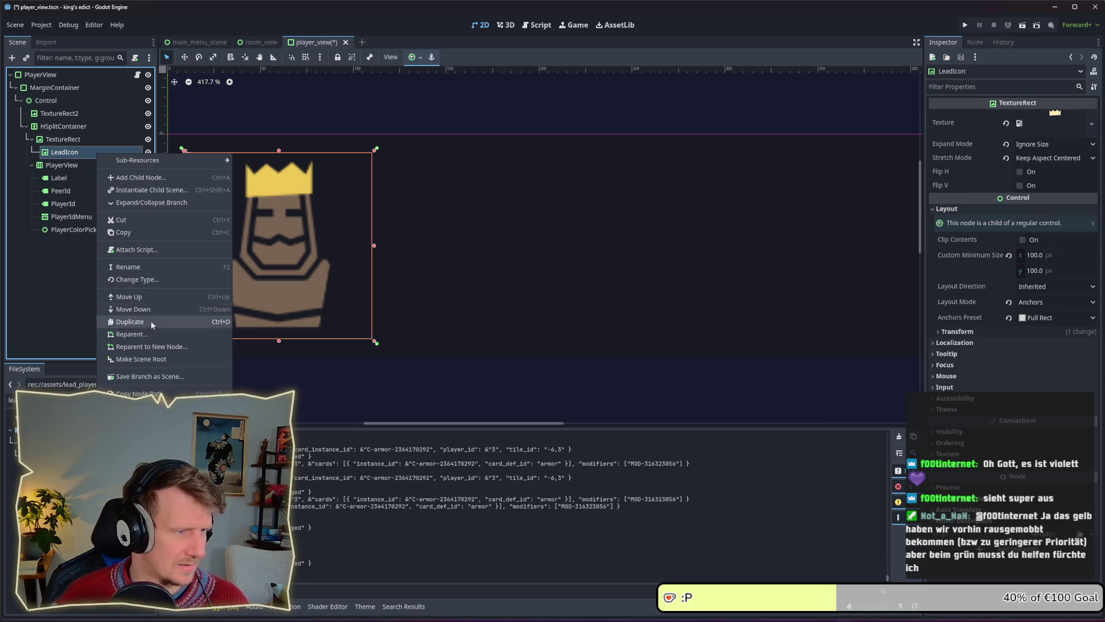
key("Escape")
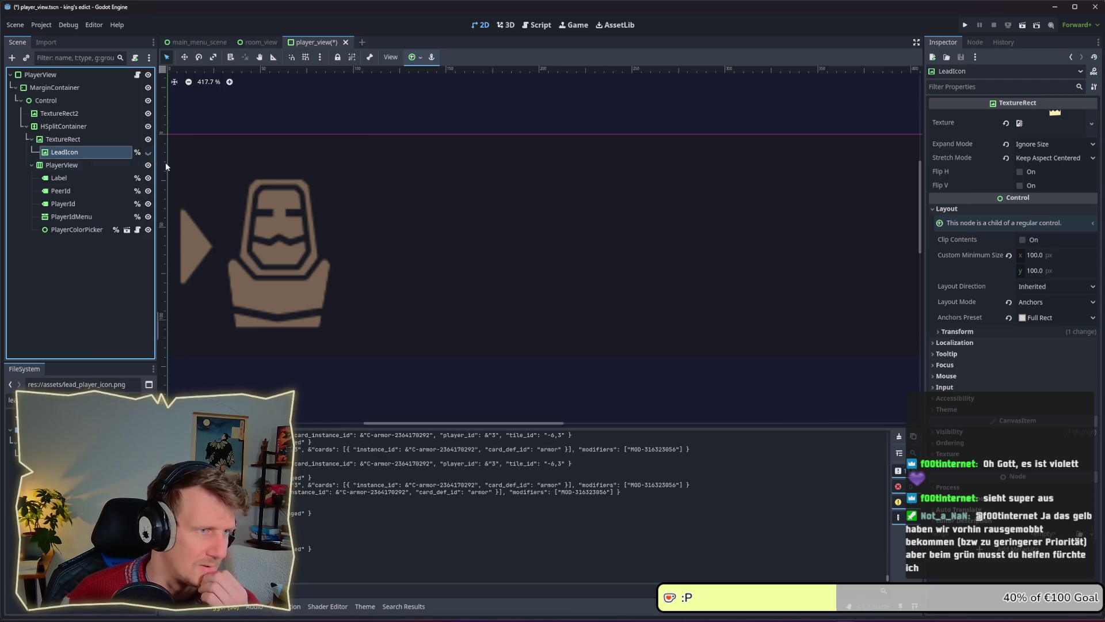
Hide LeadIcon by default, save the player_view scene, and open player_view.gd.
left_click(149, 153)
left_click(148, 153)
left_click(149, 153)
left_click(149, 152)
key("ctrl+s")
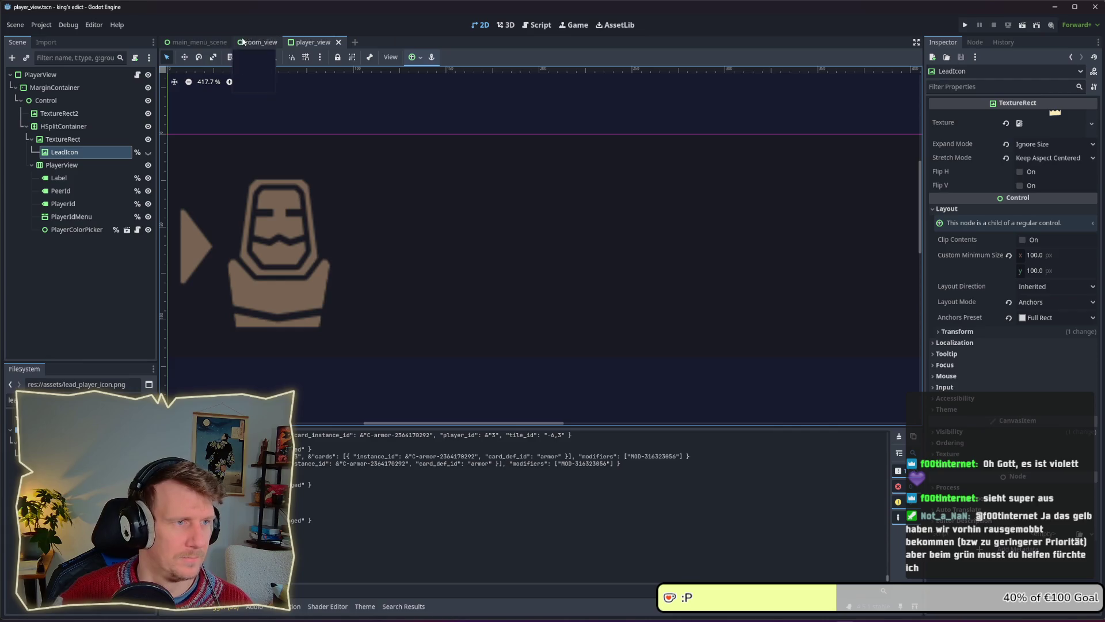
left_click(138, 75)
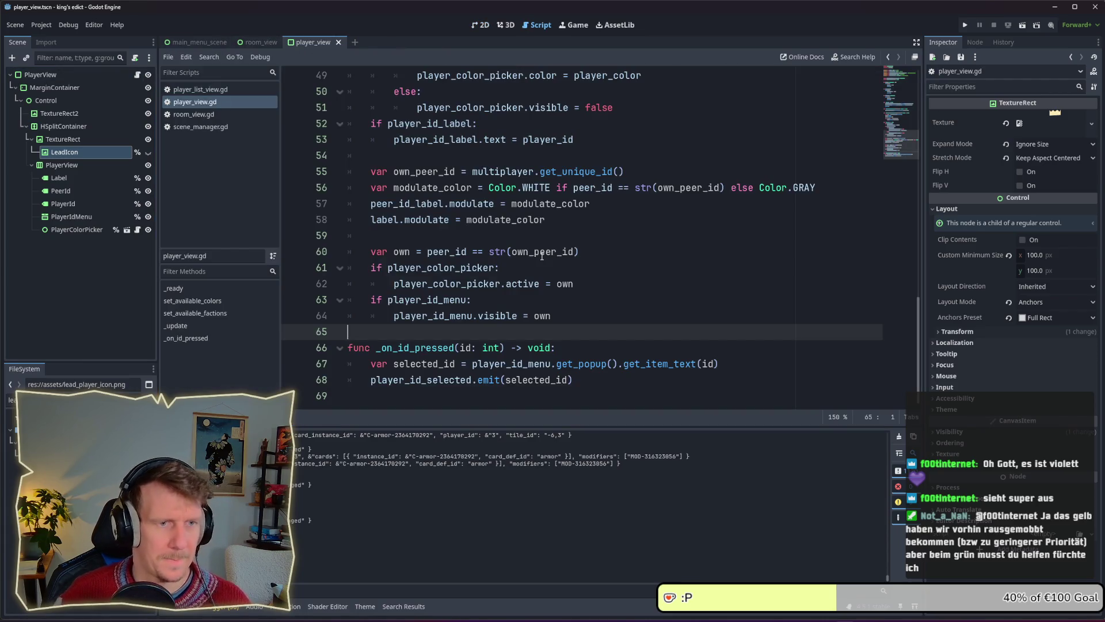
mouse_move(542, 256)
scroll(542, 257, "up", 3)
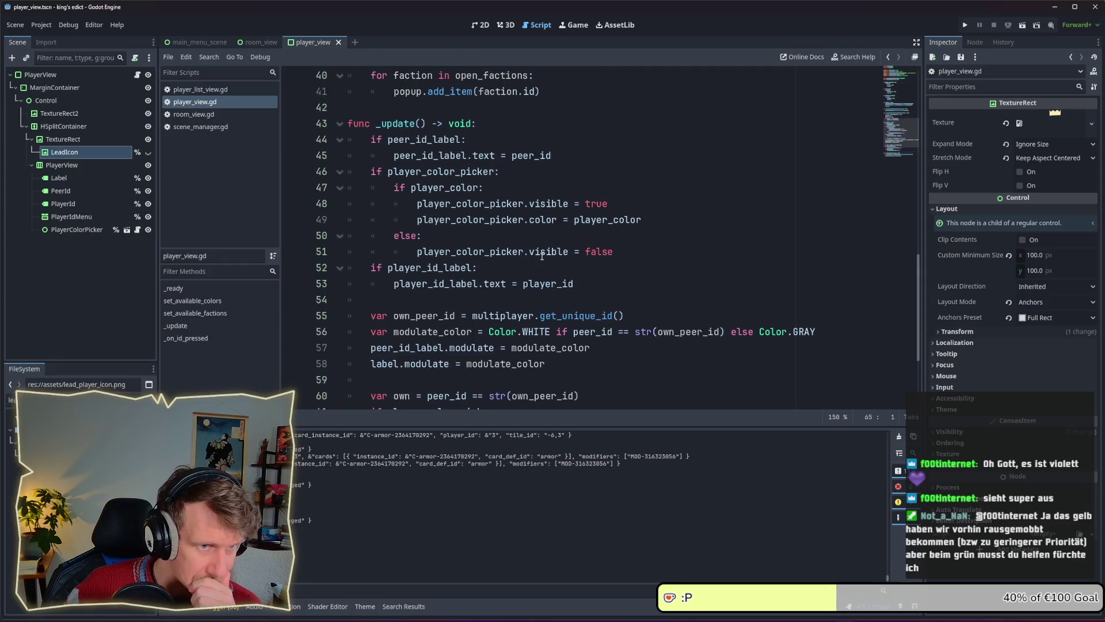
scroll(542, 256, "up", 4)
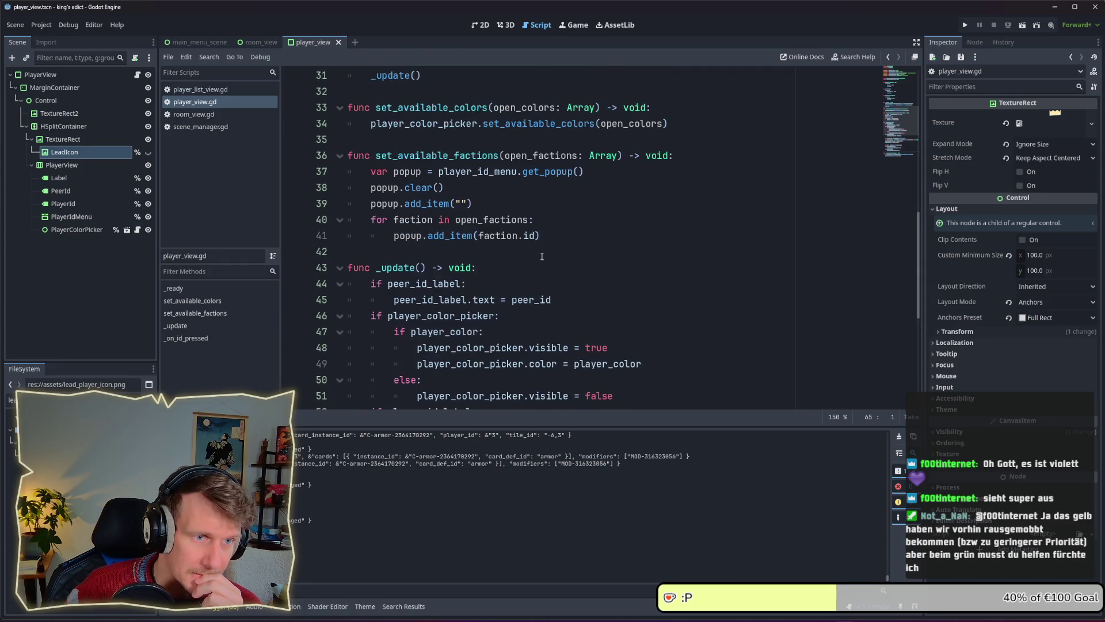
scroll(542, 256, "up", 2)
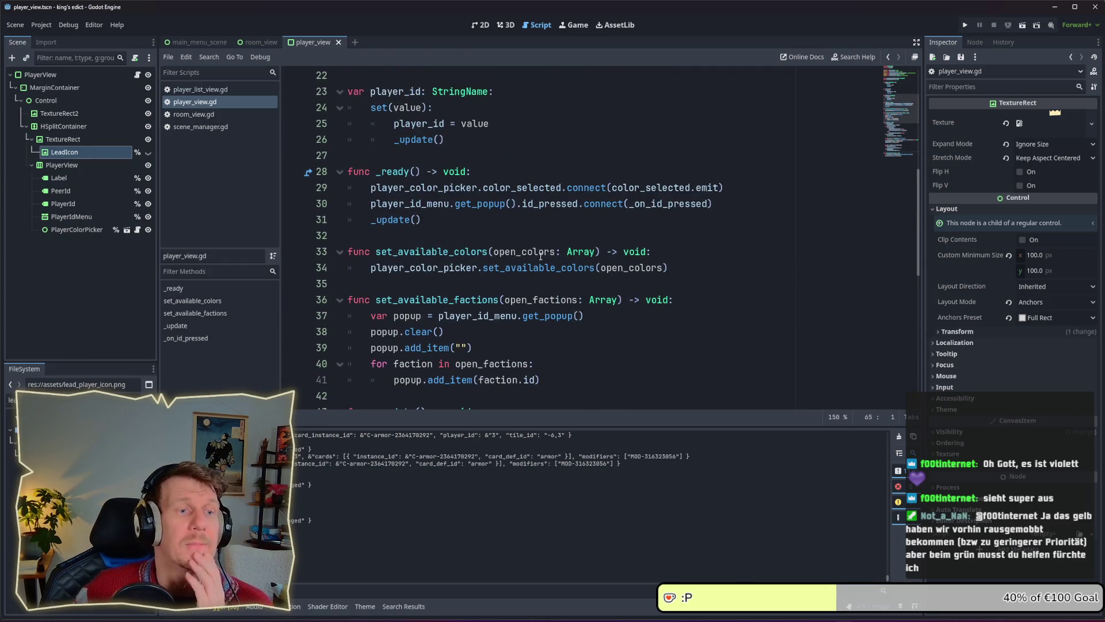
scroll(535, 252, "up", 2)
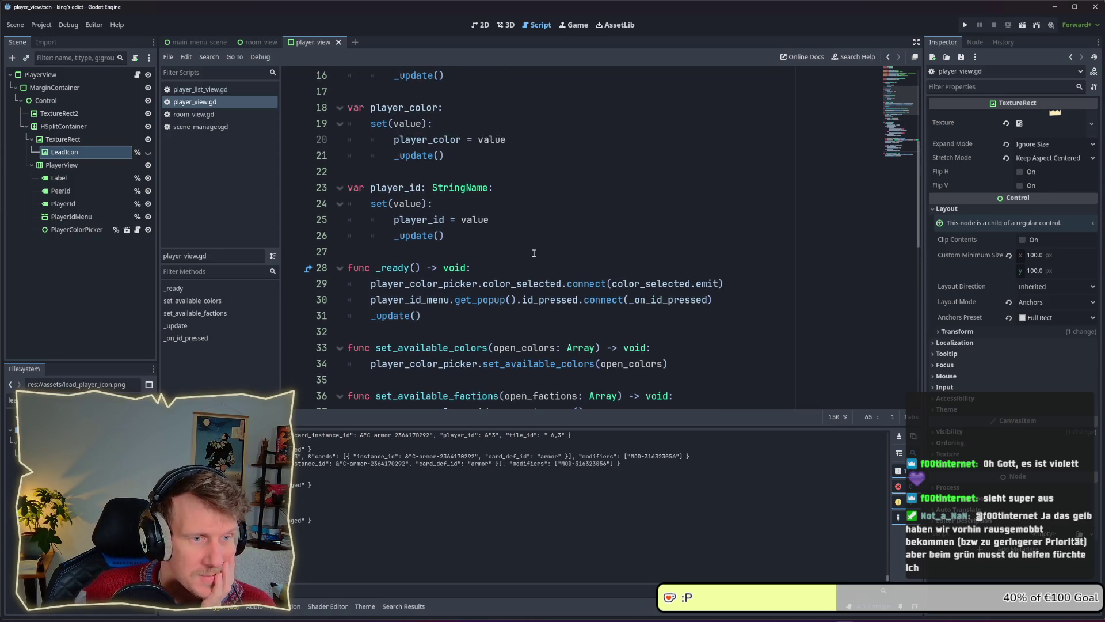
scroll(534, 253, "up", 5)
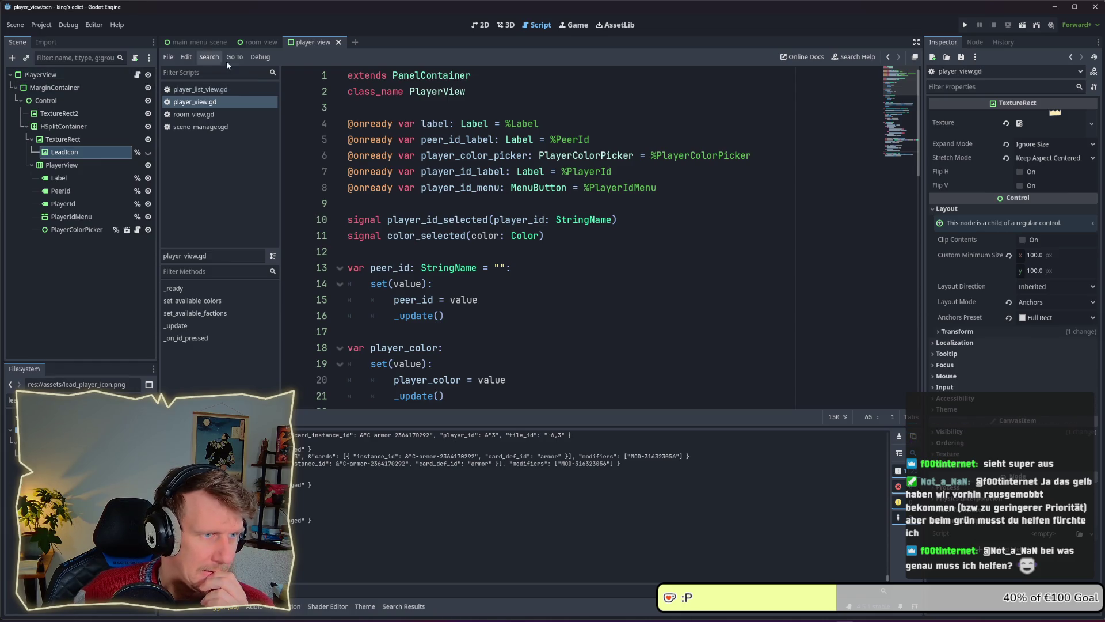
left_click(257, 44)
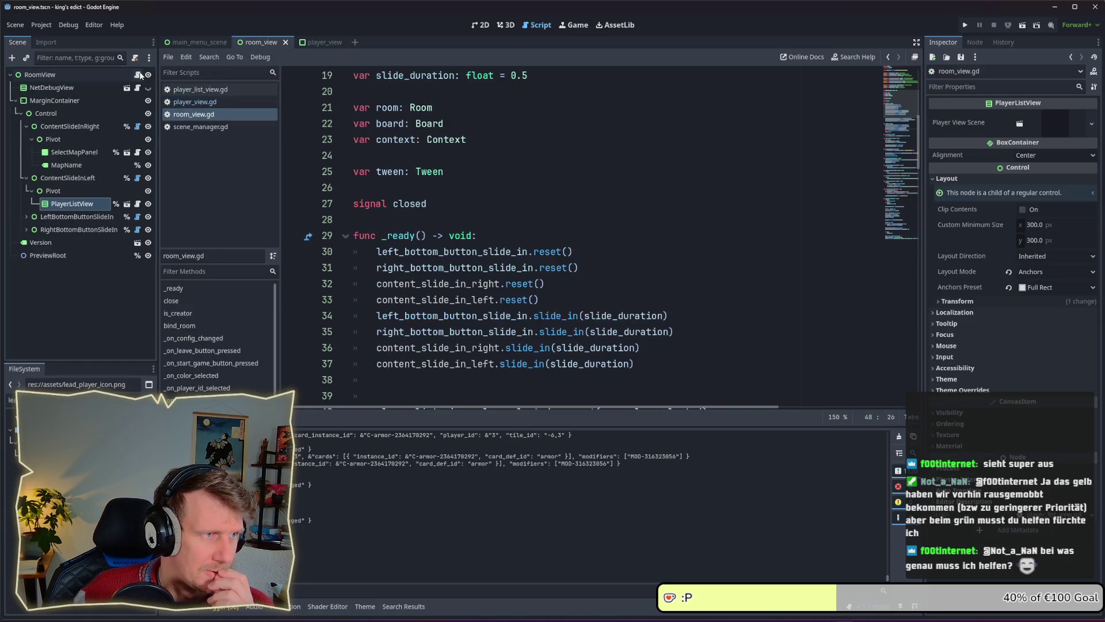
scroll(551, 221, "up", 2)
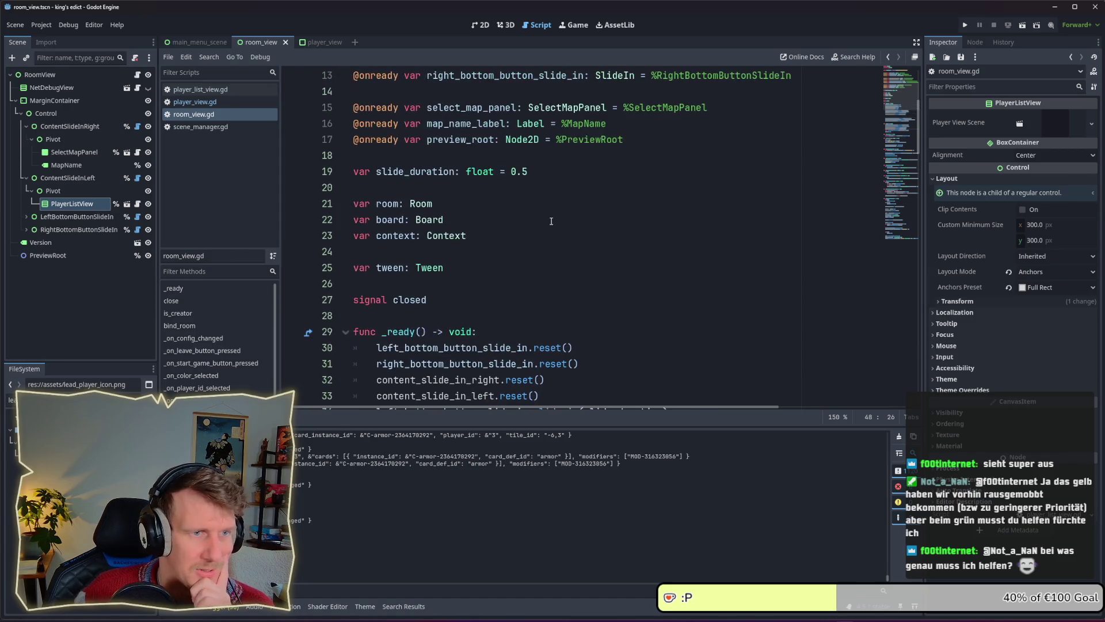
scroll(453, 197, "up", 2)
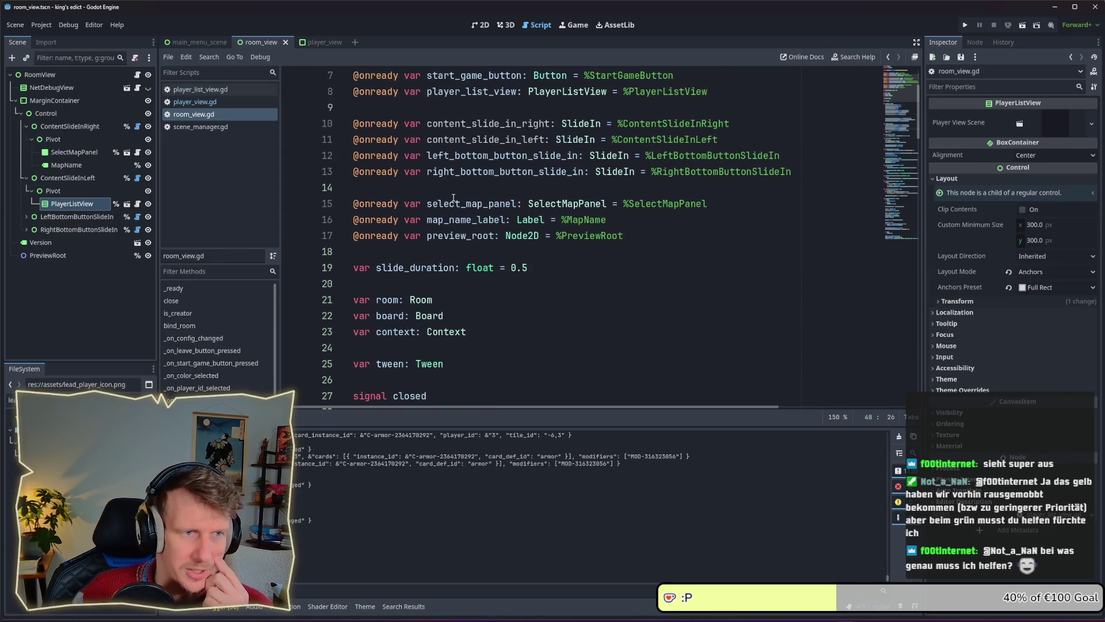
scroll(453, 197, "down", 9)
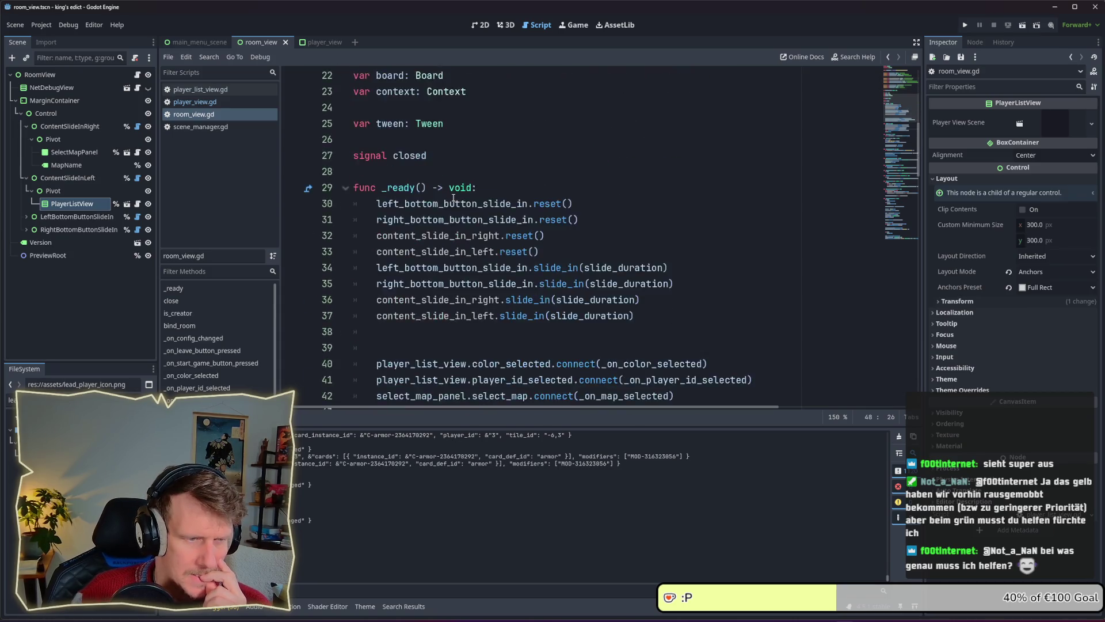
scroll(453, 198, "down", 4)
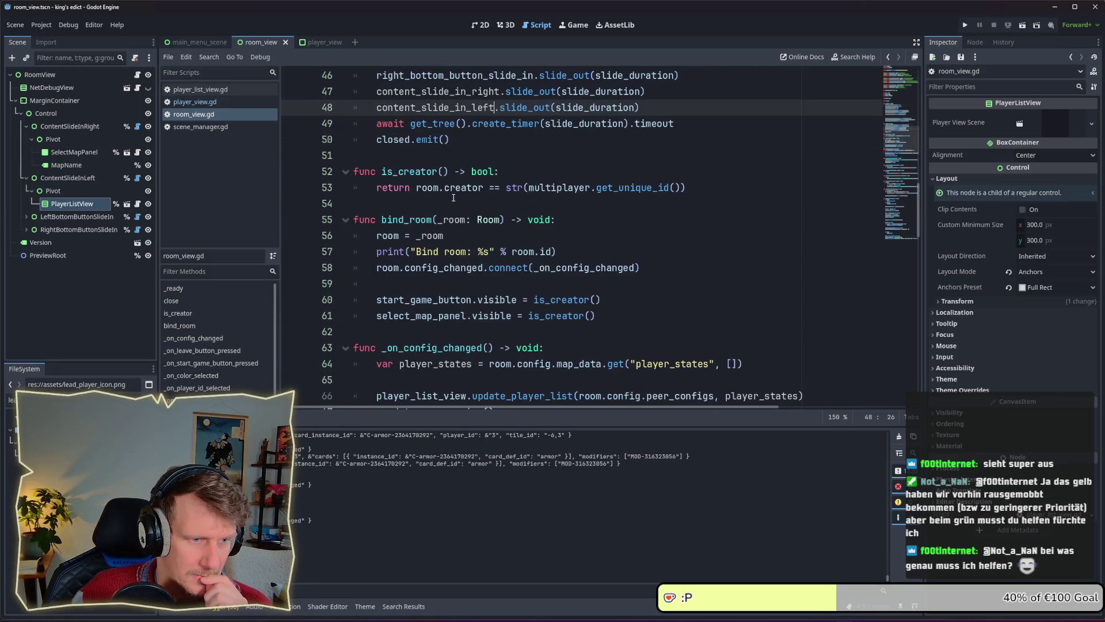
scroll(453, 198, "up", 1)
left_click_drag(674, 236, 382, 236)
left_click(384, 219)
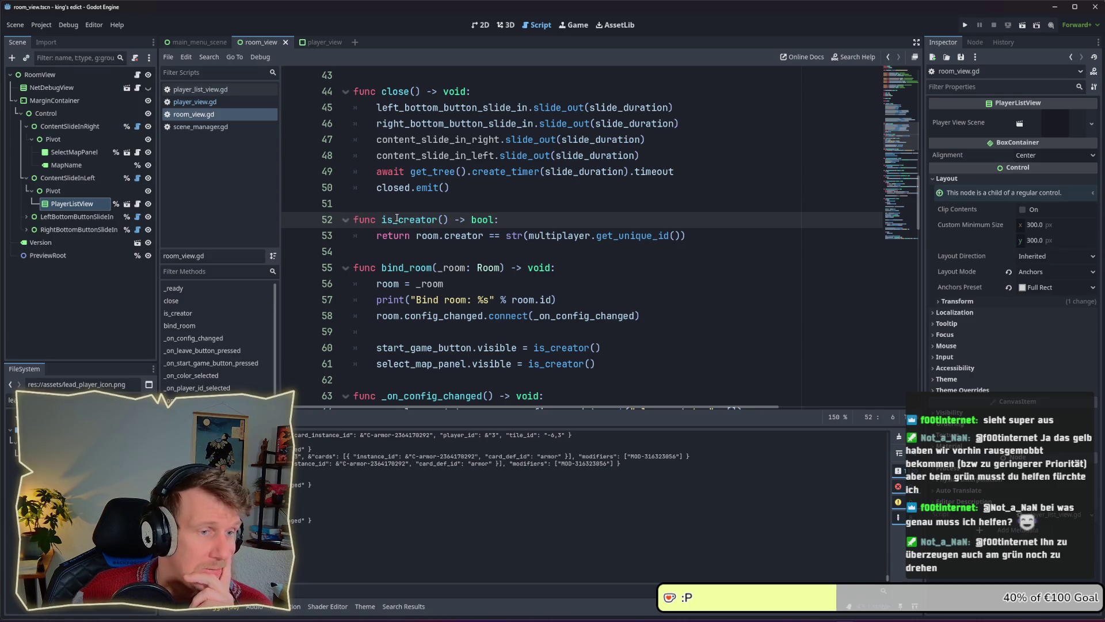
scroll(396, 218, "down", 3)
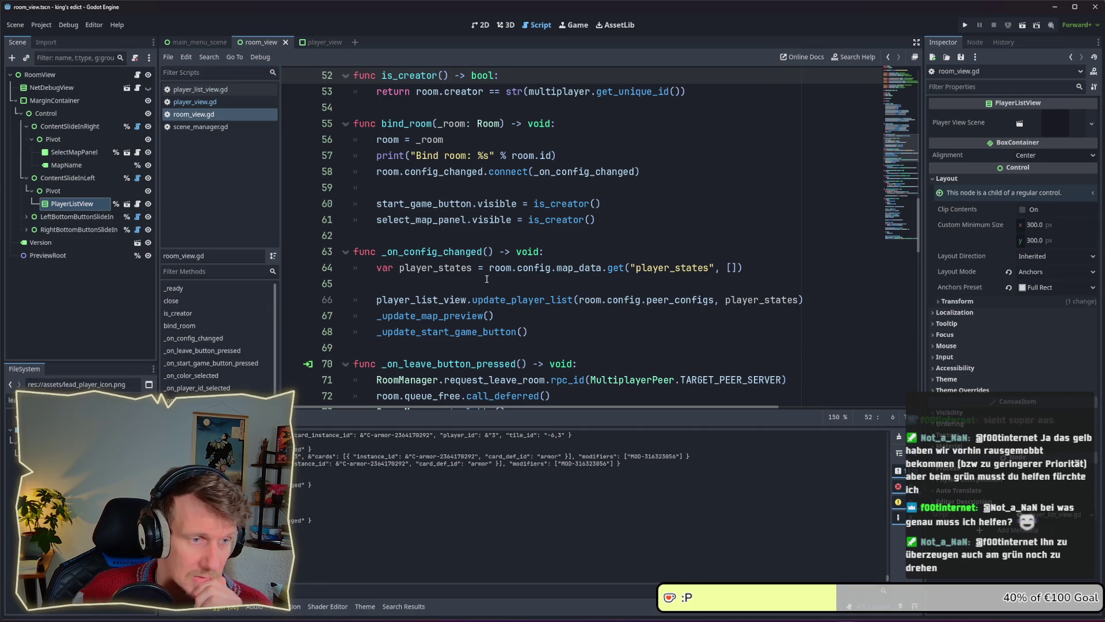
scroll(487, 278, "down", 4)
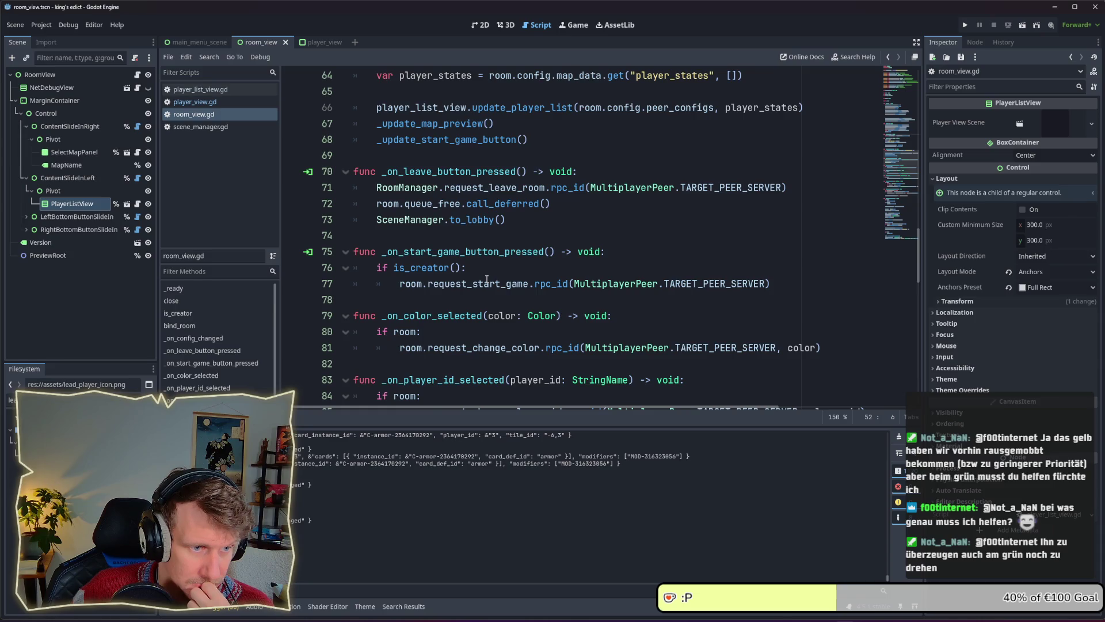
scroll(486, 278, "down", 2)
scroll(487, 279, "down", 3)
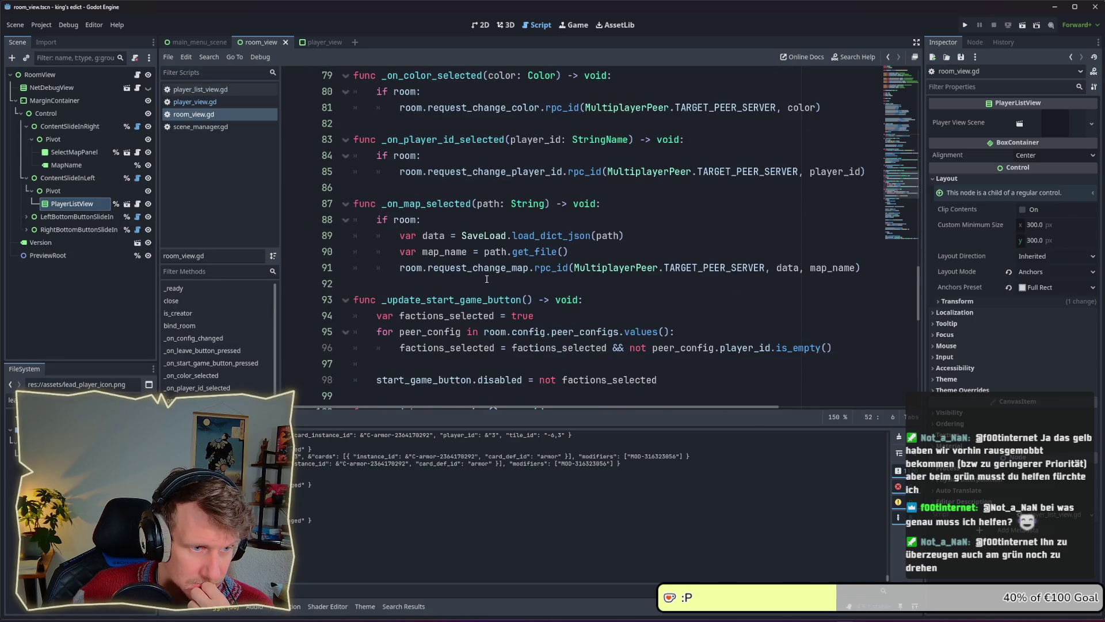
scroll(487, 278, "down", 2)
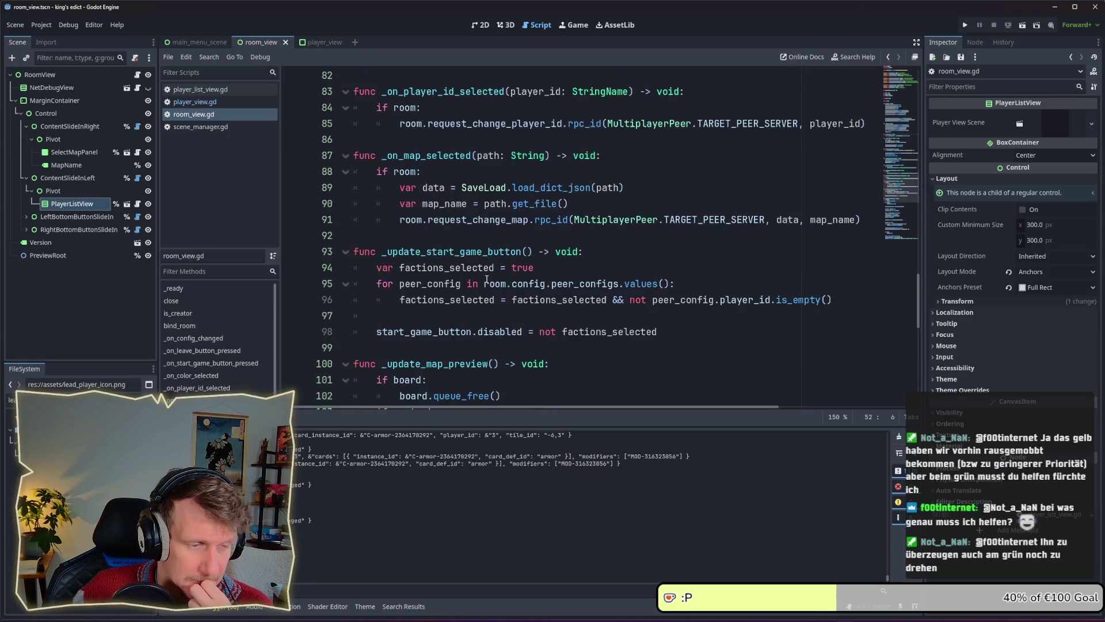
scroll(486, 279, "down", 9)
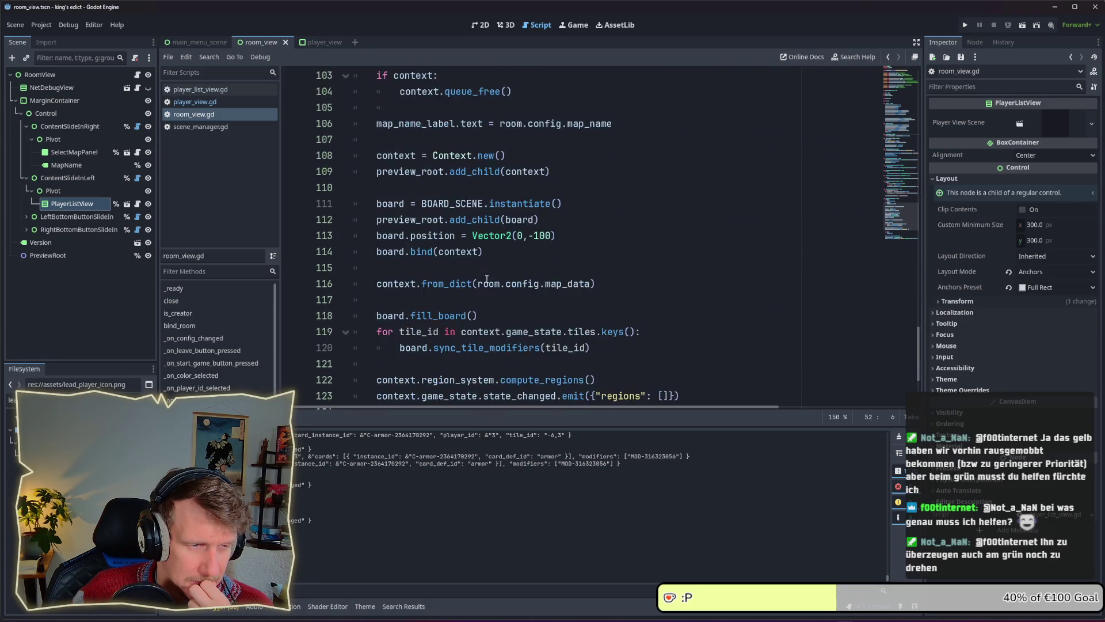
scroll(486, 279, "up", 3)
scroll(487, 278, "up", 12)
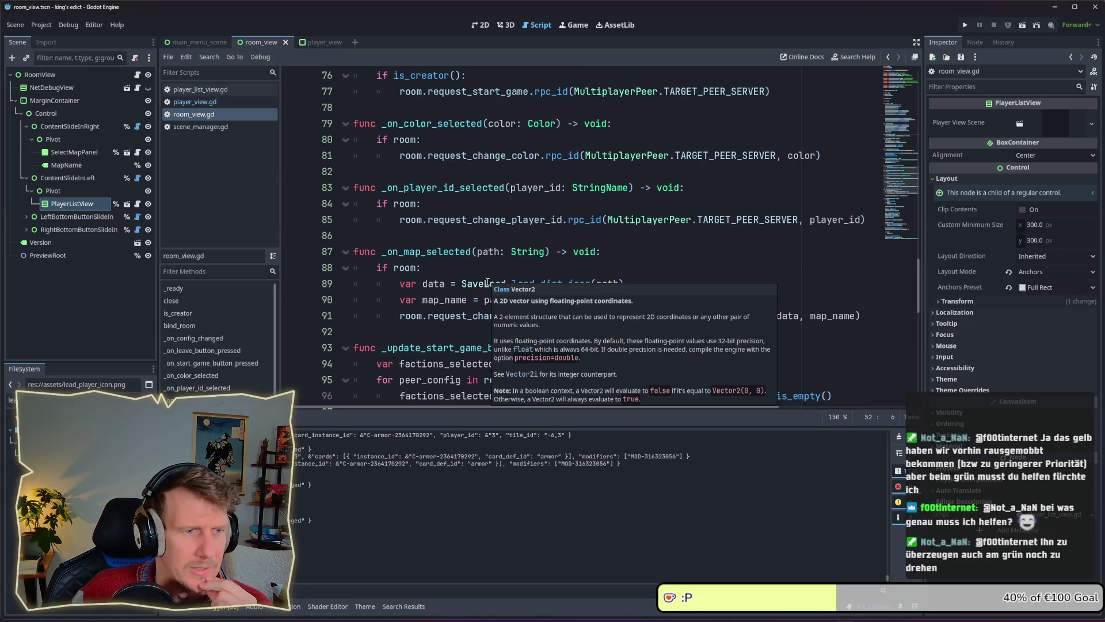
scroll(477, 275, "up", 3)
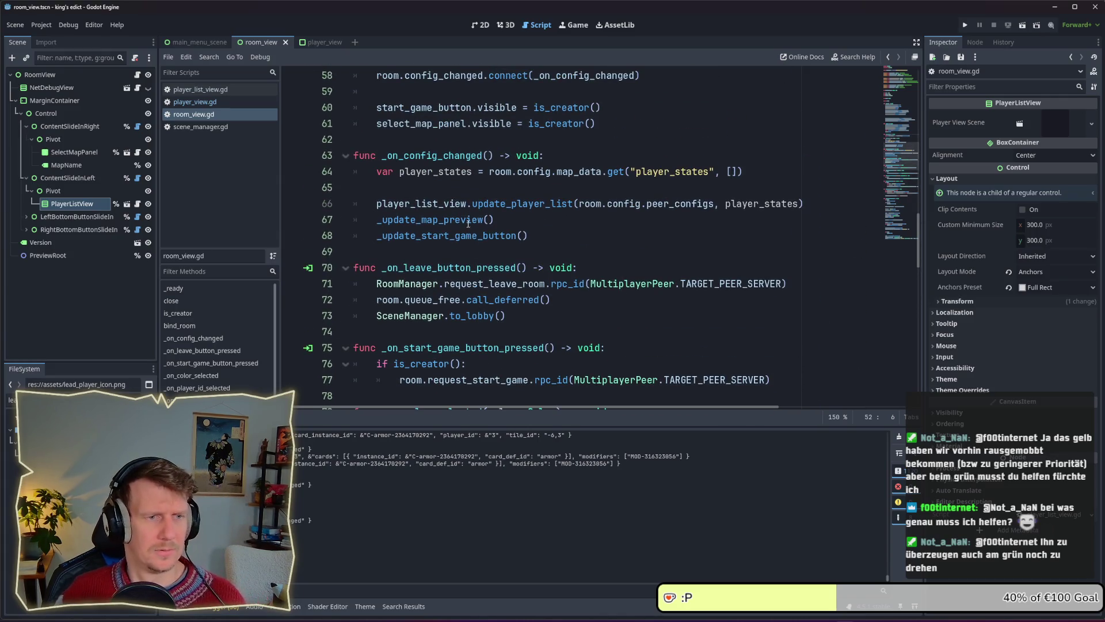
scroll(485, 225, "up", 1)
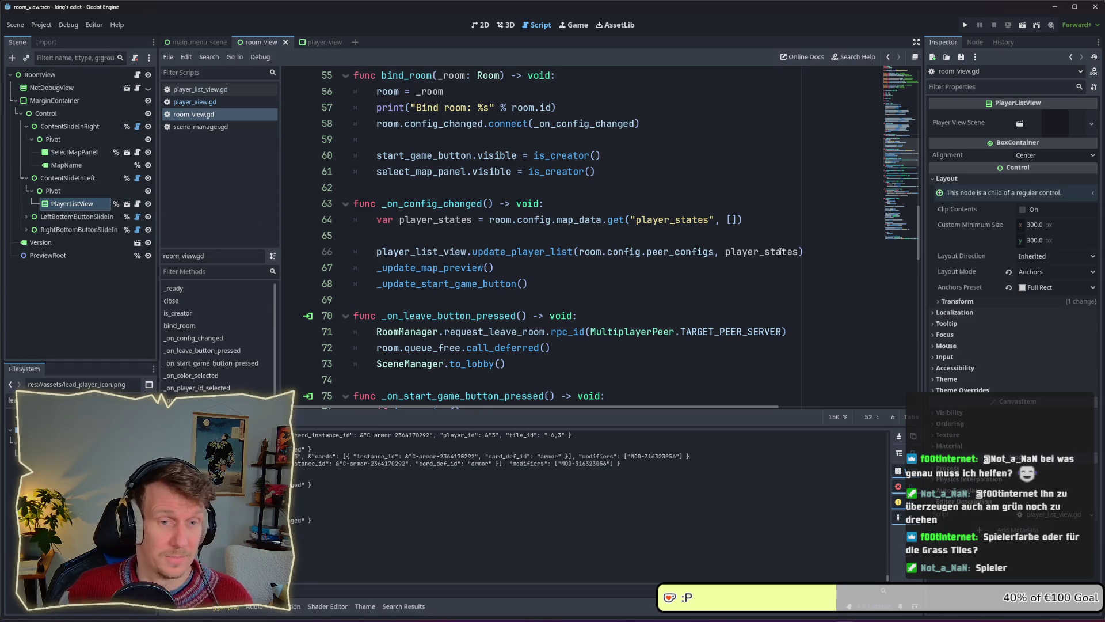
Find player_states on line 66 of room_view.gd and check its empty default.
mouse_move(780, 252)
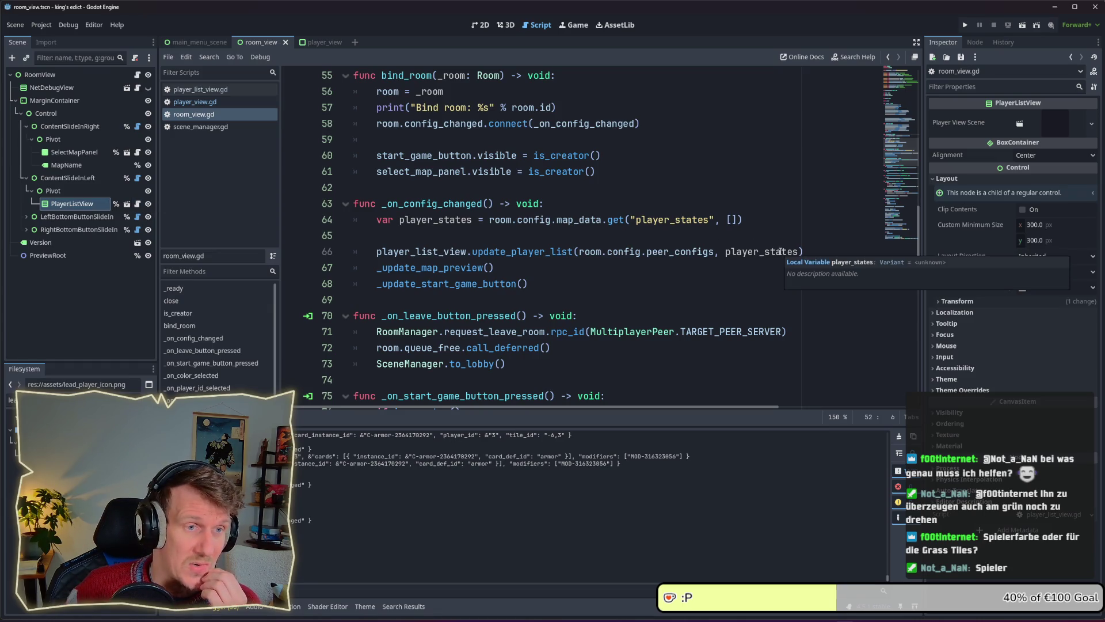
scroll(780, 252, "up", 6)
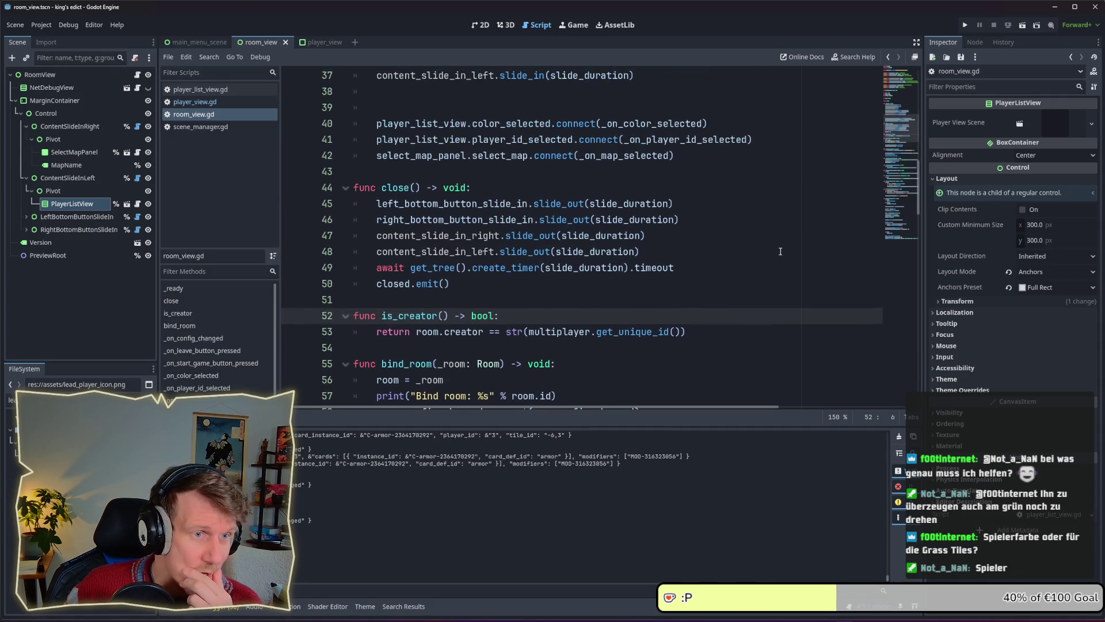
scroll(780, 252, "up", 2)
scroll(781, 252, "up", 4)
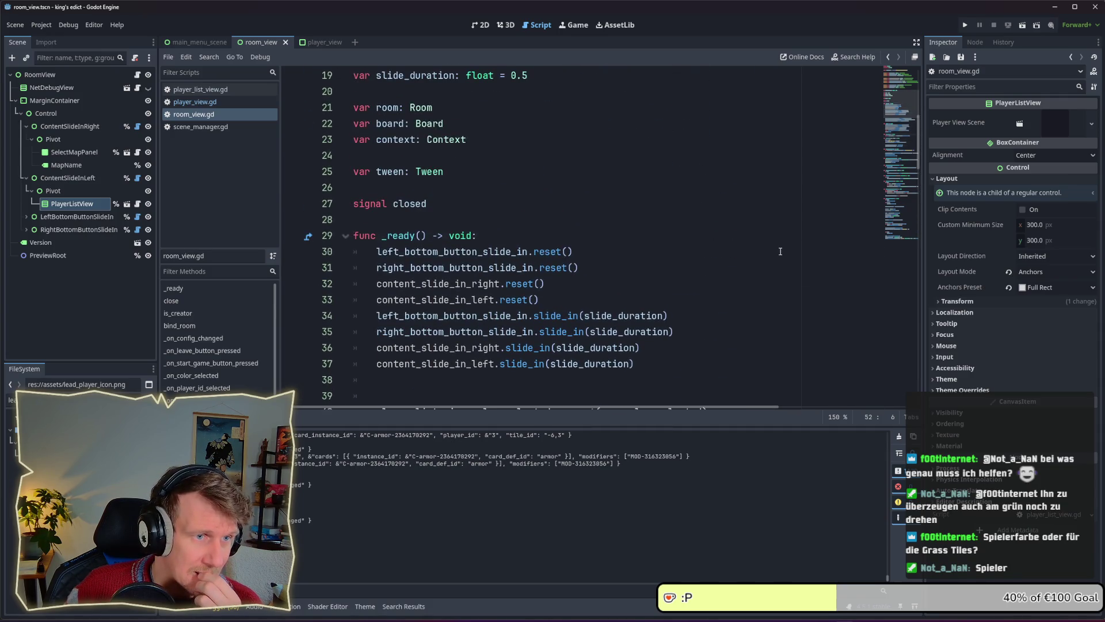
scroll(780, 252, "up", 6)
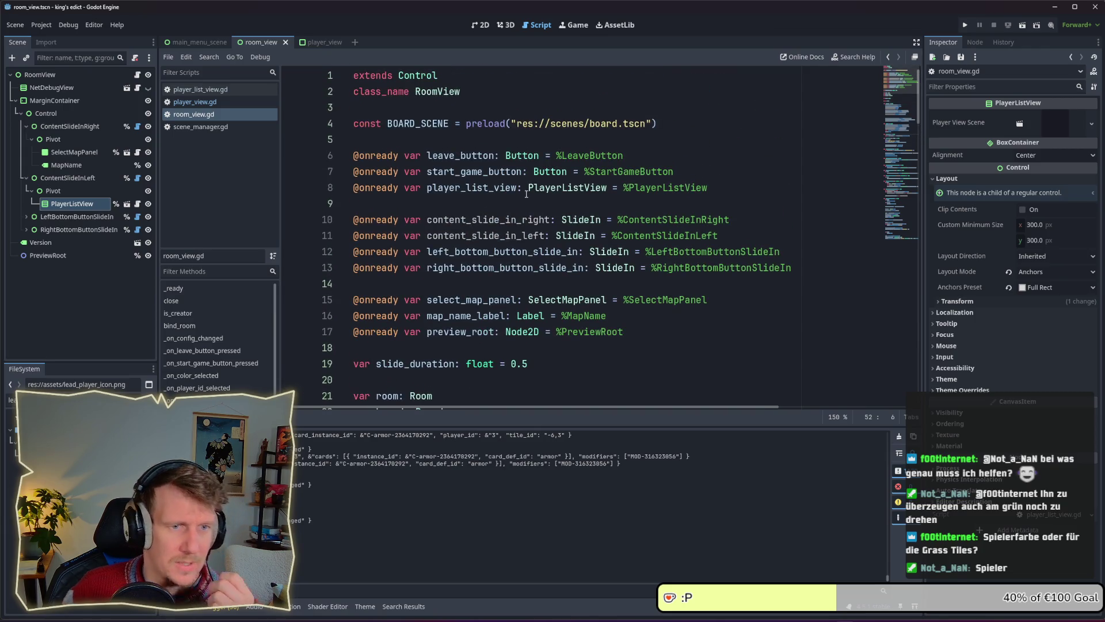
scroll(636, 231, "down", 16)
scroll(627, 244, "down", 1)
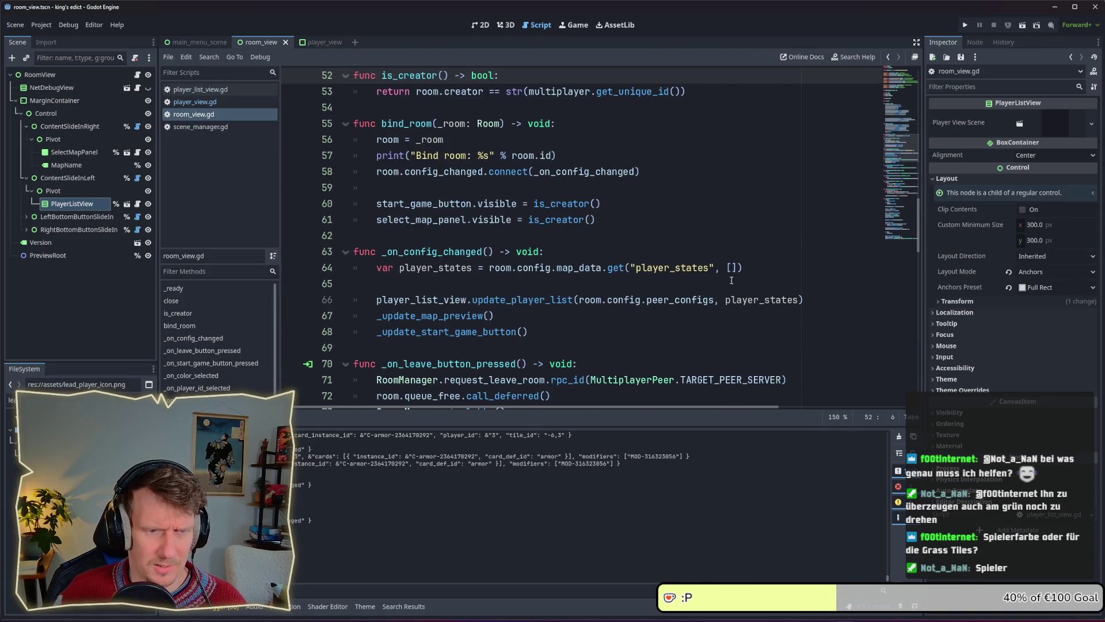
double_click(748, 300)
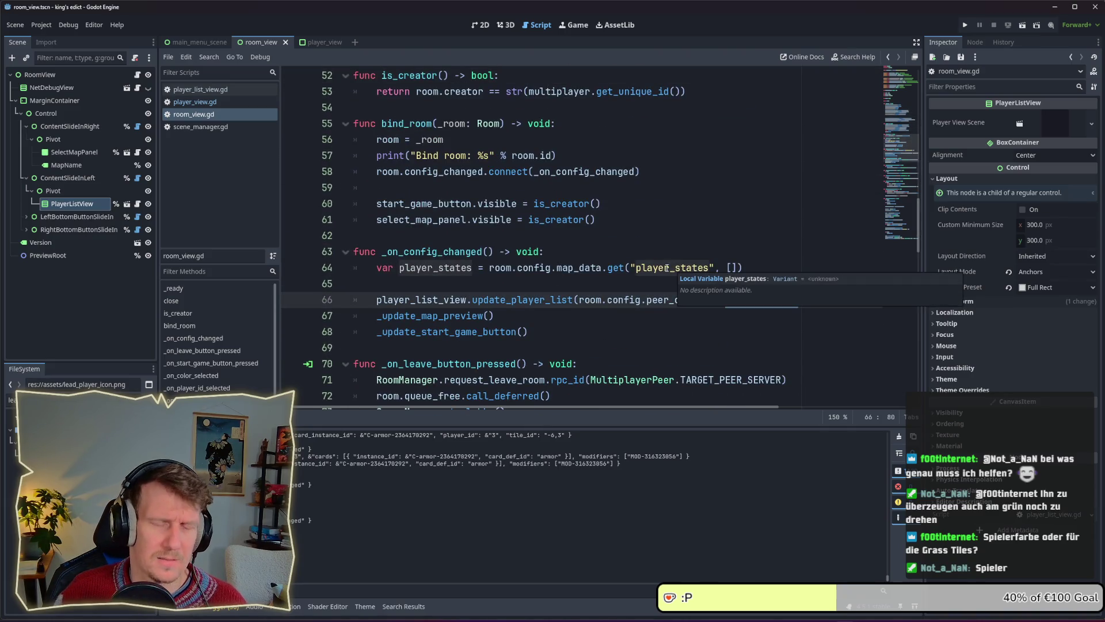
left_click(738, 268)
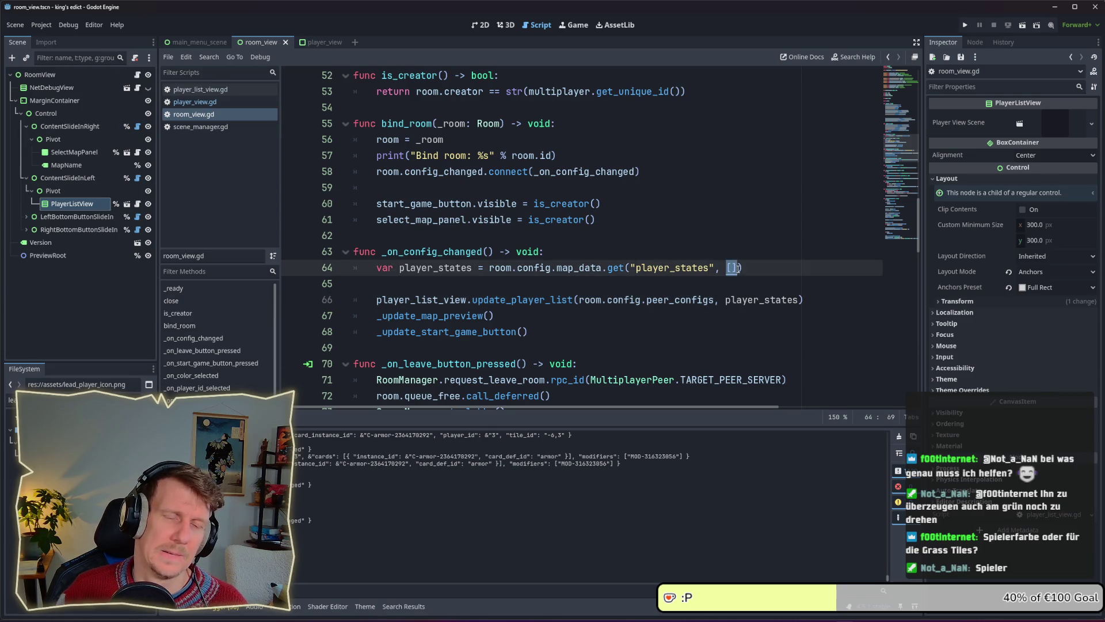
Follow peer_configs to its definition in level_config.gd and put the caret on the creator declaration.
double_click(682, 300)
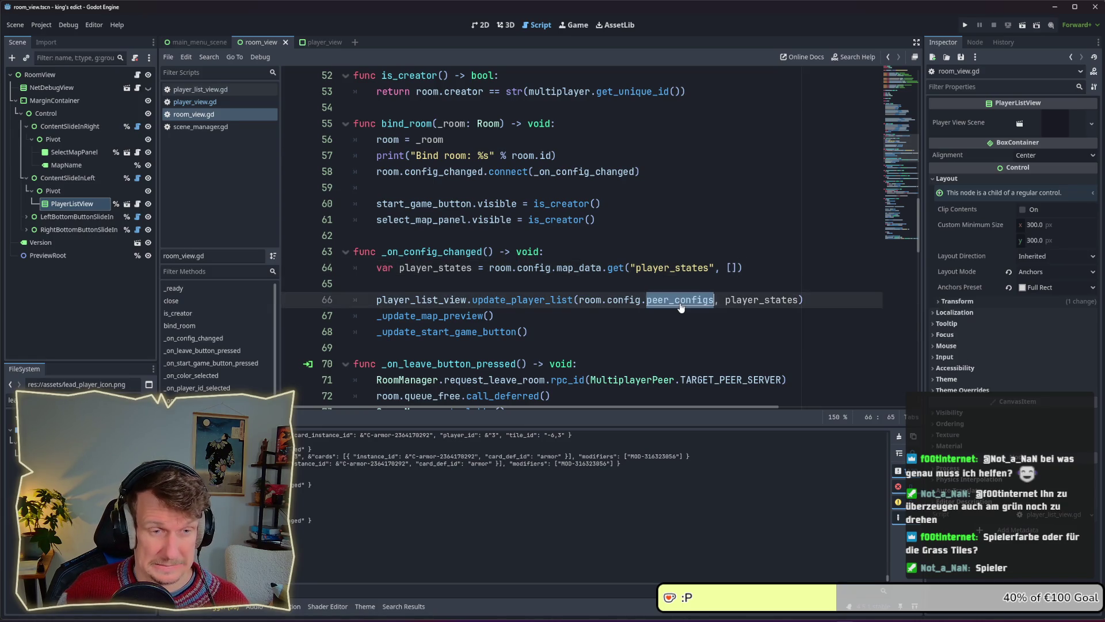
left_click(682, 301, "ctrl")
scroll(510, 200, "up", 2)
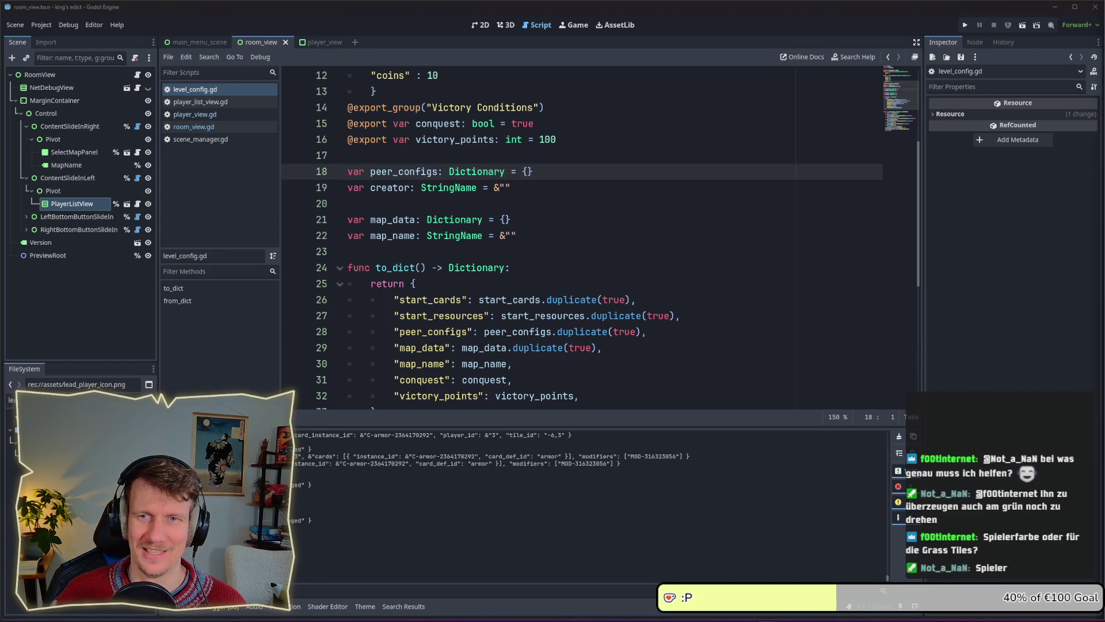
left_click(553, 195)
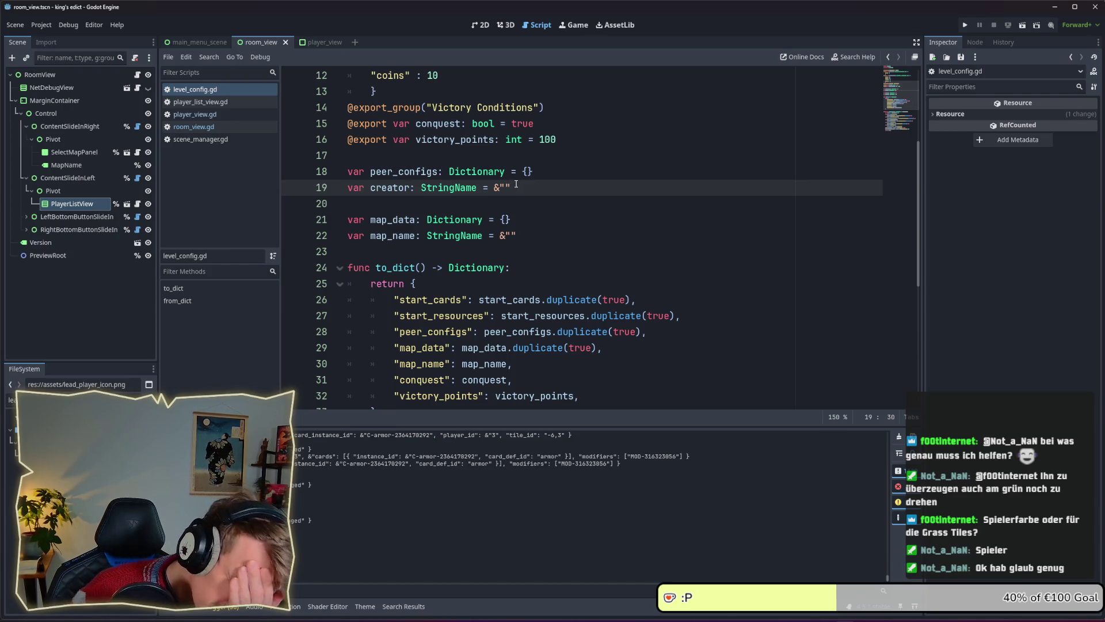
Read level_config.gd's to_dict entries (map_name, conquest) and the start_cards check in from_dict.
scroll(516, 184, "down", 1)
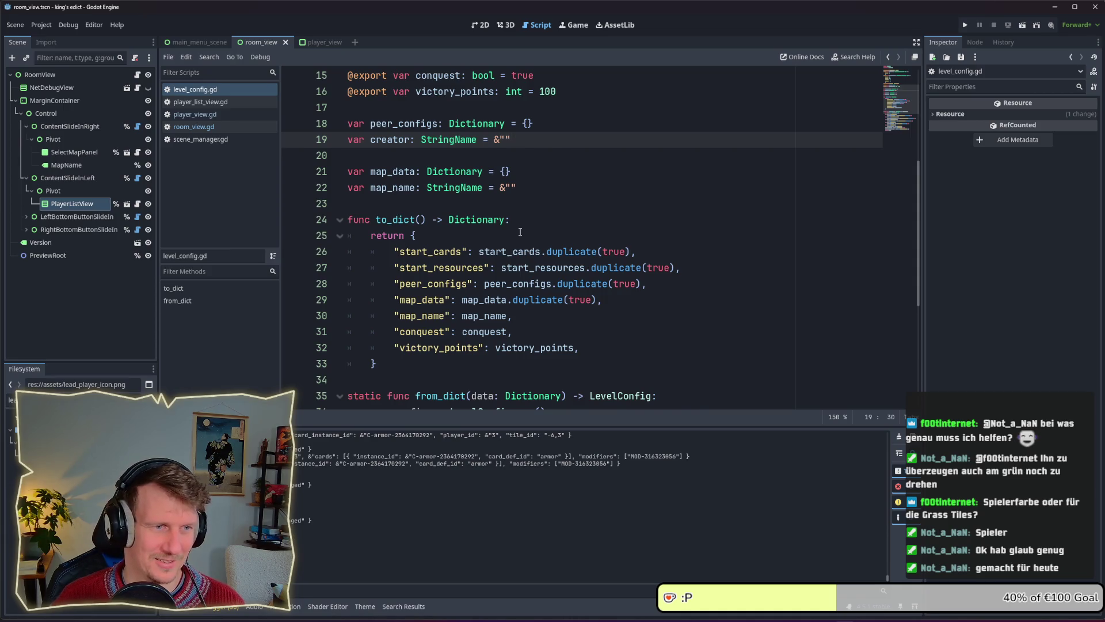
scroll(519, 232, "down", 1)
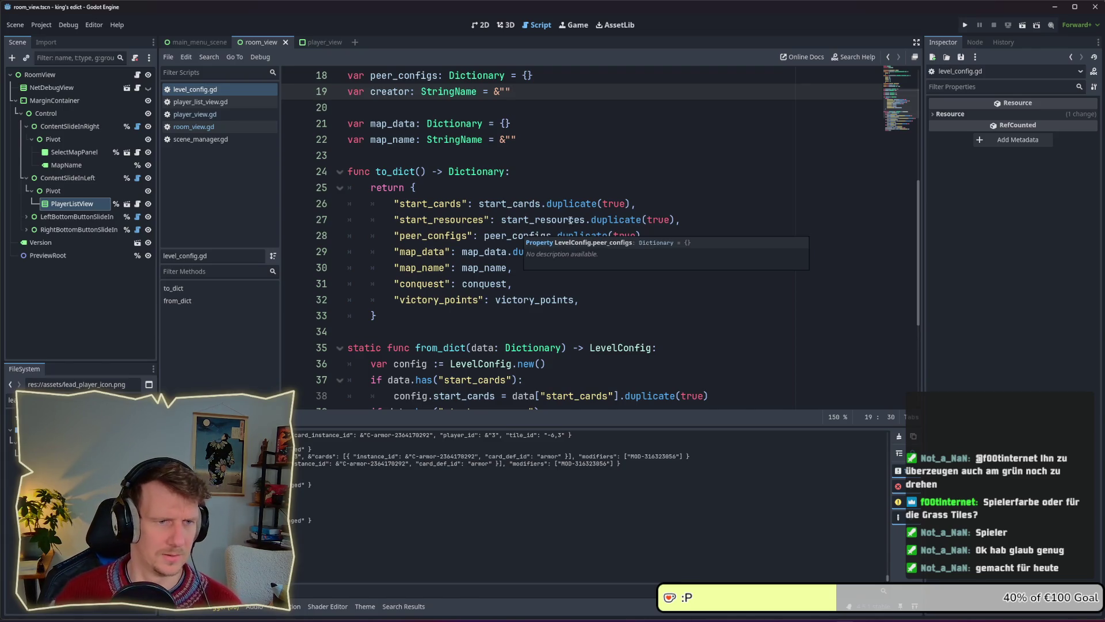
left_click(586, 273)
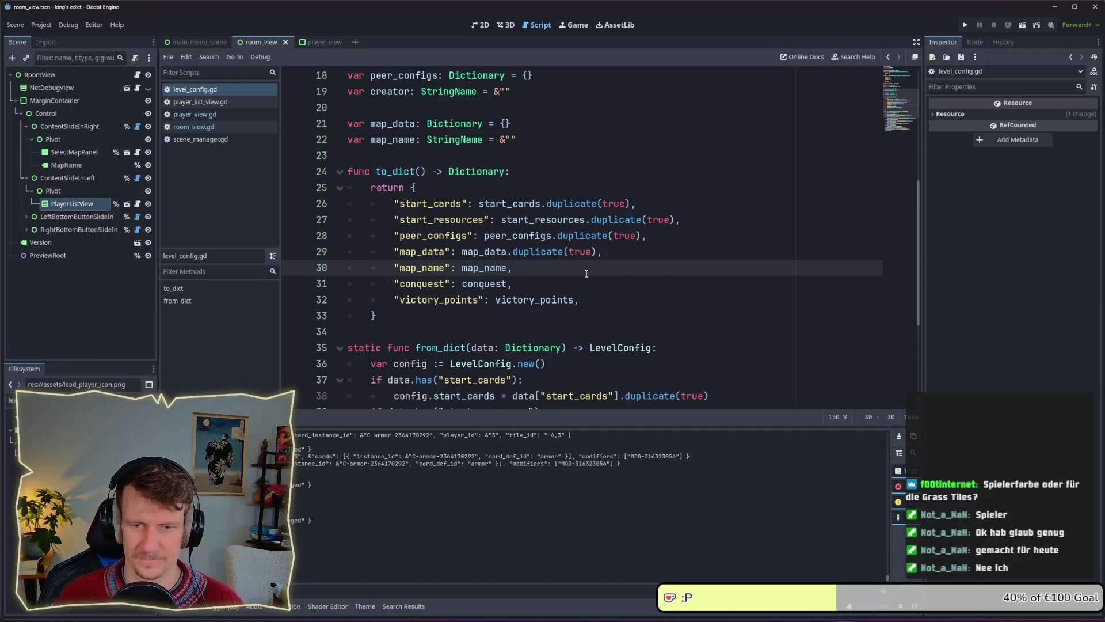
scroll(570, 274, "down", 2)
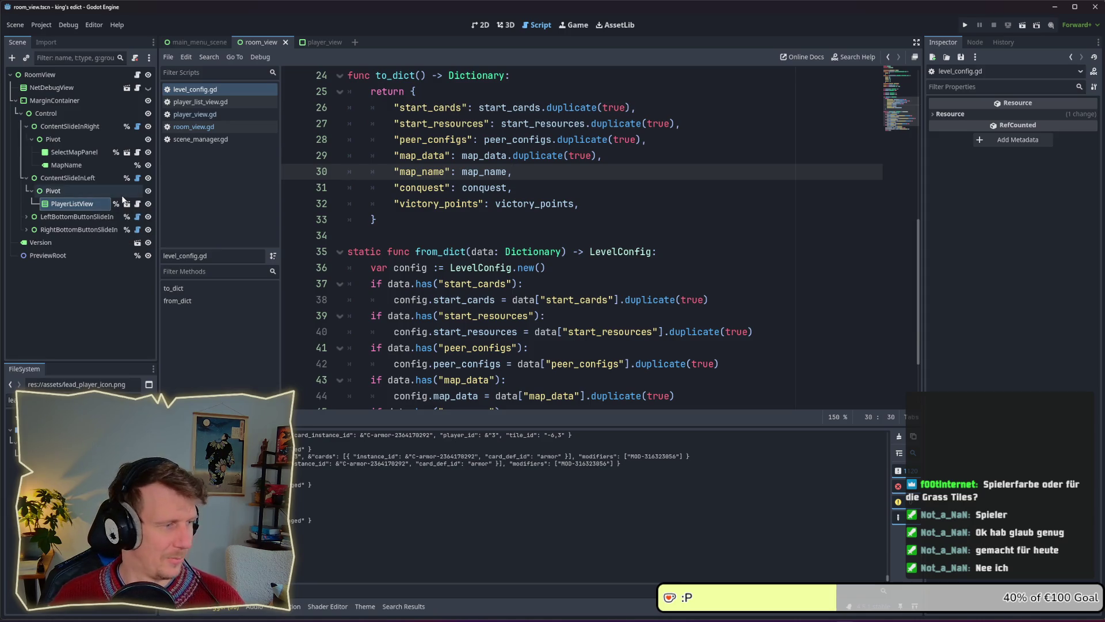
left_click(577, 184)
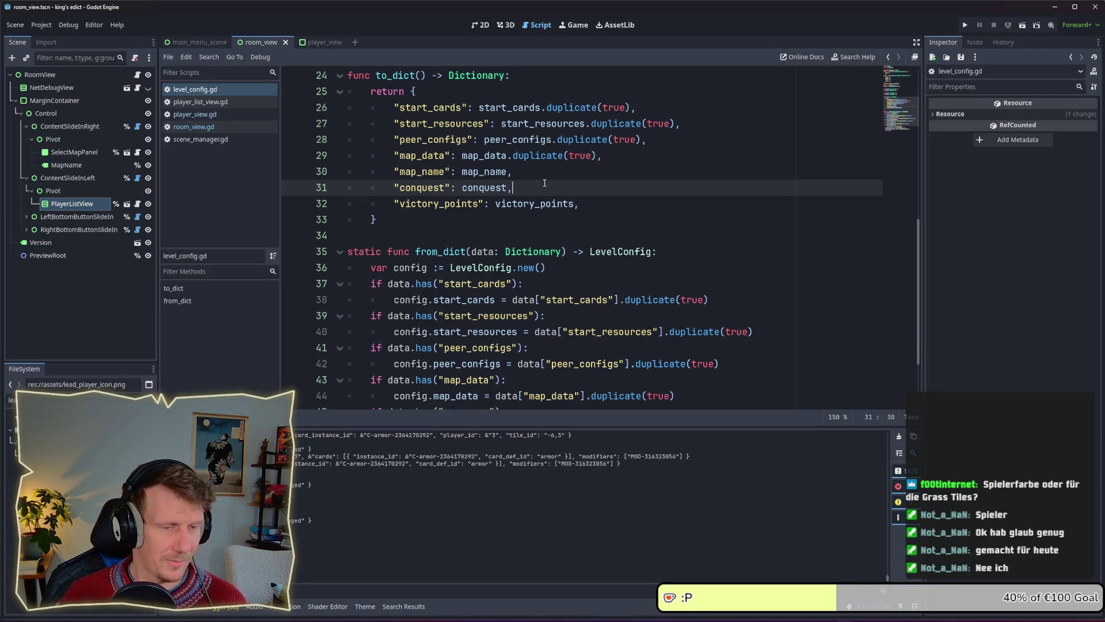
scroll(541, 188, "down", 2)
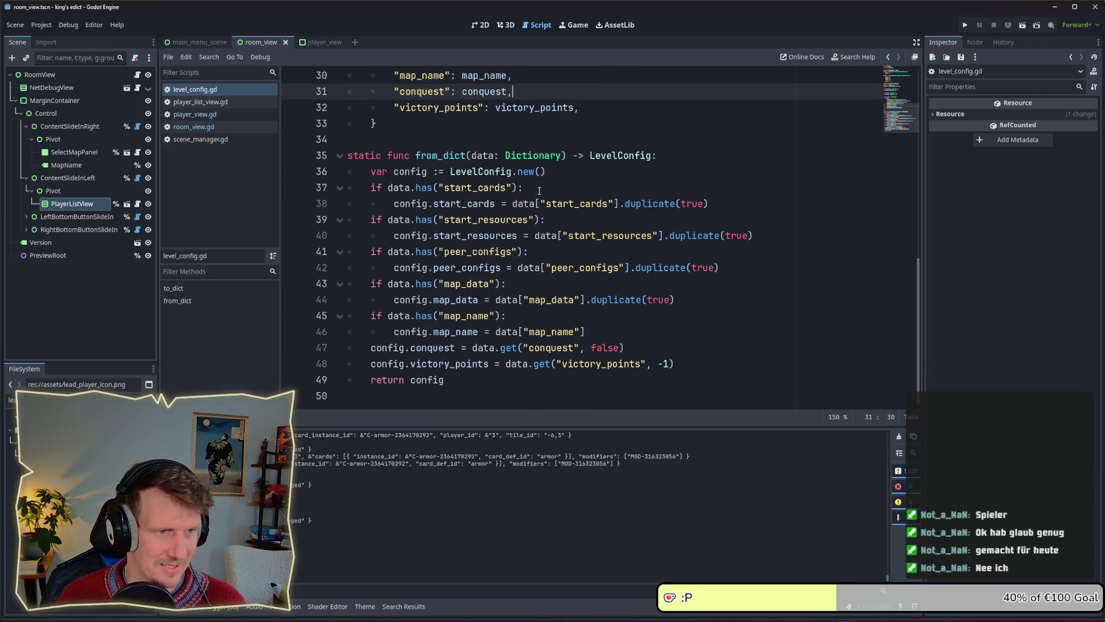
left_click(540, 189)
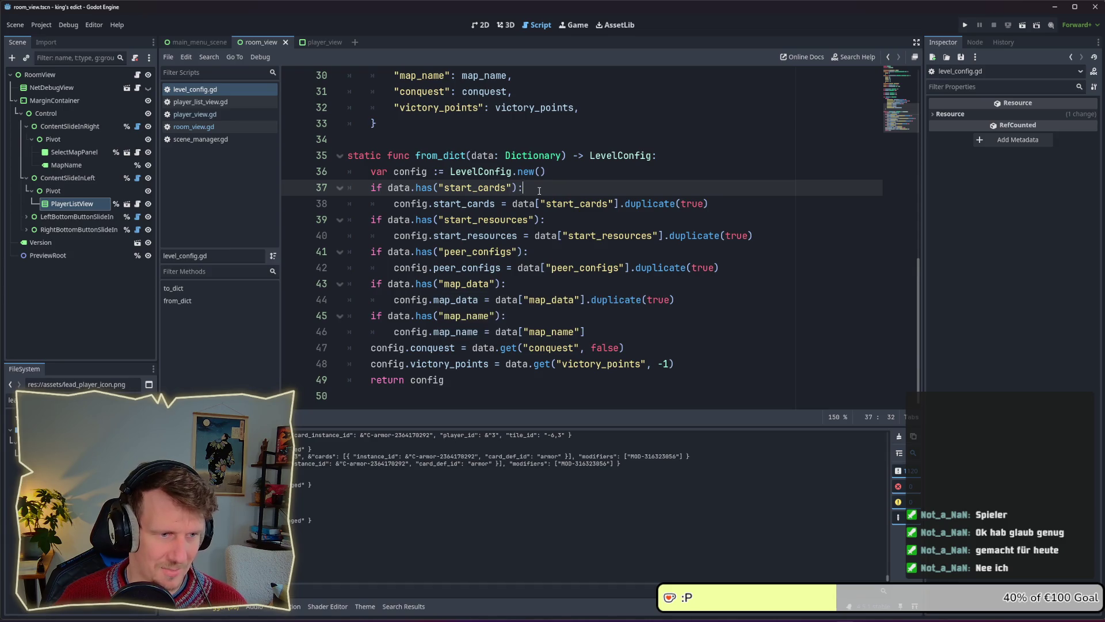
Return to room_view.gd and jump to the update_player_list definition.
scroll(539, 190, "up", 3)
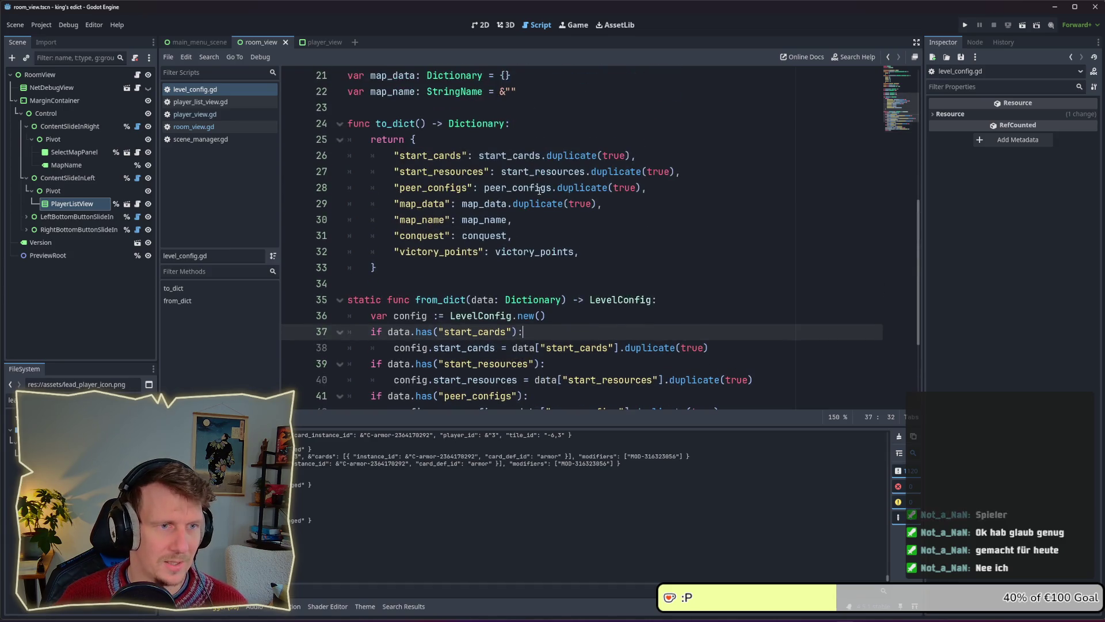
scroll(540, 190, "up", 6)
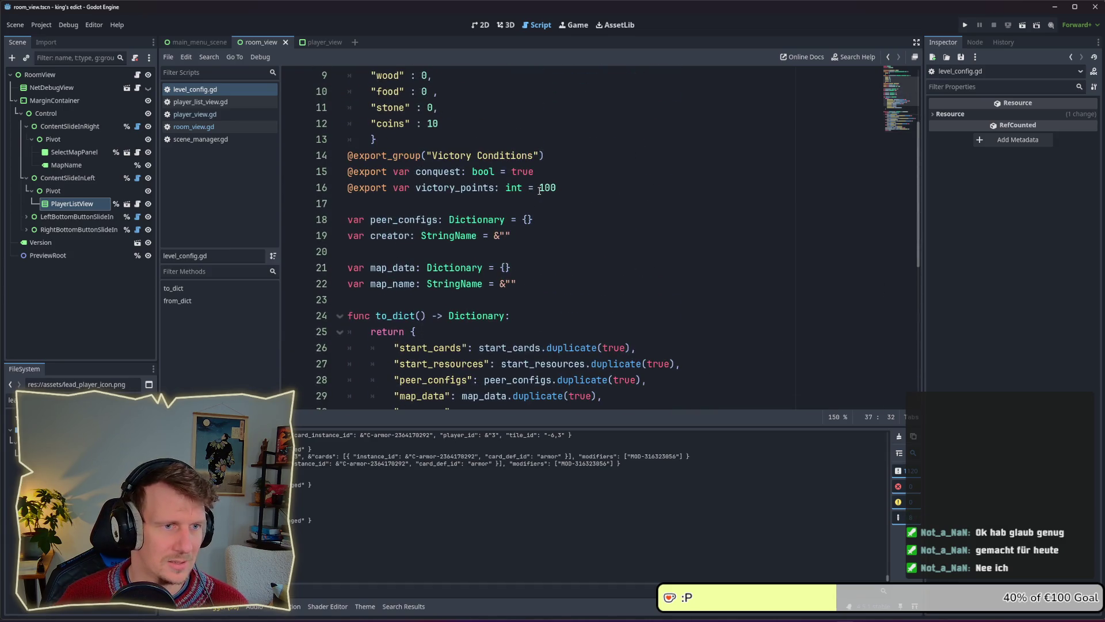
left_click(206, 128)
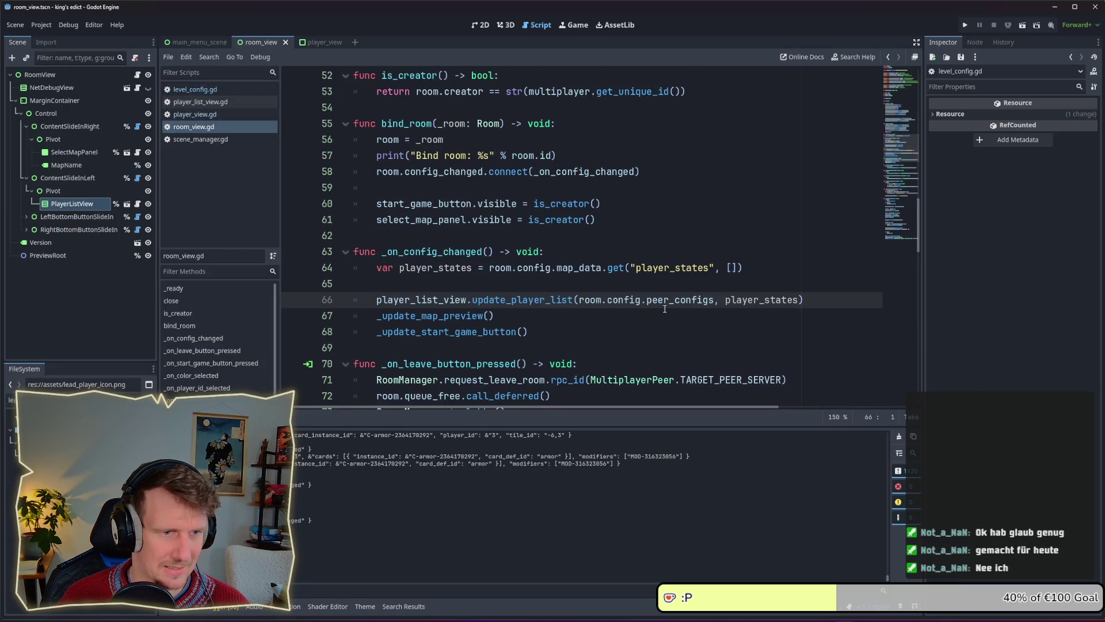
left_click(544, 304, "ctrl")
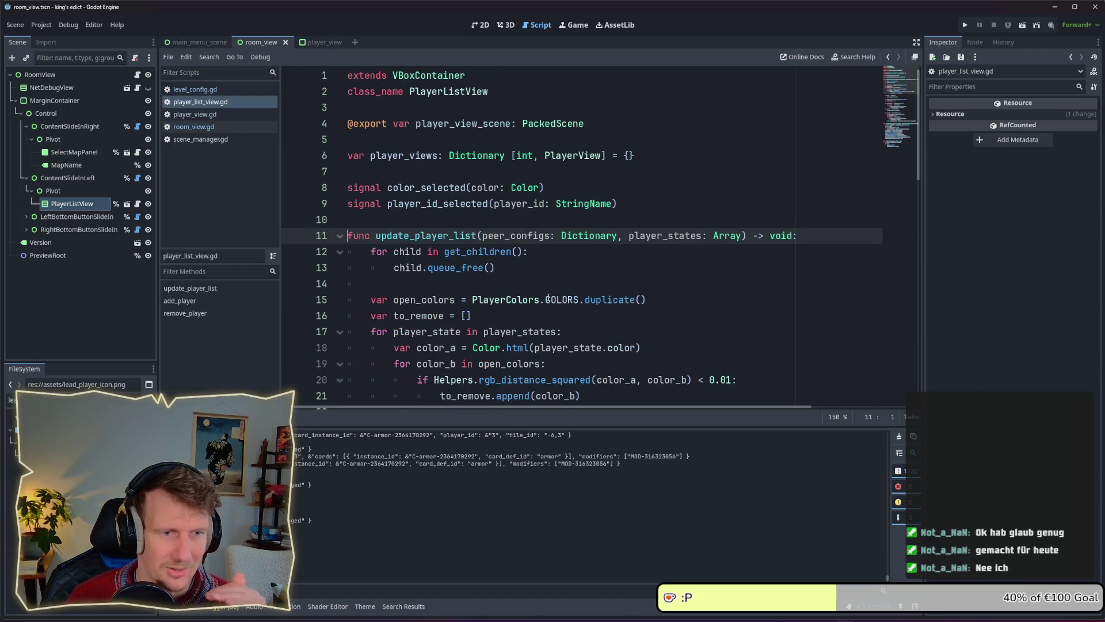
Read update_player_list, where taken colours are removed from open_colors before factions are assigned.
scroll(549, 298, "down", 1)
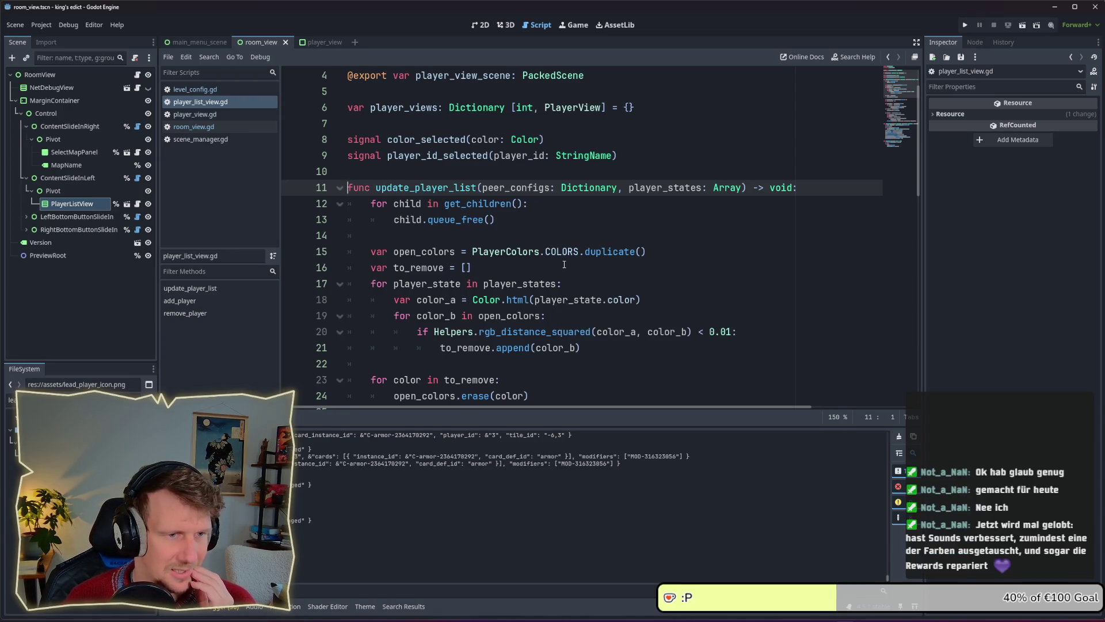
scroll(561, 270, "down", 1)
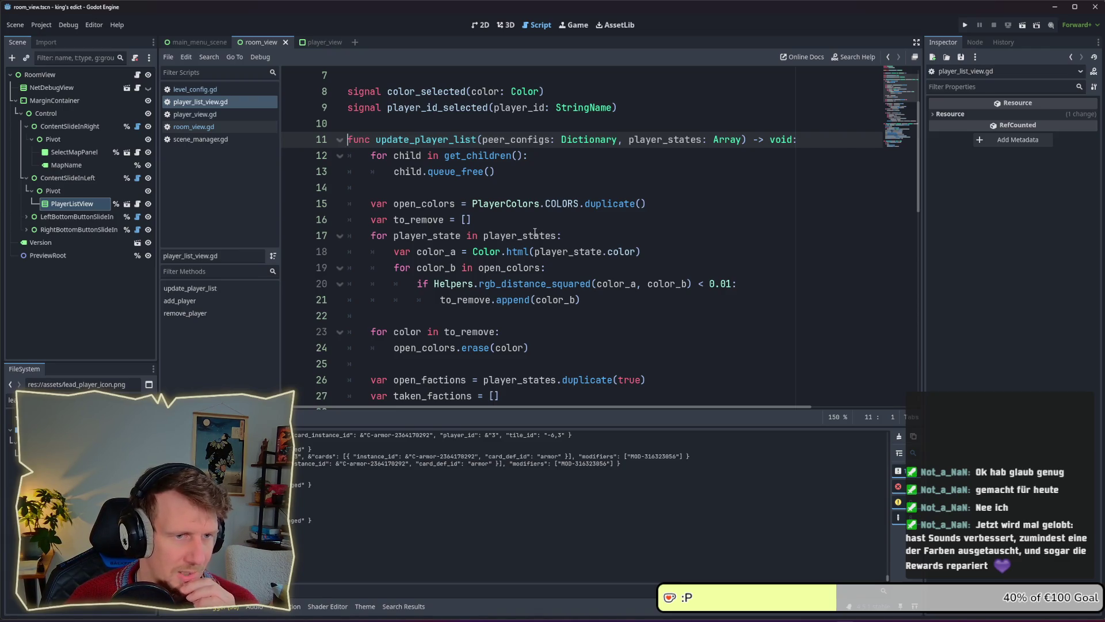
scroll(533, 230, "down", 1)
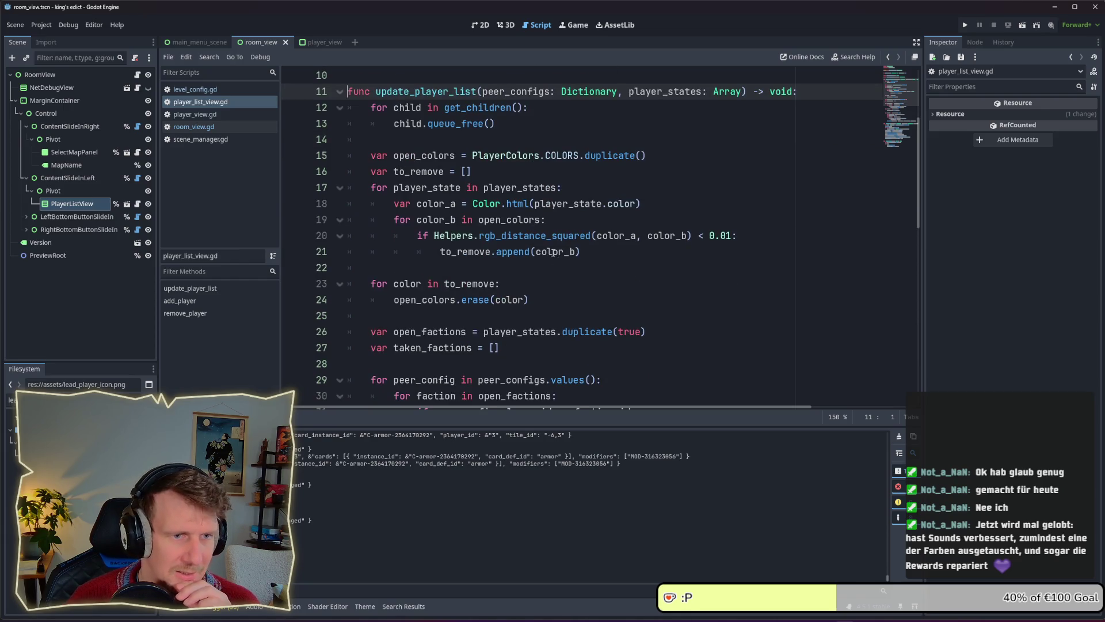
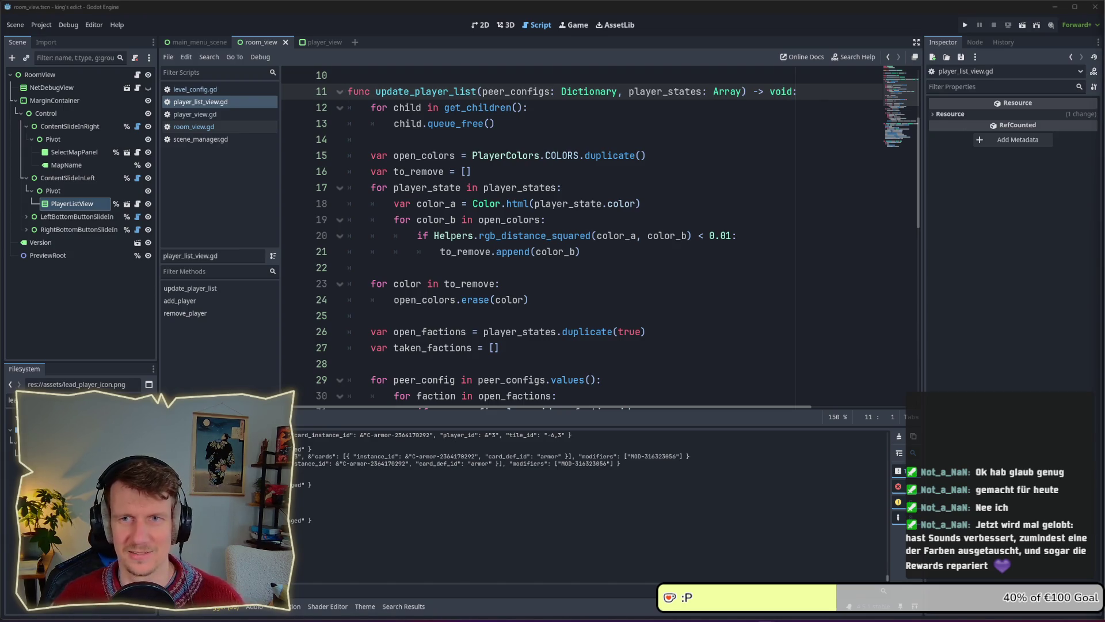
Review the rgb_distance_squared colour check and the update_player_list function in player_list_view.gd.
left_click(687, 241)
scroll(633, 239, "down", 1)
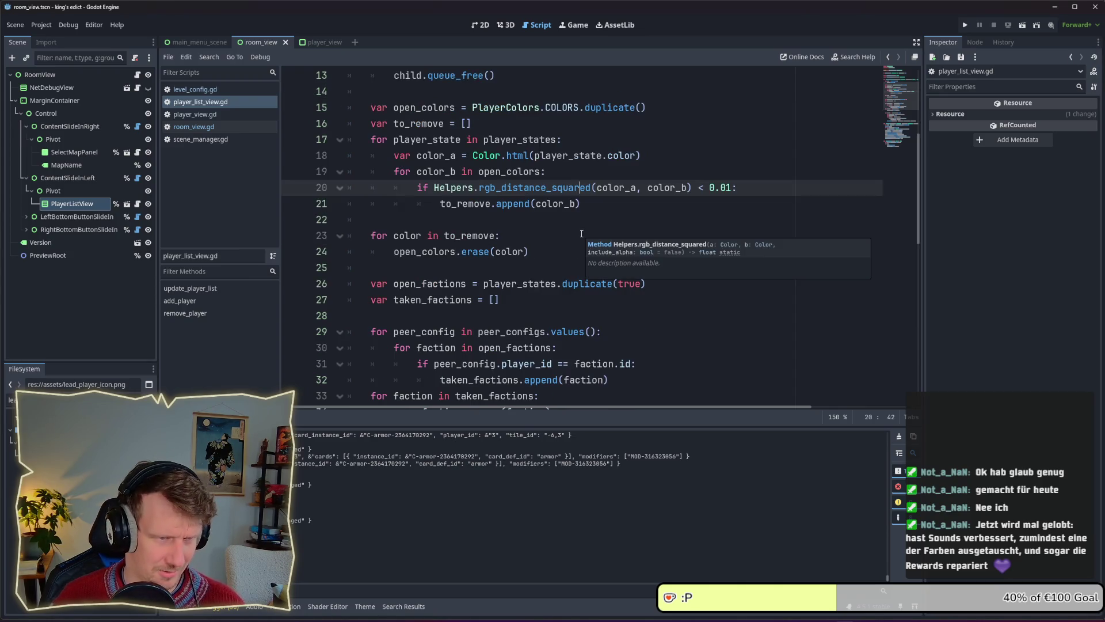
left_click(562, 237)
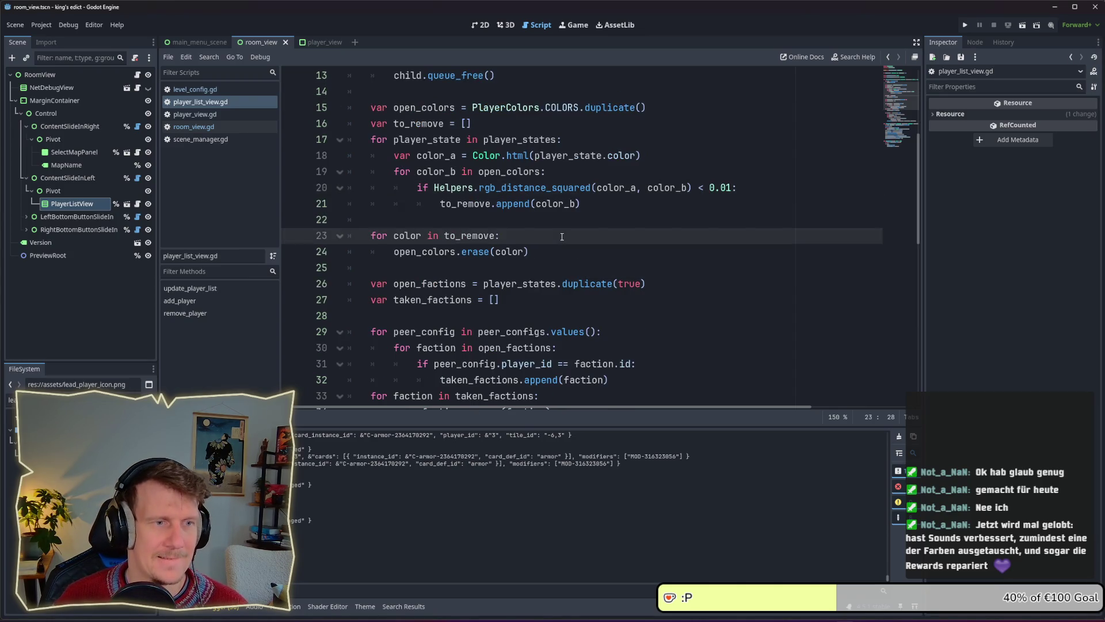
scroll(561, 237, "down", 1)
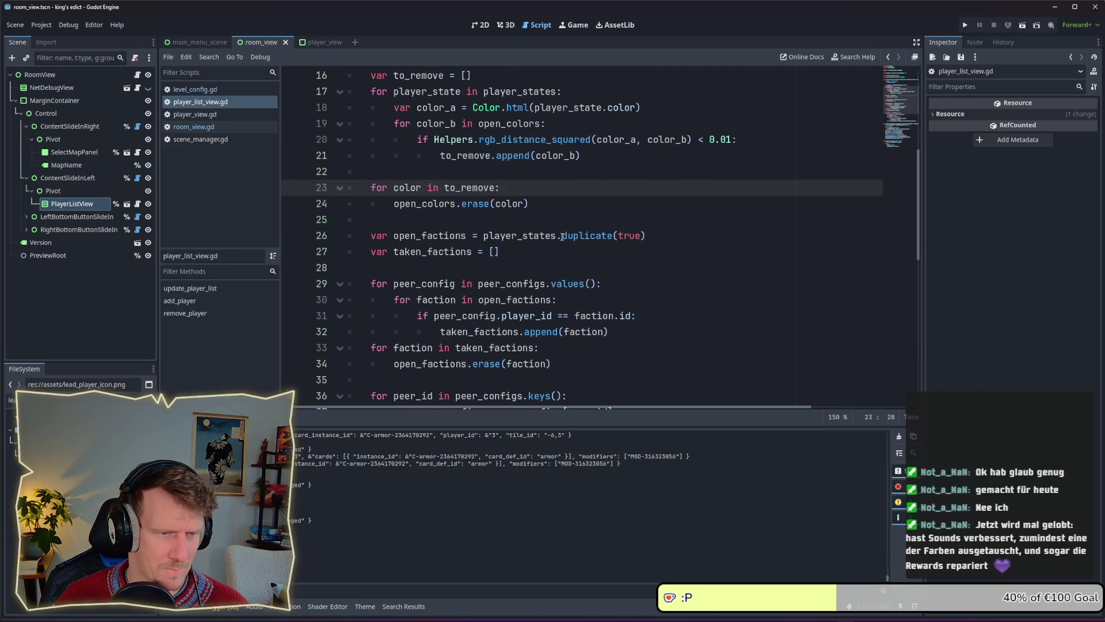
scroll(562, 236, "down", 1)
scroll(518, 230, "up", 3)
double_click(439, 94)
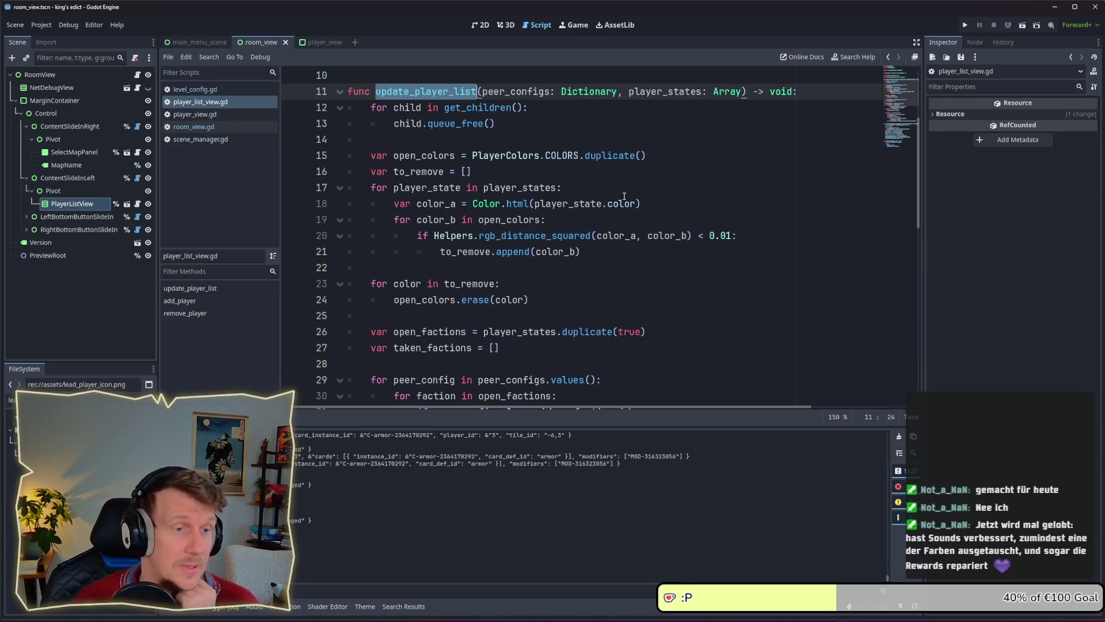
scroll(624, 196, "down", 2)
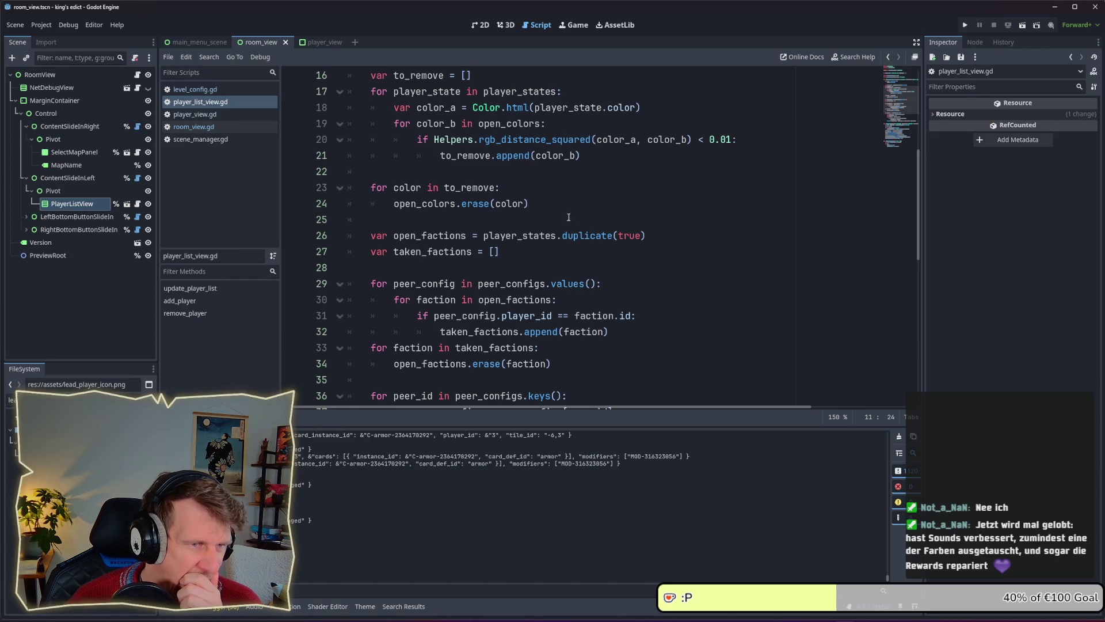
scroll(519, 223, "down", 1)
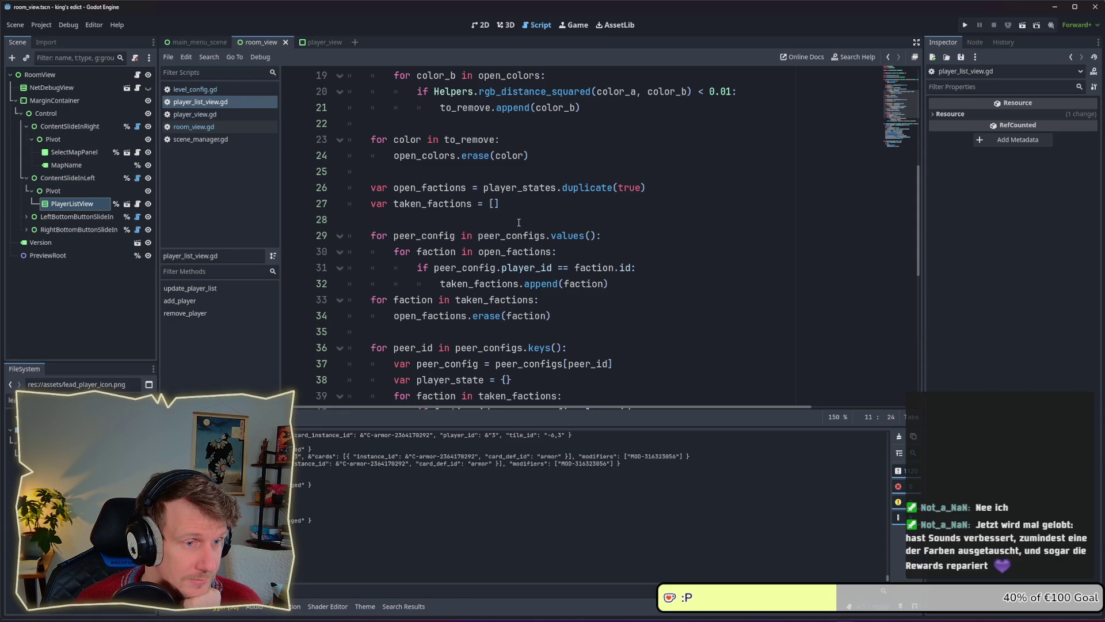
scroll(519, 223, "down", 1)
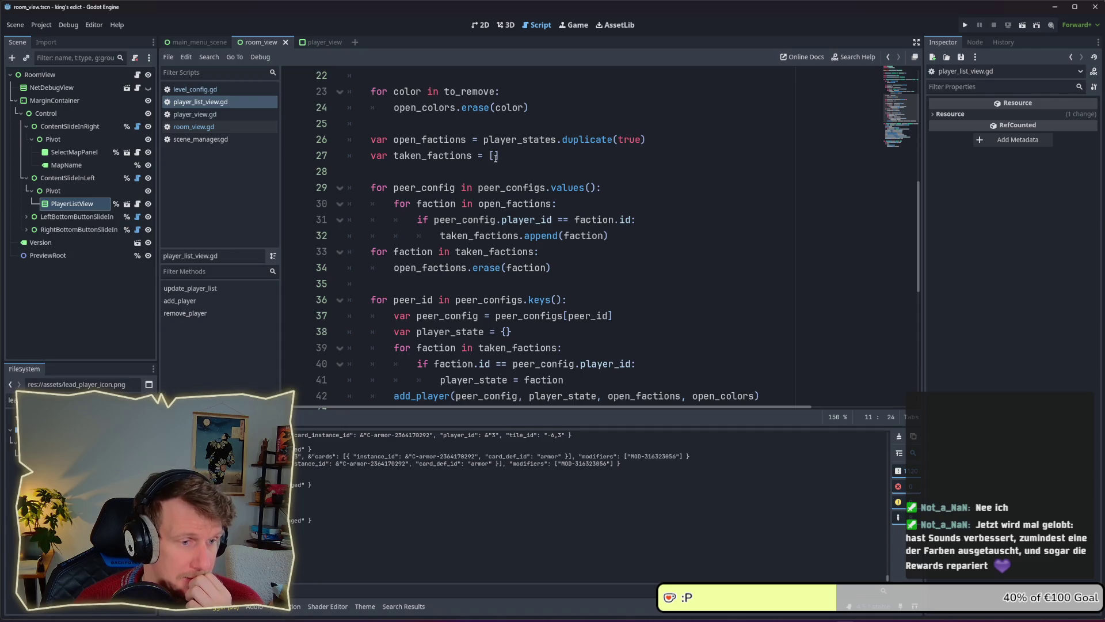
scroll(495, 157, "down", 2)
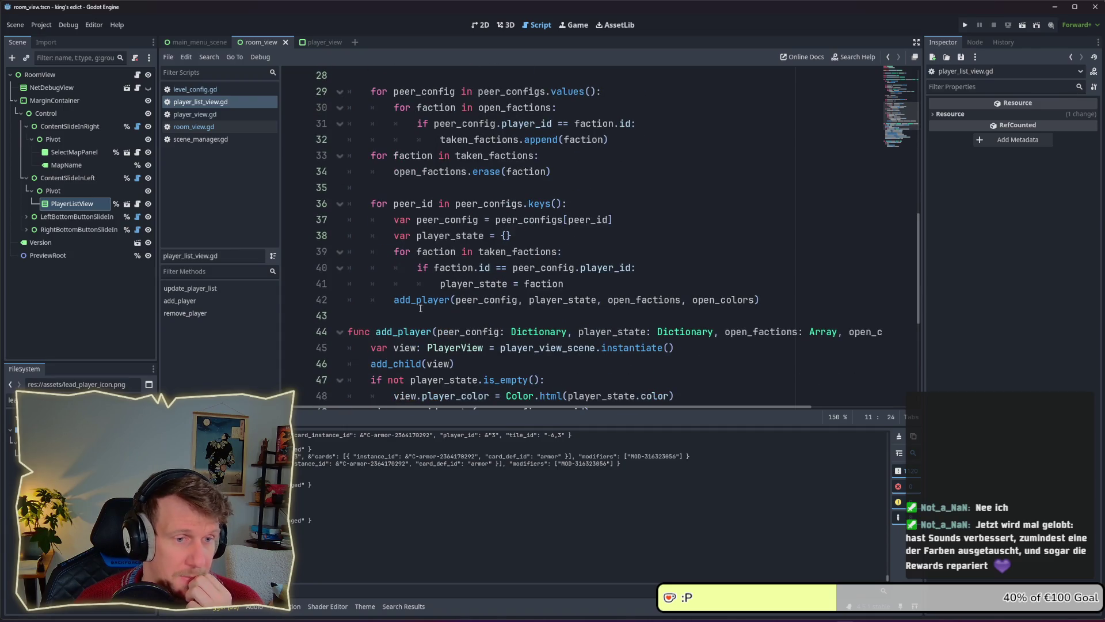
Highlight the uses of peer_config, player_state, open_factions and open_colors in the loop.
double_click(487, 299)
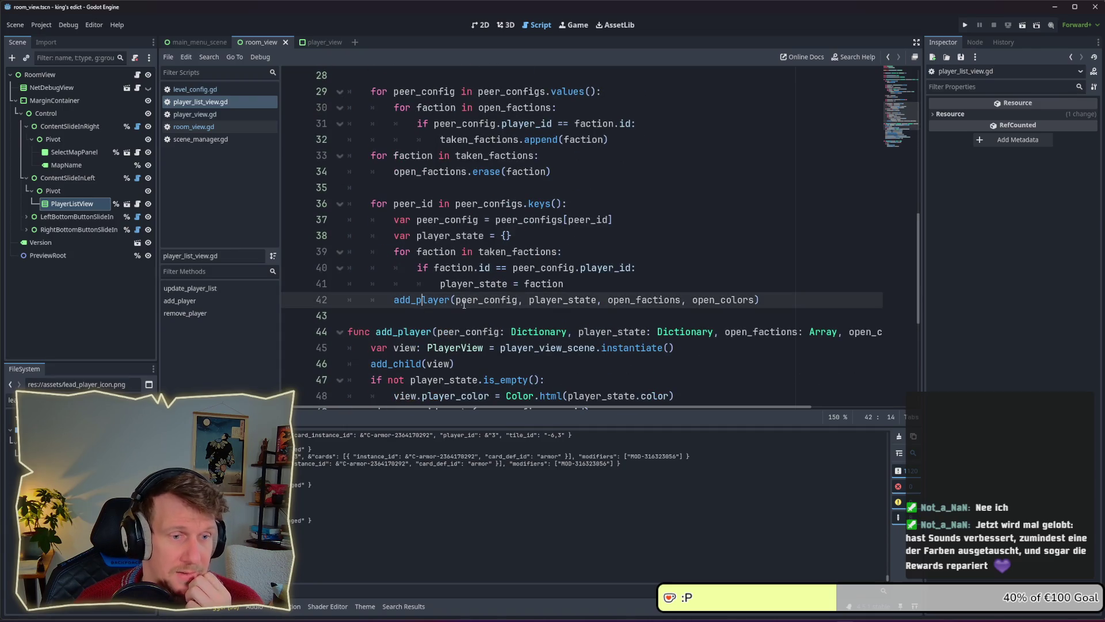
double_click(563, 300)
double_click(645, 300)
double_click(708, 300)
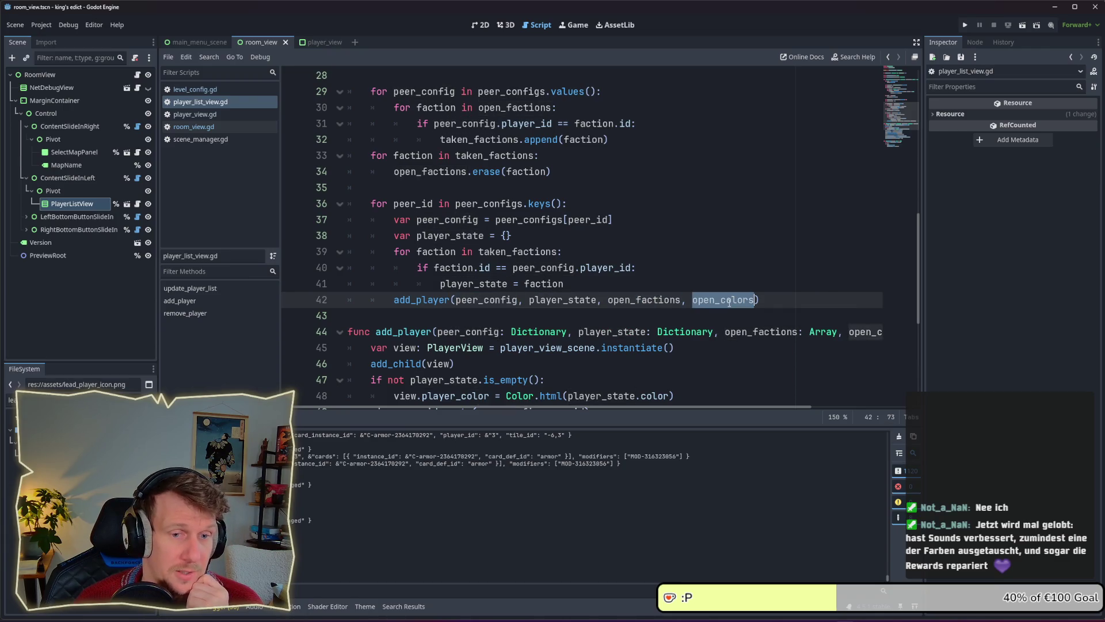
left_click(773, 278)
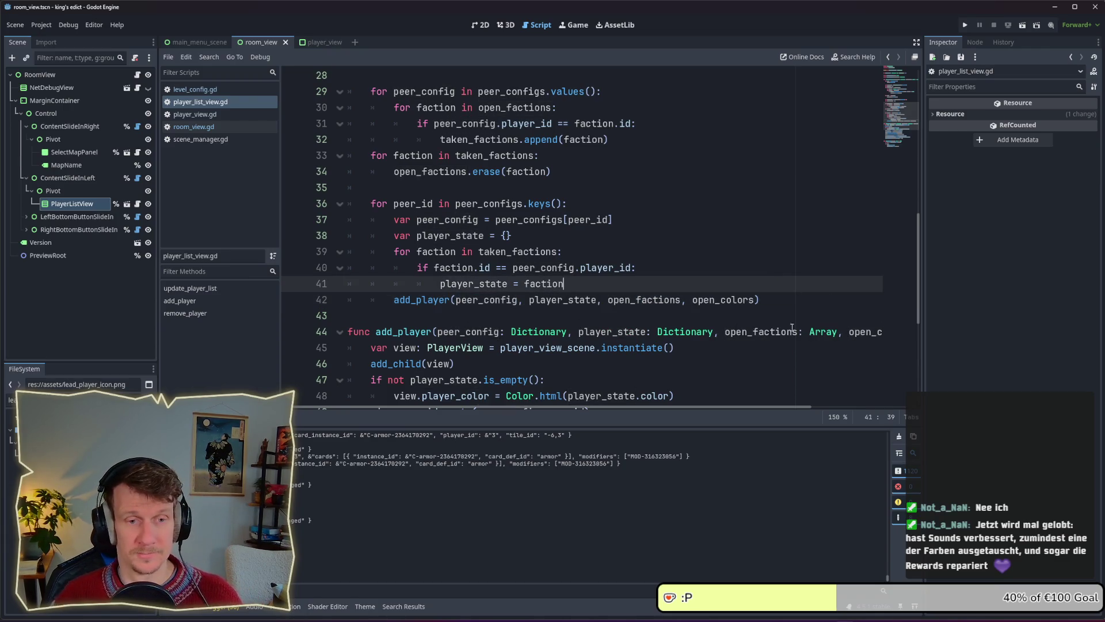
Append ', is_creator: bool' to add_player's parameters and save the script.
left_click_drag(644, 407, 736, 407)
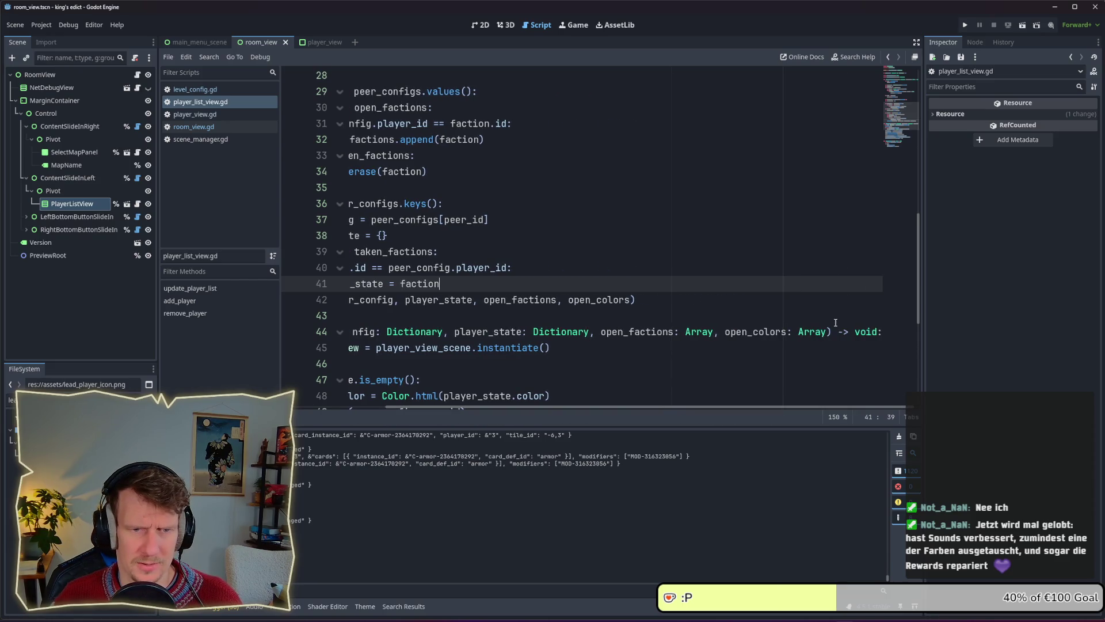
left_click(827, 332)
type(", is_cr")
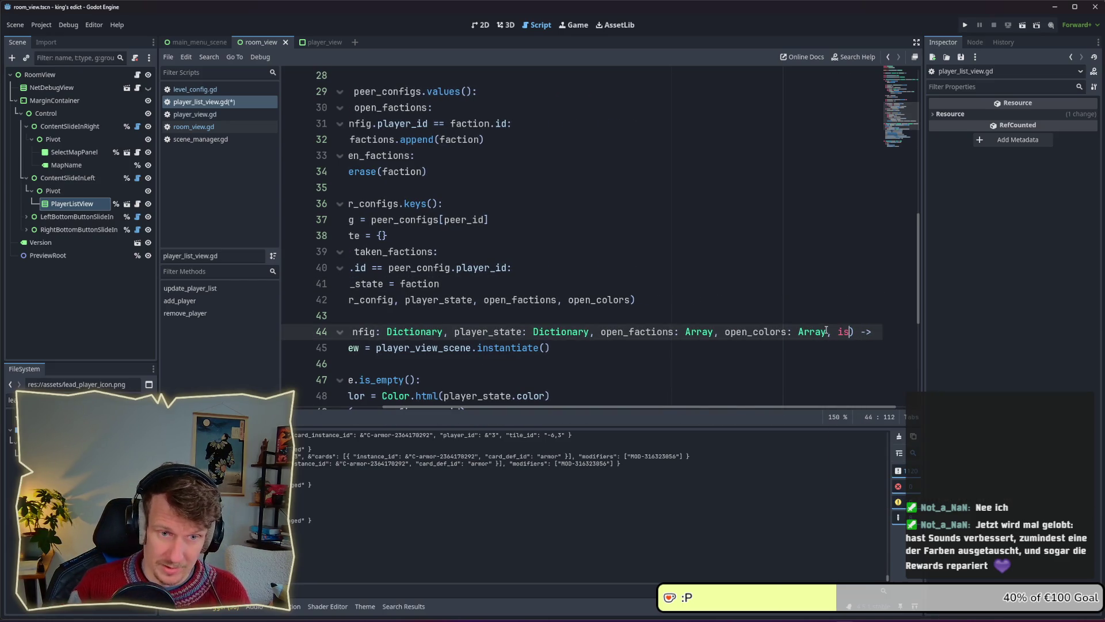
type("eator")
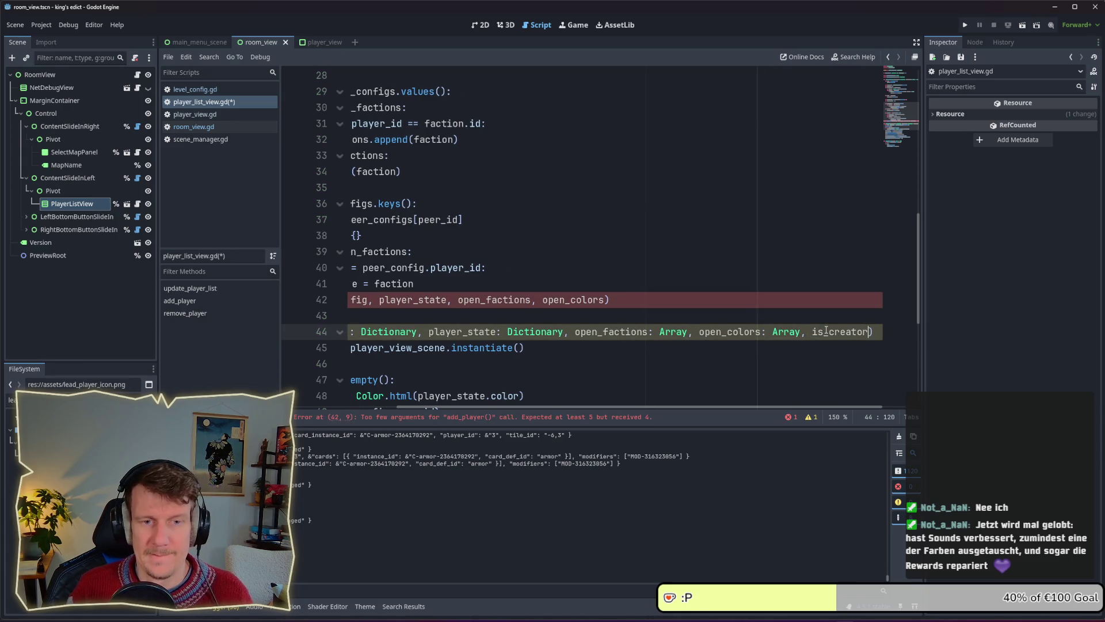
type(":")
type(" bloo")
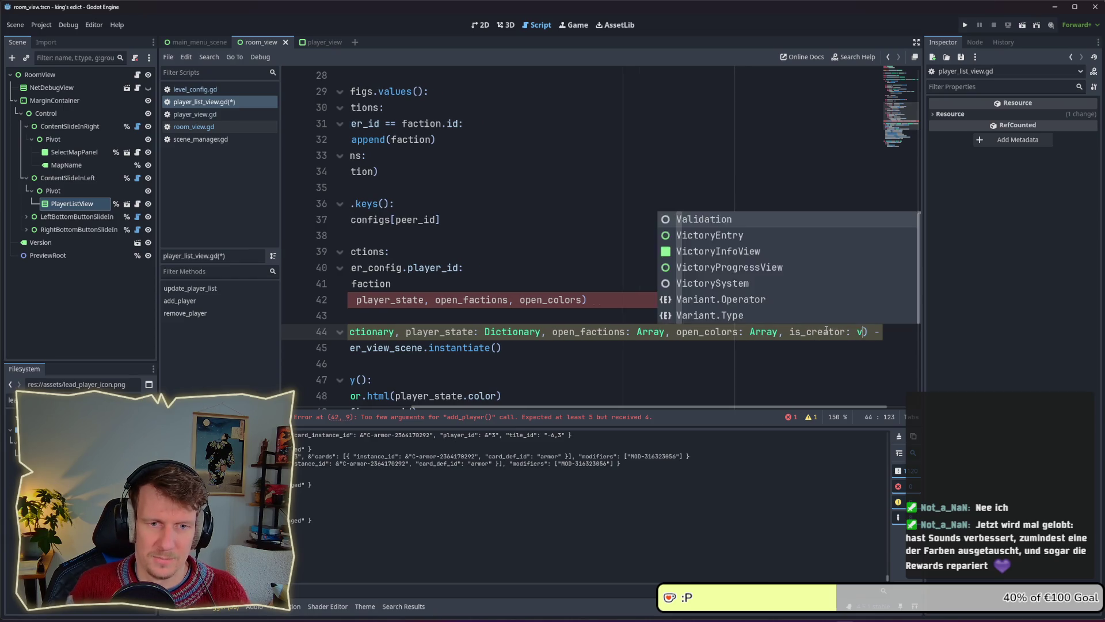
key("BackSpace")
key("BackSpace")
key("BackSpace")
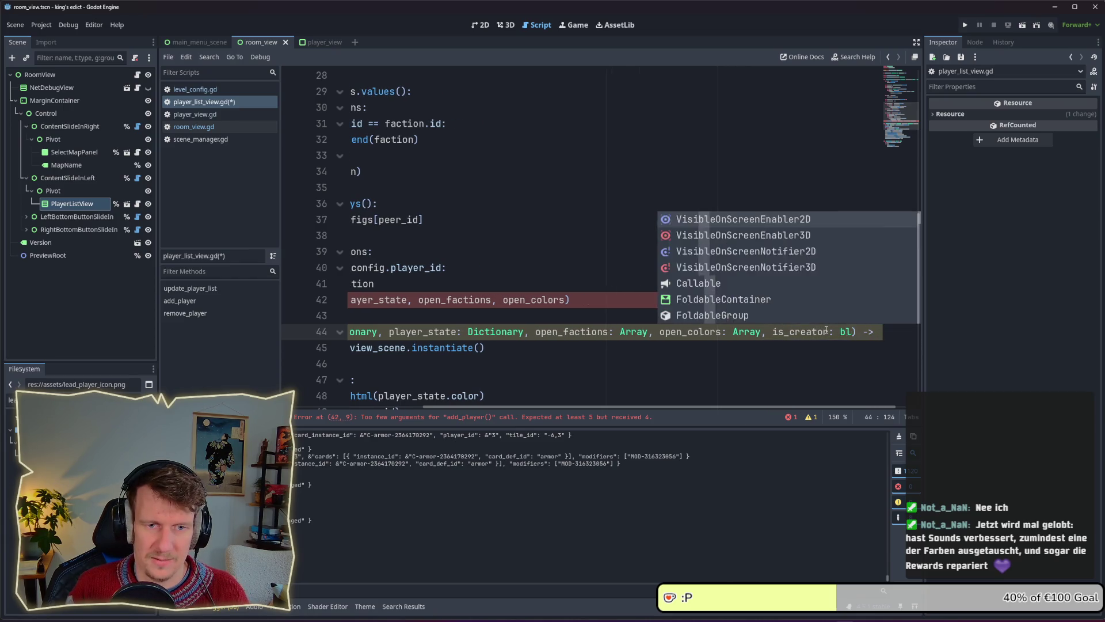
type("ool")
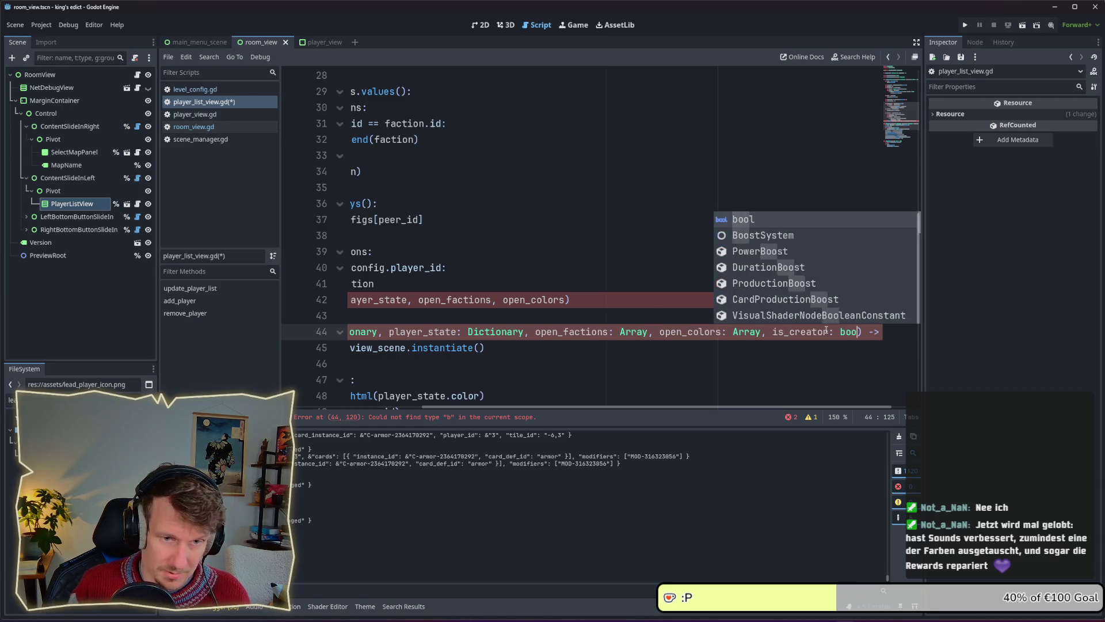
key("ctrl+s")
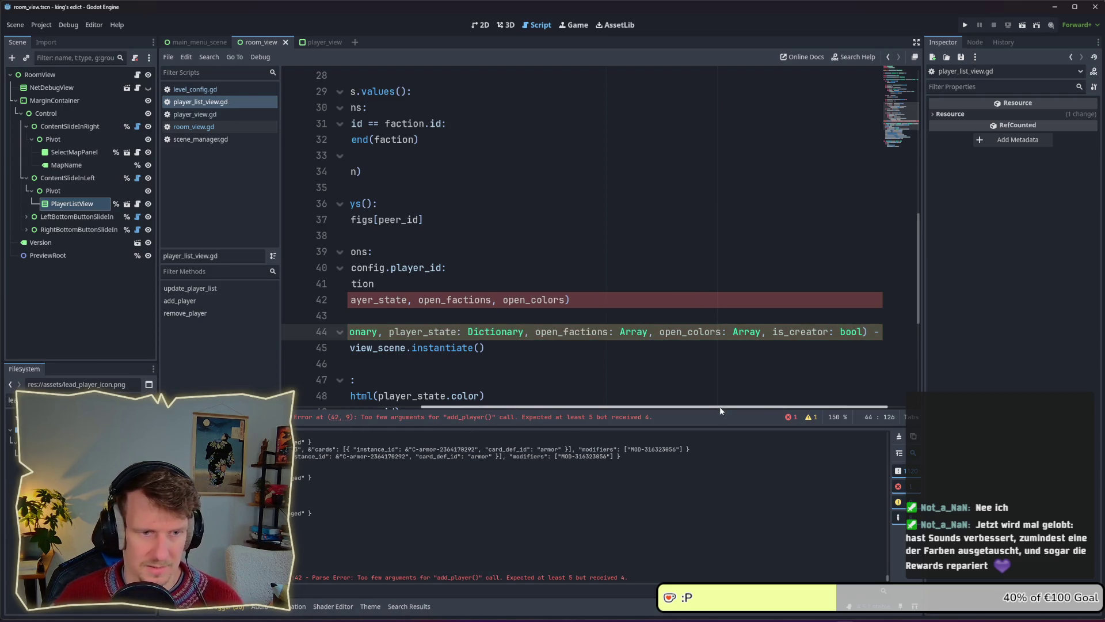
Move to the end of line 54 inside add_player's body.
scroll(652, 366, "left", 5)
scroll(652, 366, "down", 2)
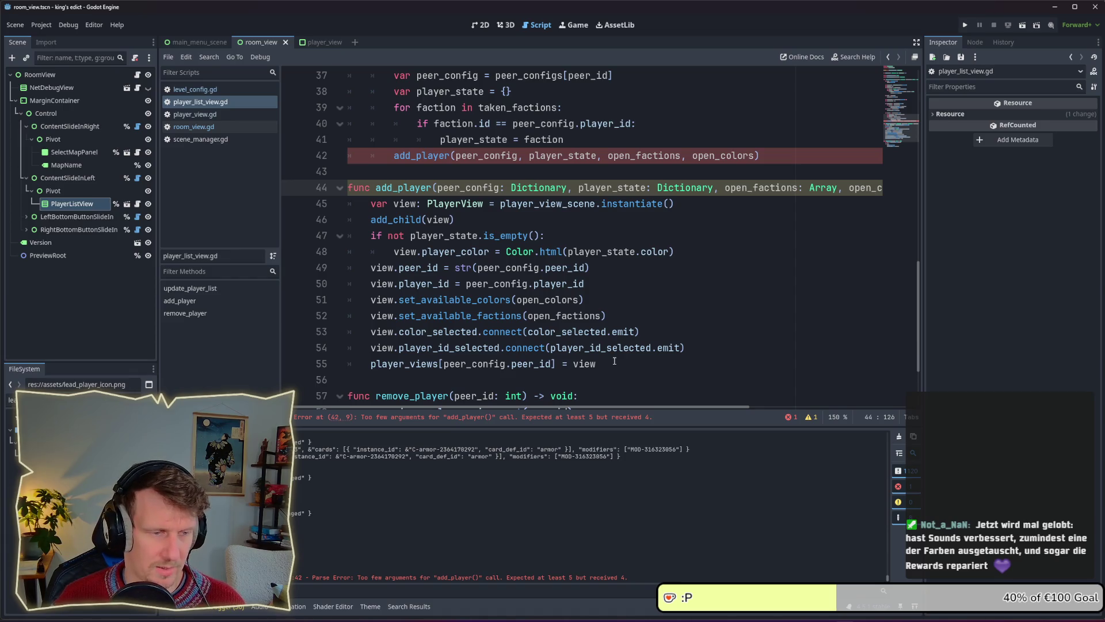
left_click(708, 345)
Add 'view.is_creator = is_creator' on a new line 55 using autocomplete.
key("Return")
type("vi")
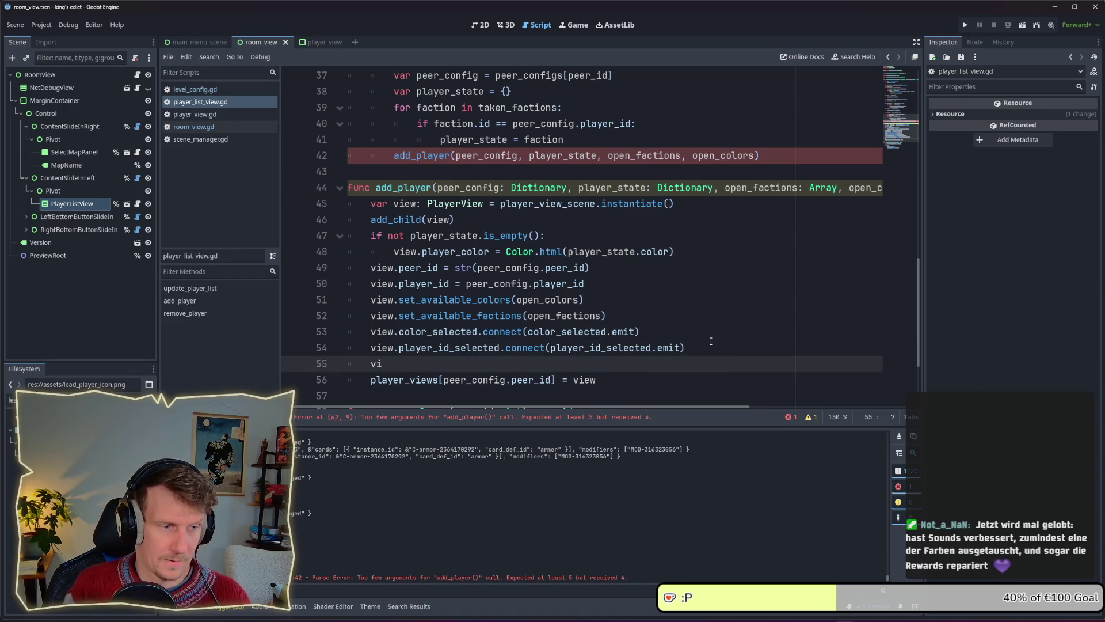
type("ew:")
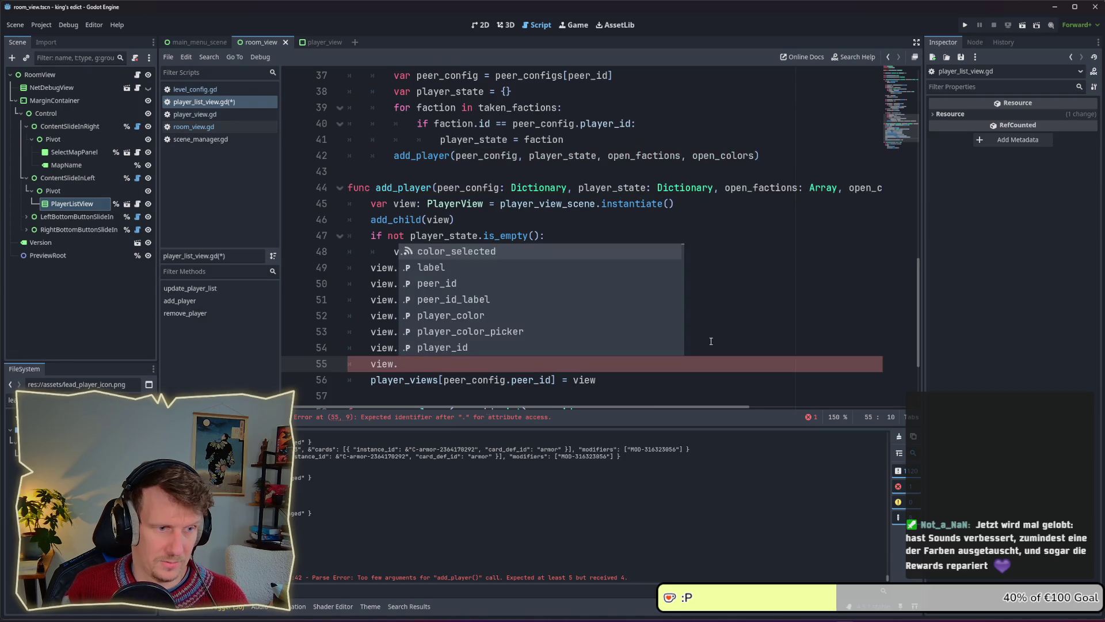
key("Escape")
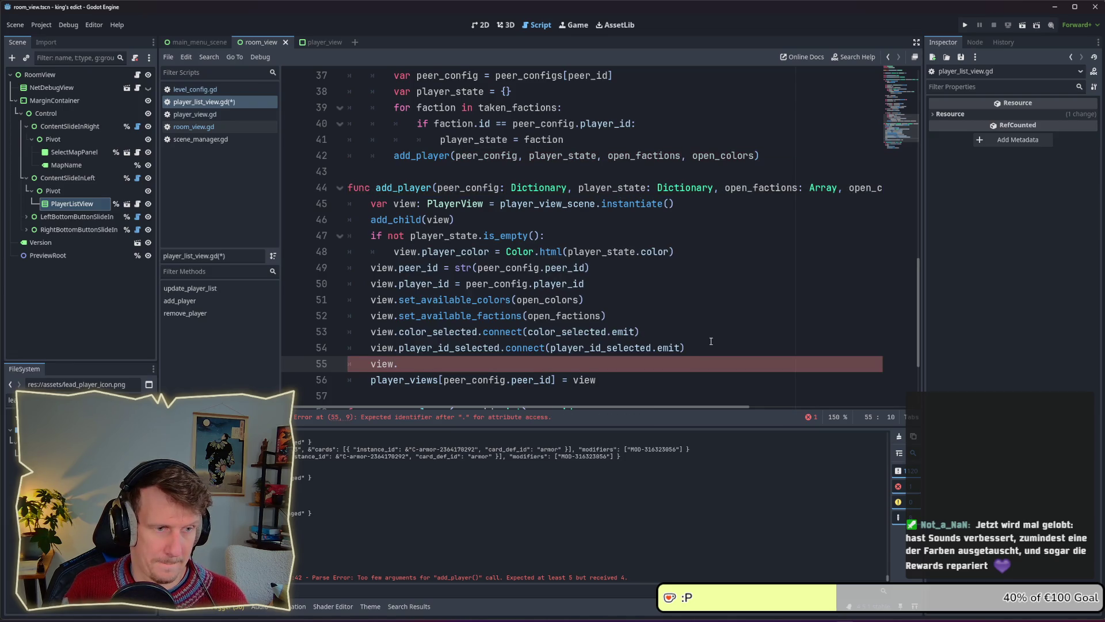
type("is_c")
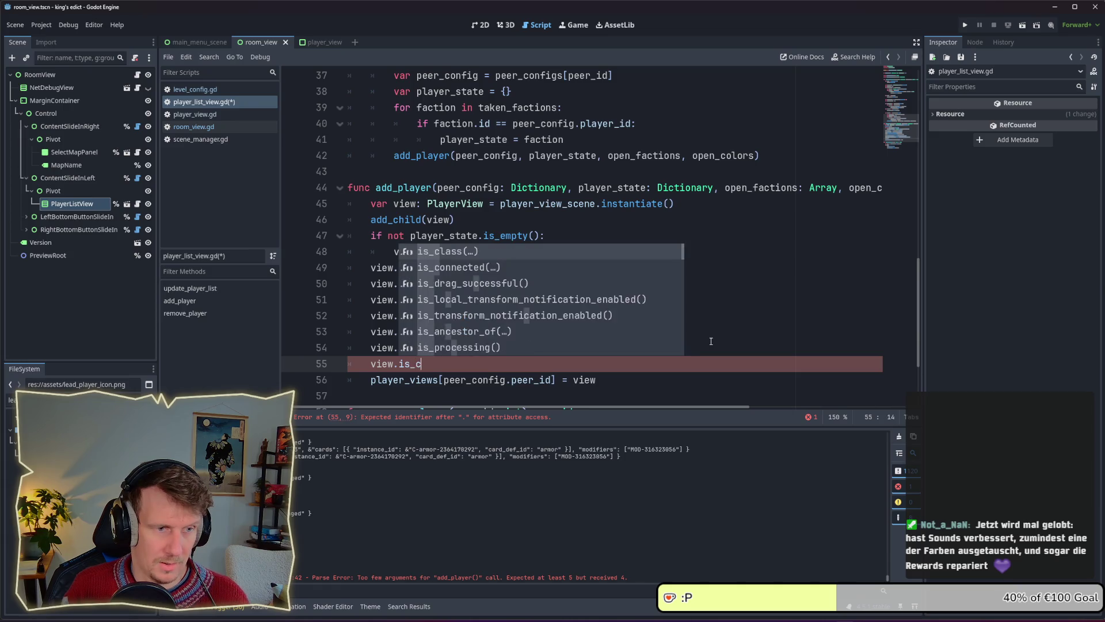
type("reater = is_")
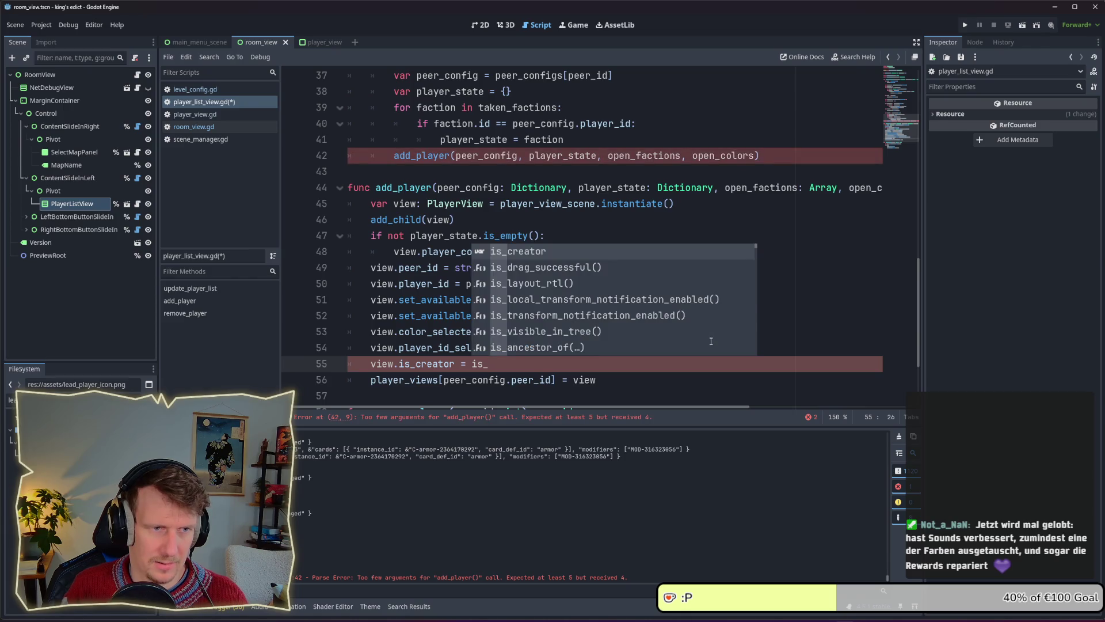
key("Return")
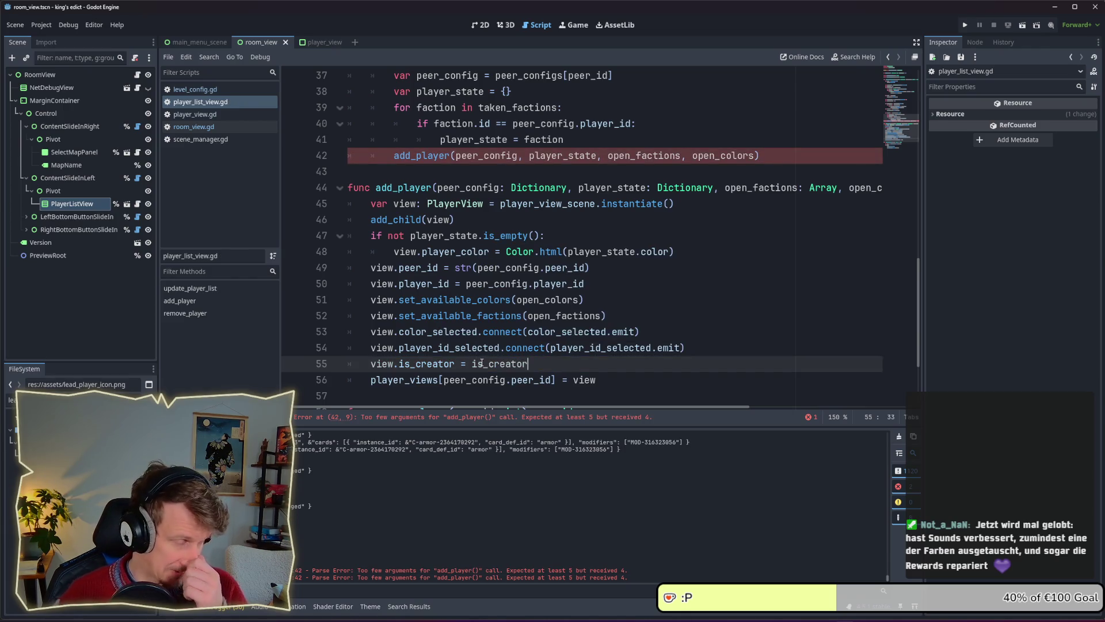
Insert a blank line after line 41, above the add_player call in update_player_list.
scroll(531, 255, "up", 2)
scroll(662, 262, "up", 2)
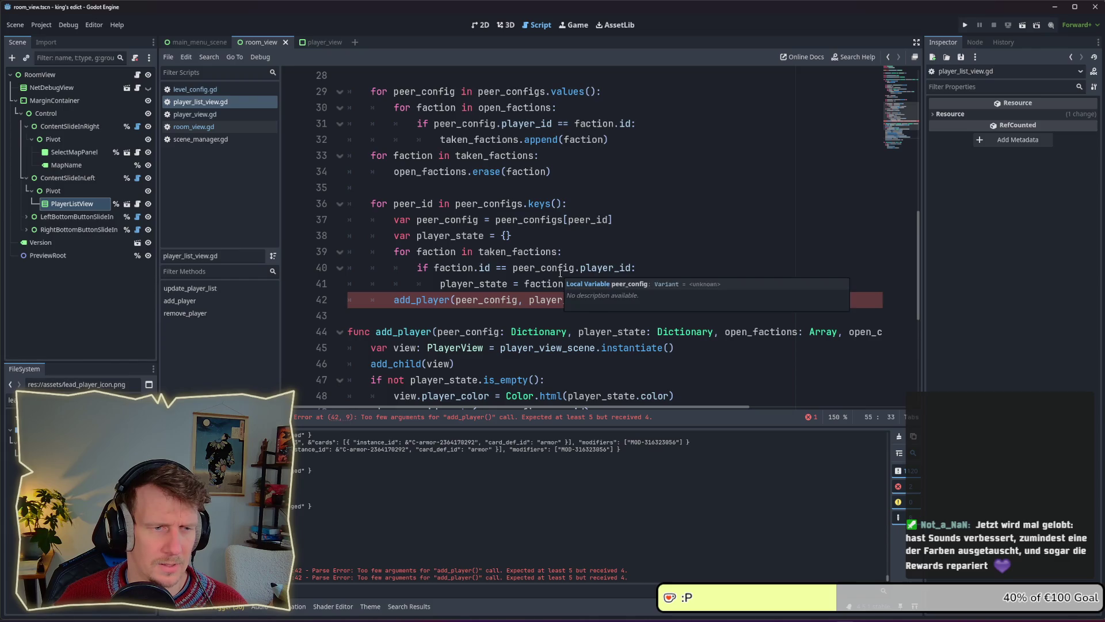
left_click(665, 290)
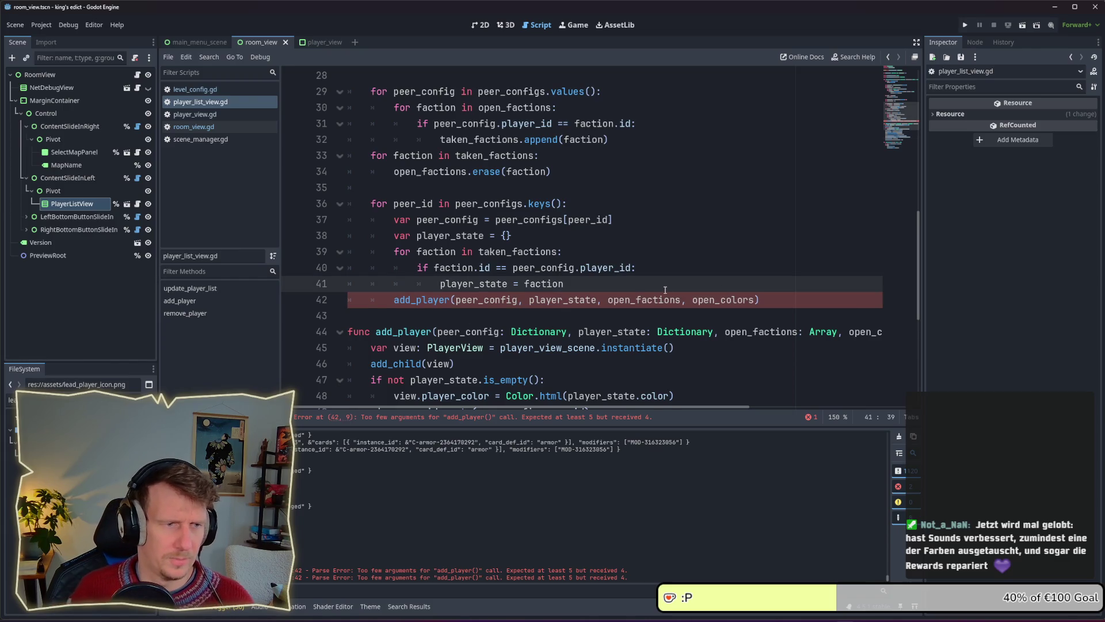
key("Return")
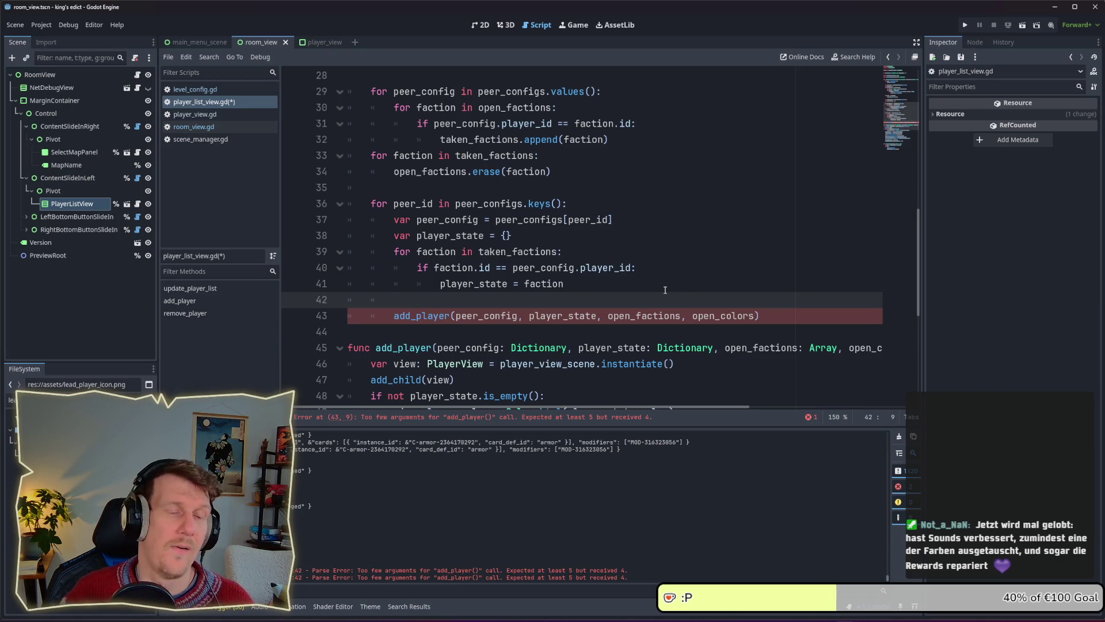
scroll(663, 290, "up", 7)
scroll(662, 290, "up", 2)
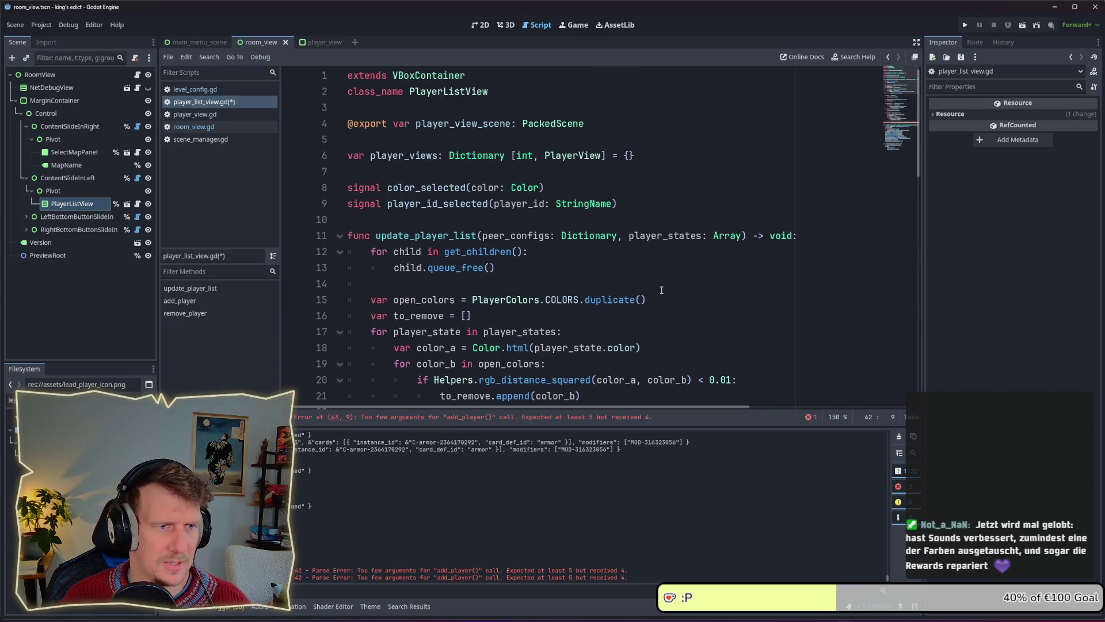
Add a 'creator_id: StringName' parameter to update_player_list and save.
left_click(743, 235)
type("creator_id: stringName")
key("ctrl+s")
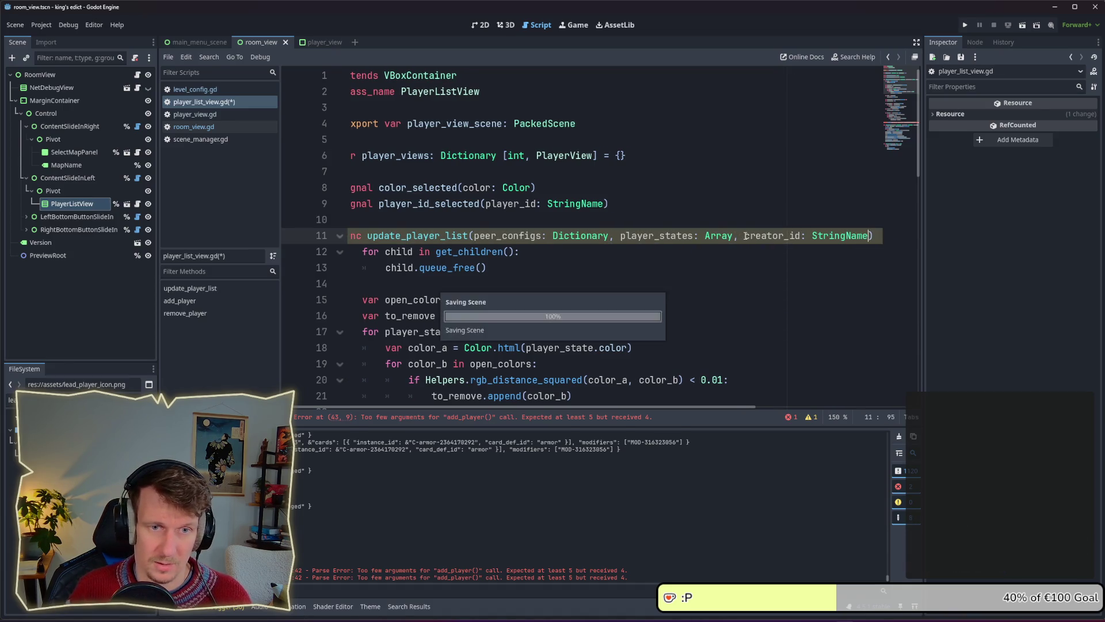
Inspect peer_config and peer_id in the loop, then go to the empty line before add_player.
scroll(635, 298, "down", 5)
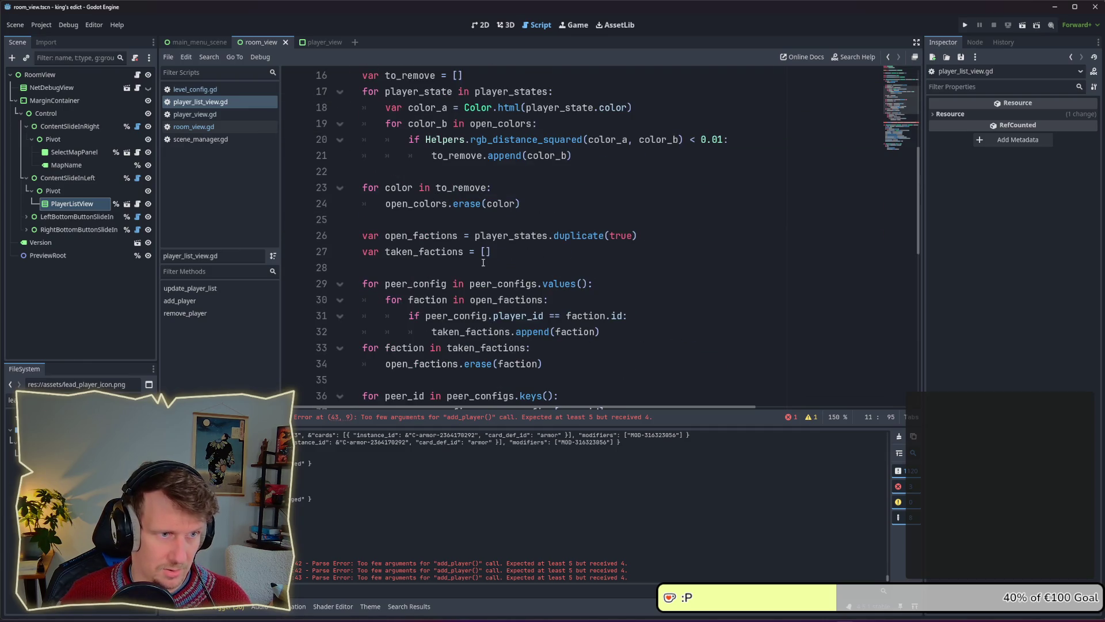
scroll(483, 263, "down", 2)
scroll(515, 290, "up", 3)
scroll(515, 290, "down", 4)
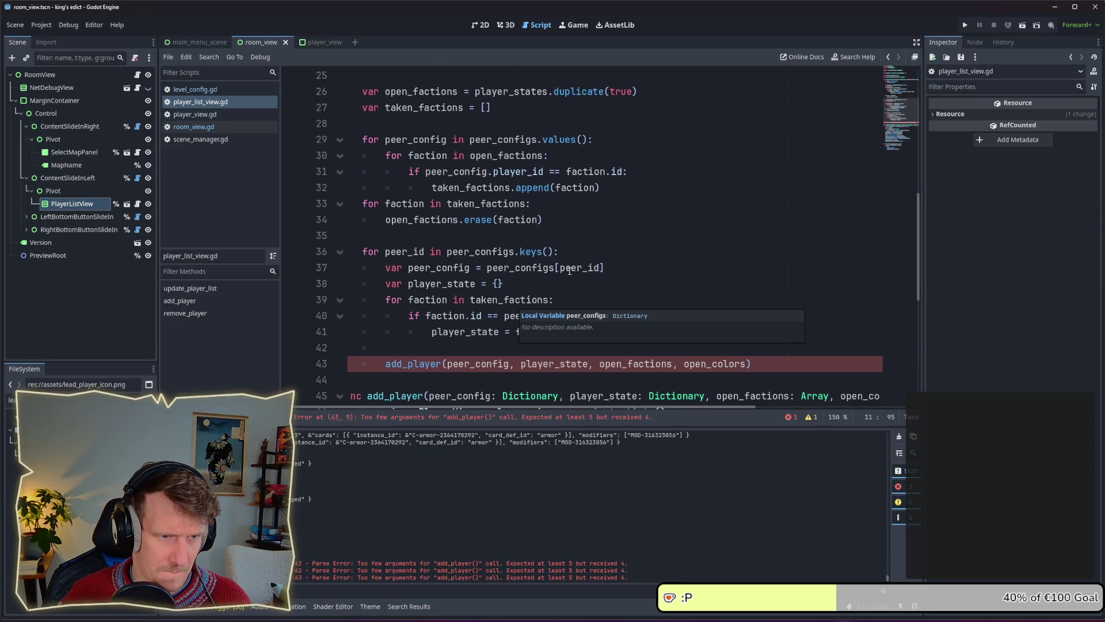
left_click(619, 284)
left_click(557, 269)
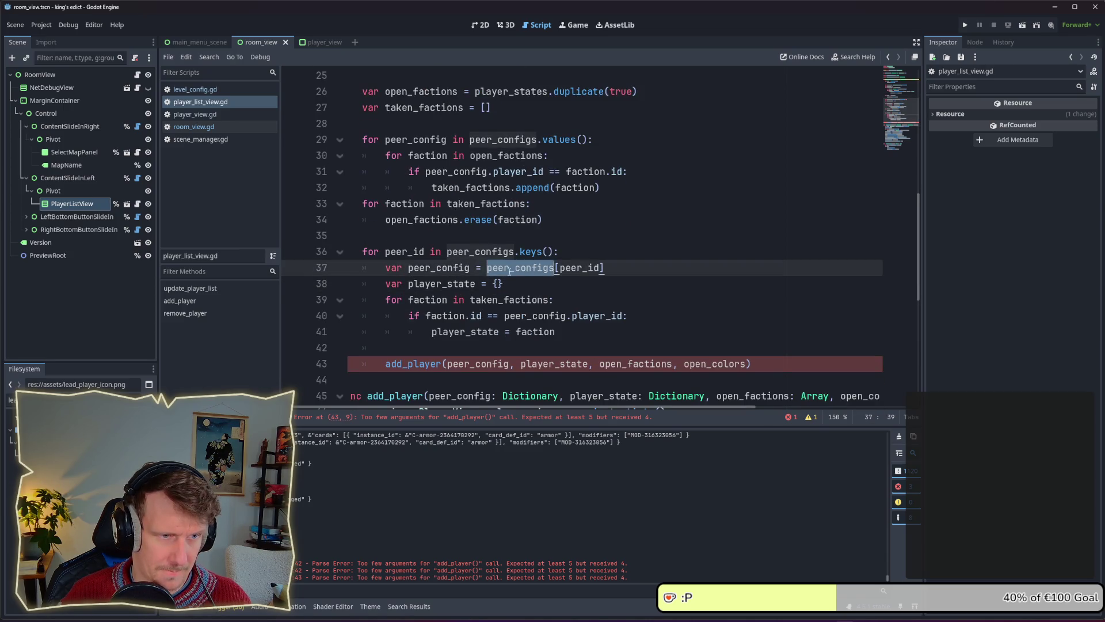
double_click(446, 268)
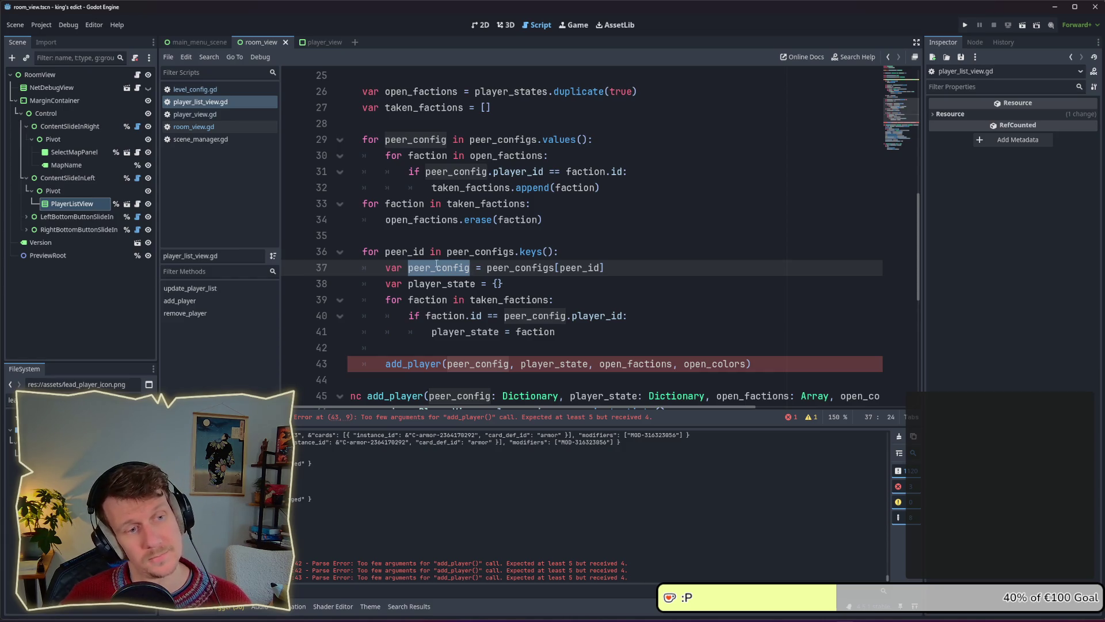
double_click(418, 253)
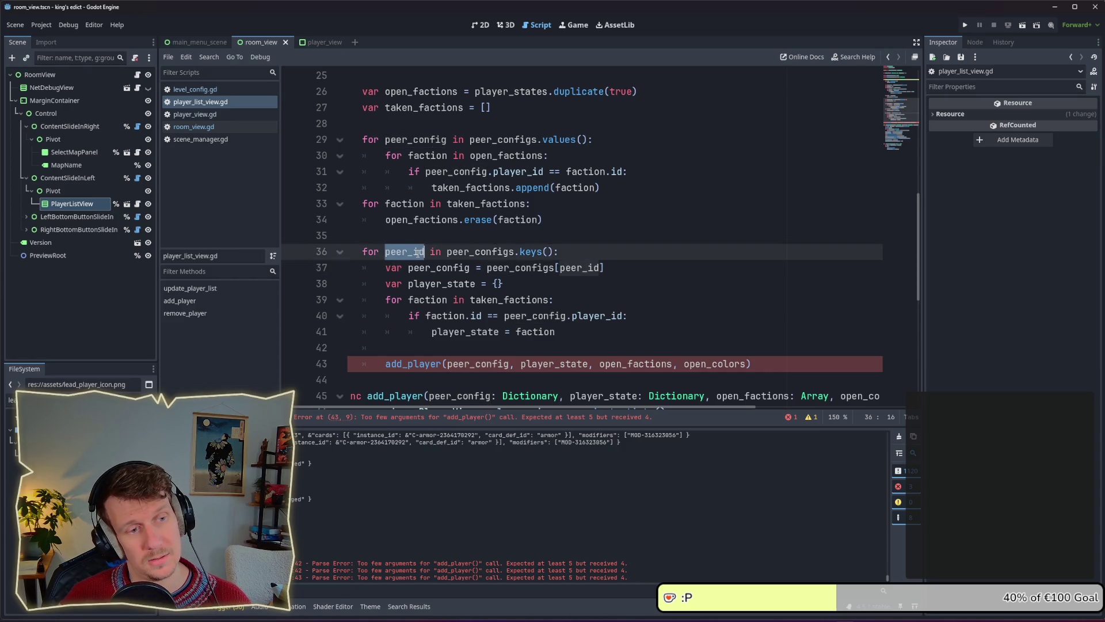
scroll(519, 317, "down", 1)
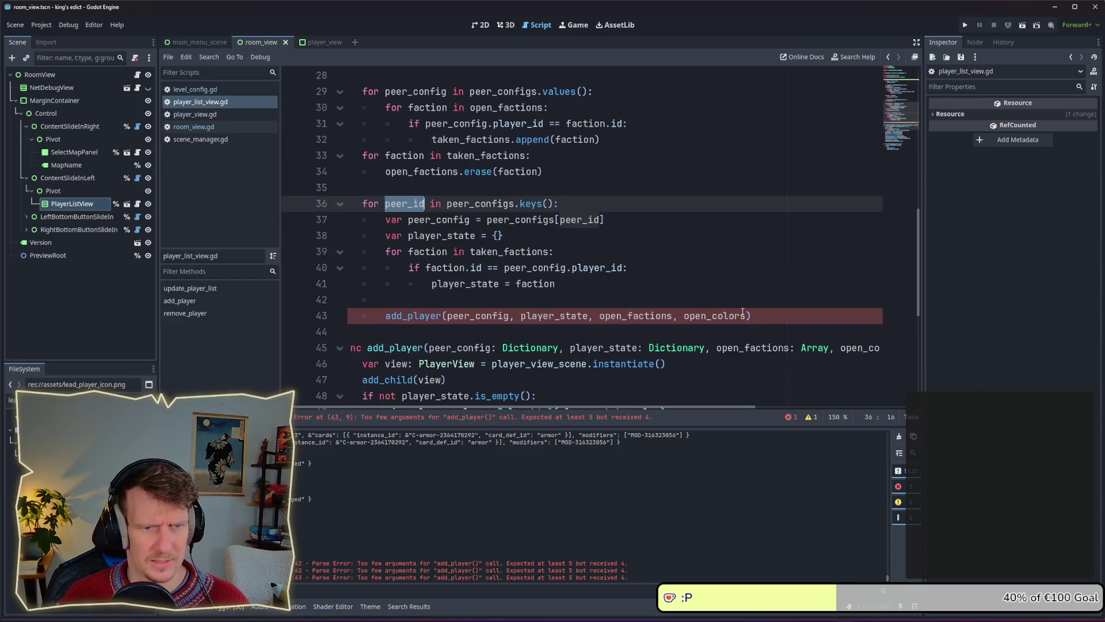
left_click(640, 299)
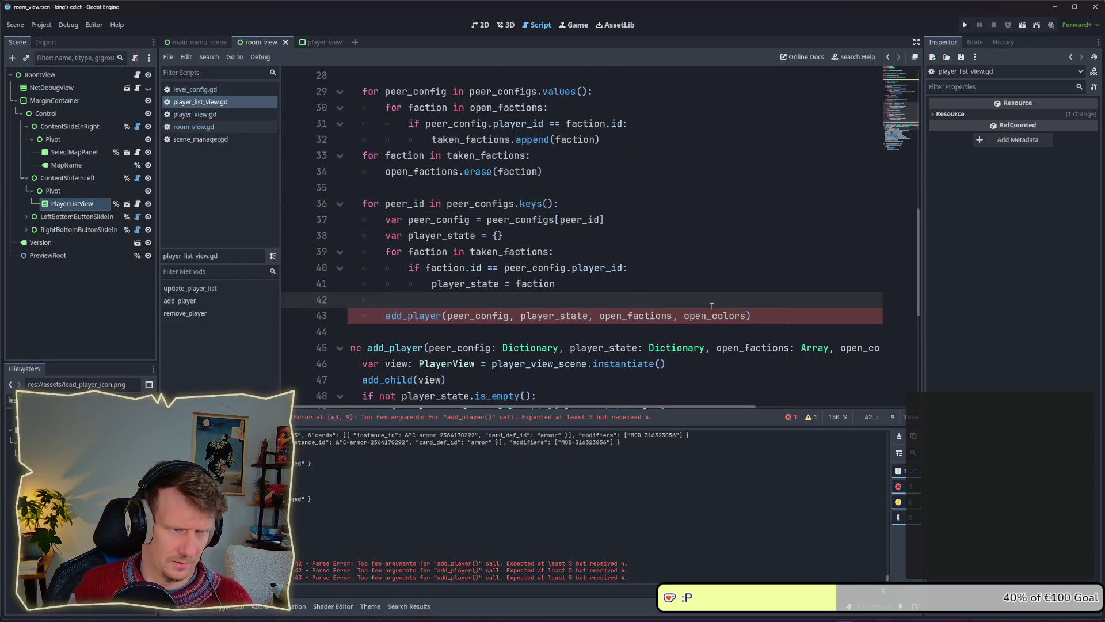
Declare 'var is_creator = peer_id == creator_id', pass is_creator to add_player, and save.
key("Return")
type("var is_cre")
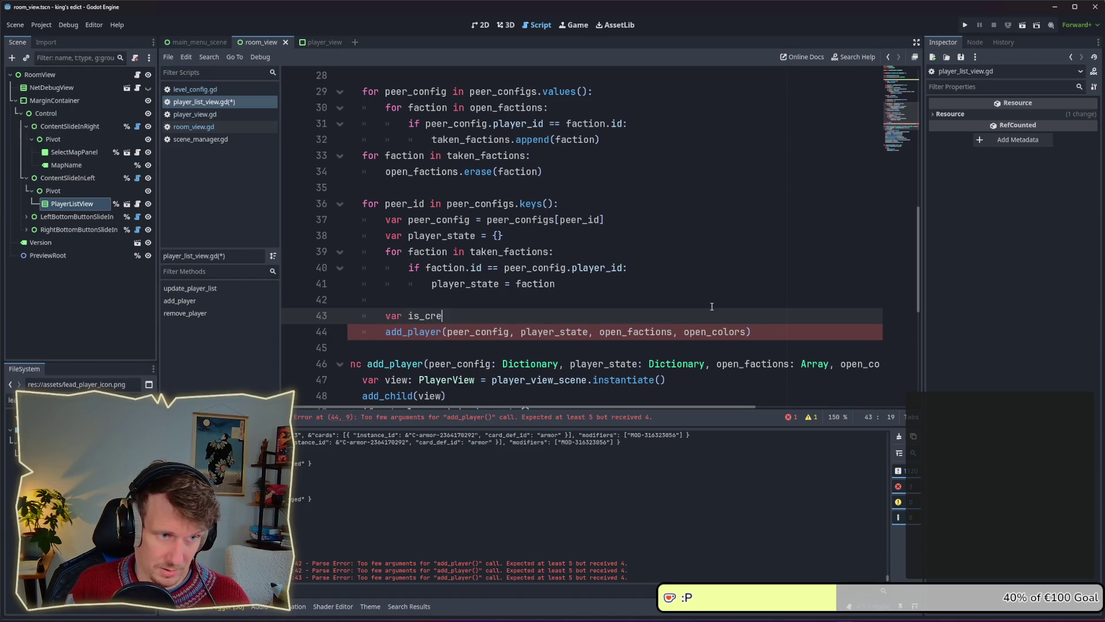
type("ator = p")
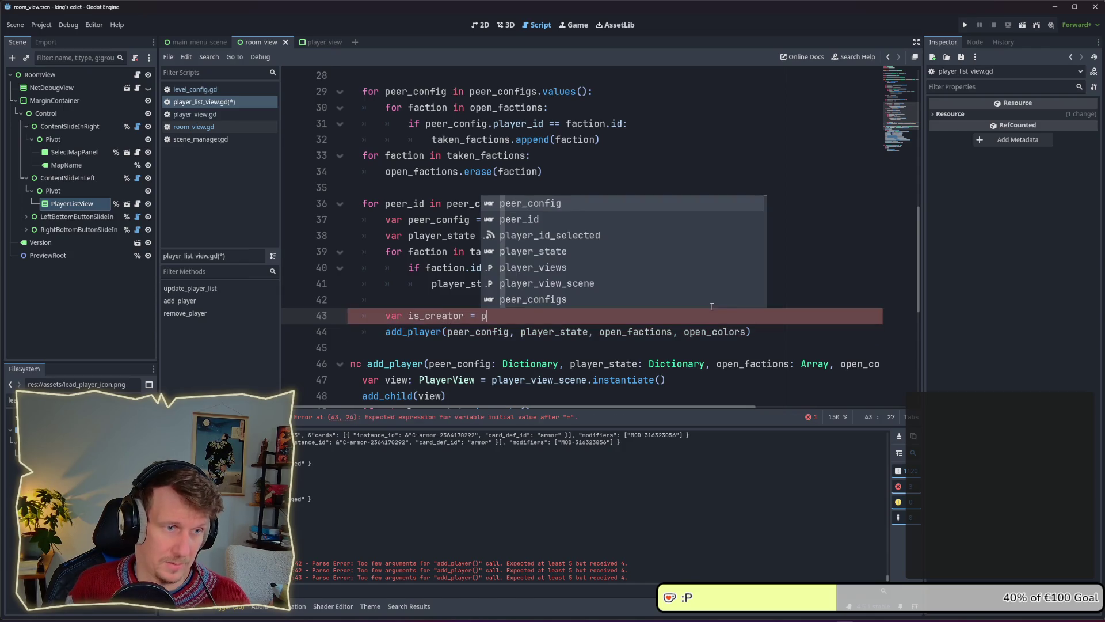
type("eer_id =")
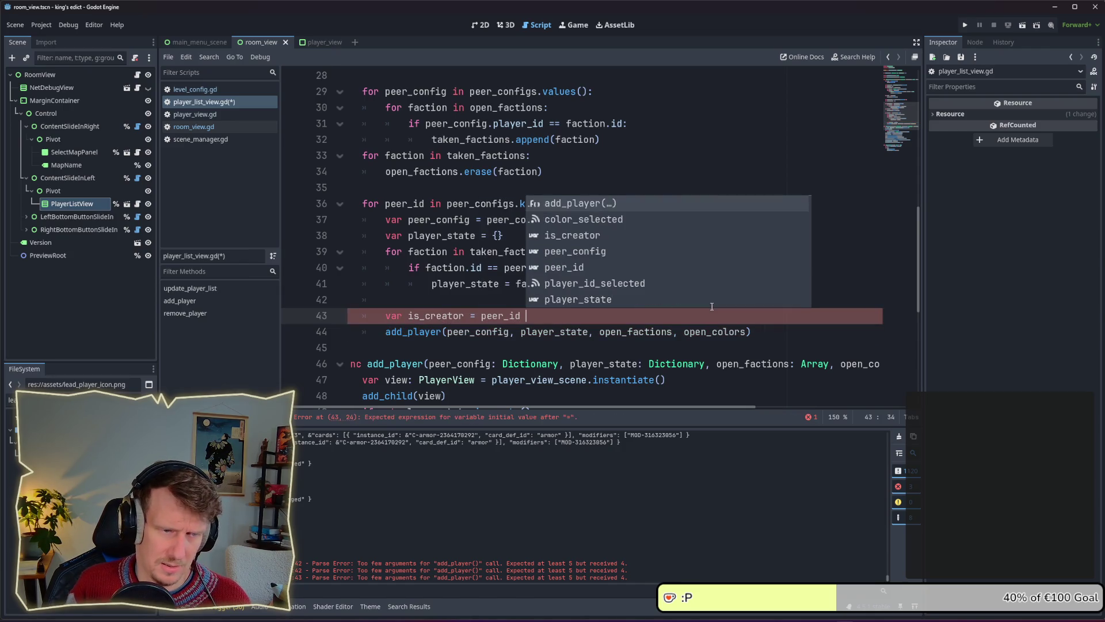
key("BackSpace")
type("= creator_id")
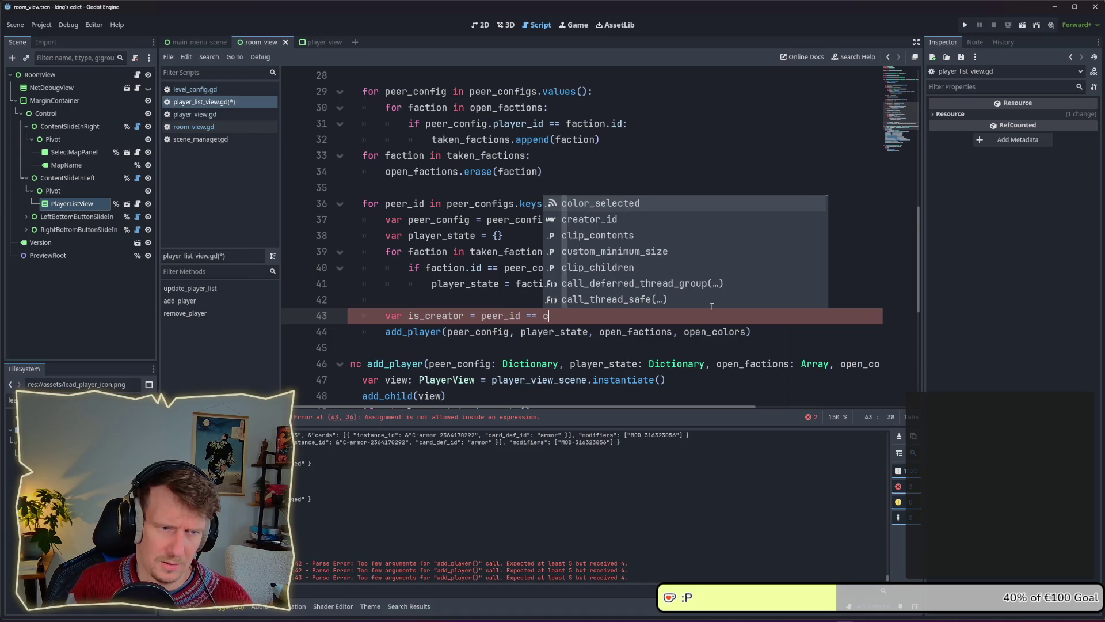
key("Down")
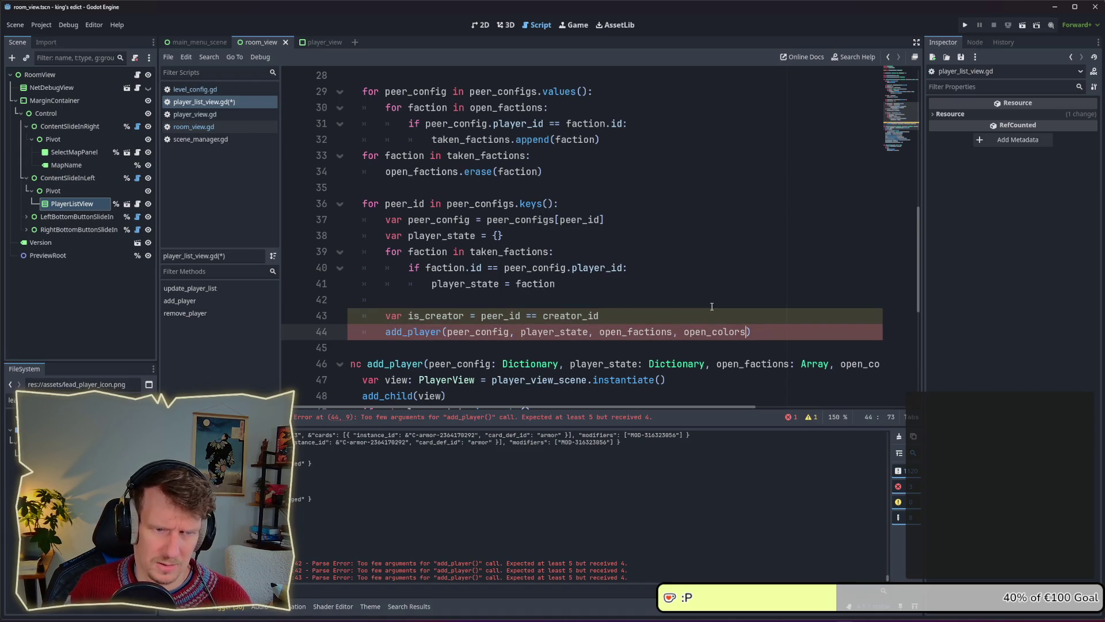
type(", is_creator")
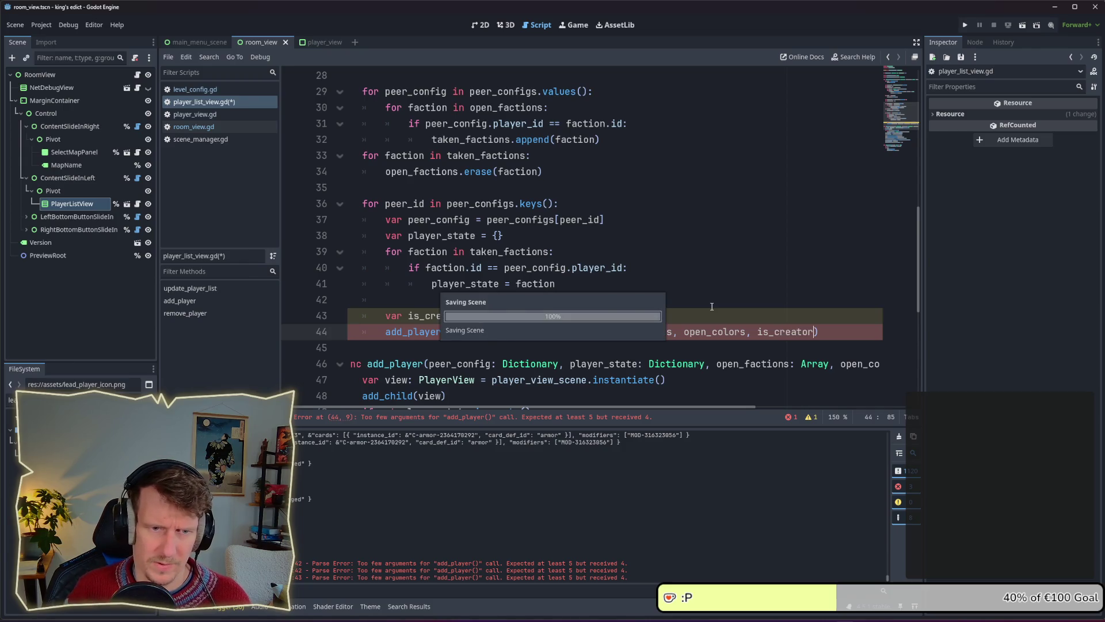
key("ctrl+s")
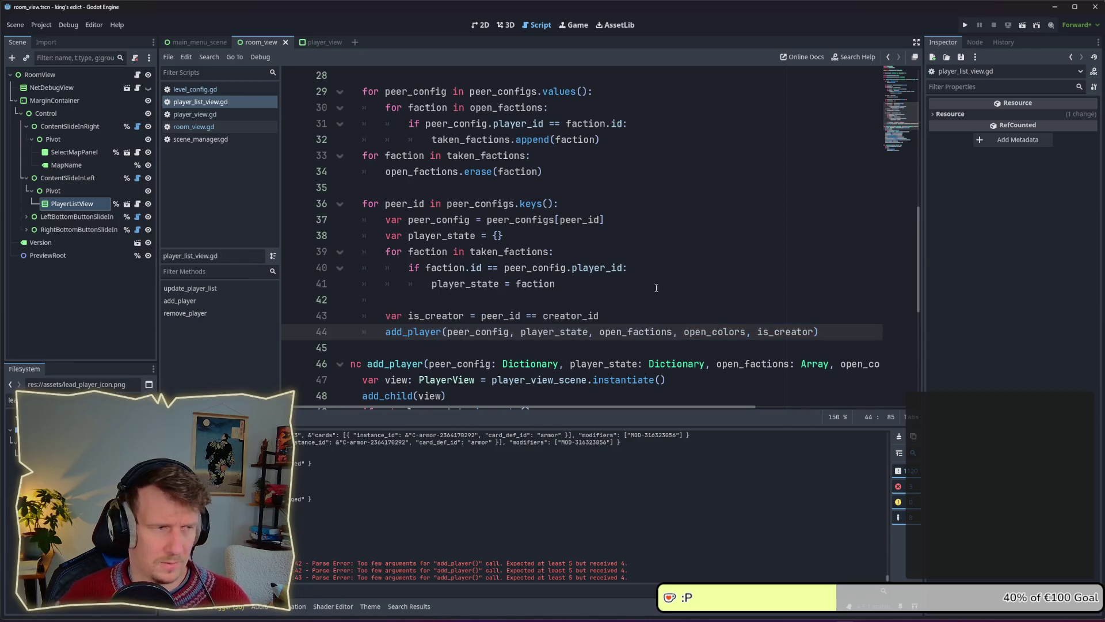
left_click(137, 75)
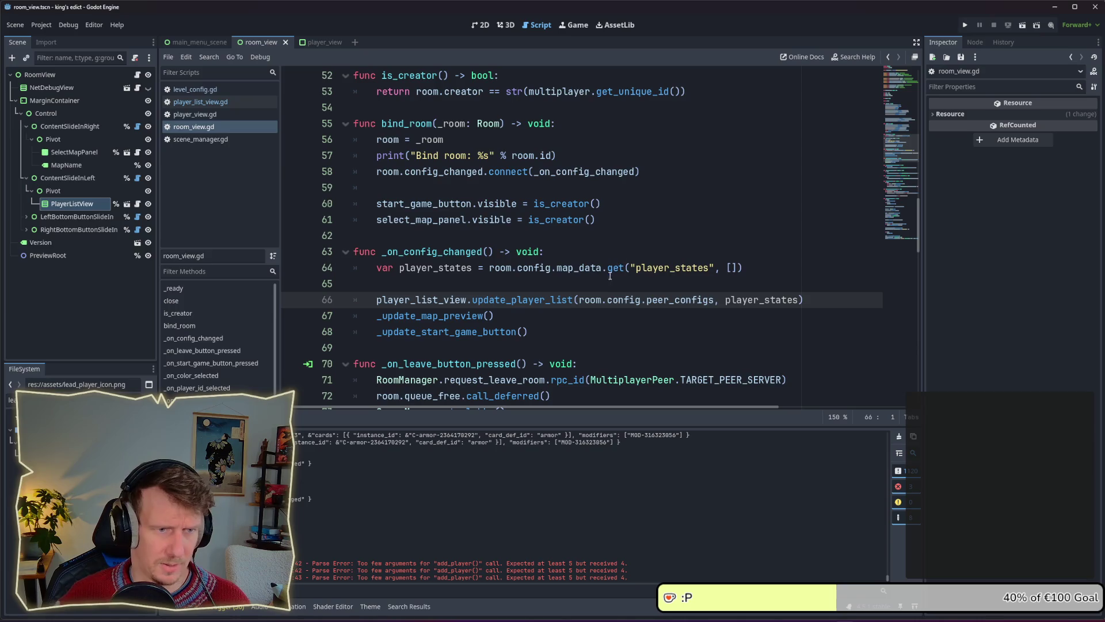
Copy room.creator and paste it as update_player_list's third argument on line 66, then save.
type(", c")
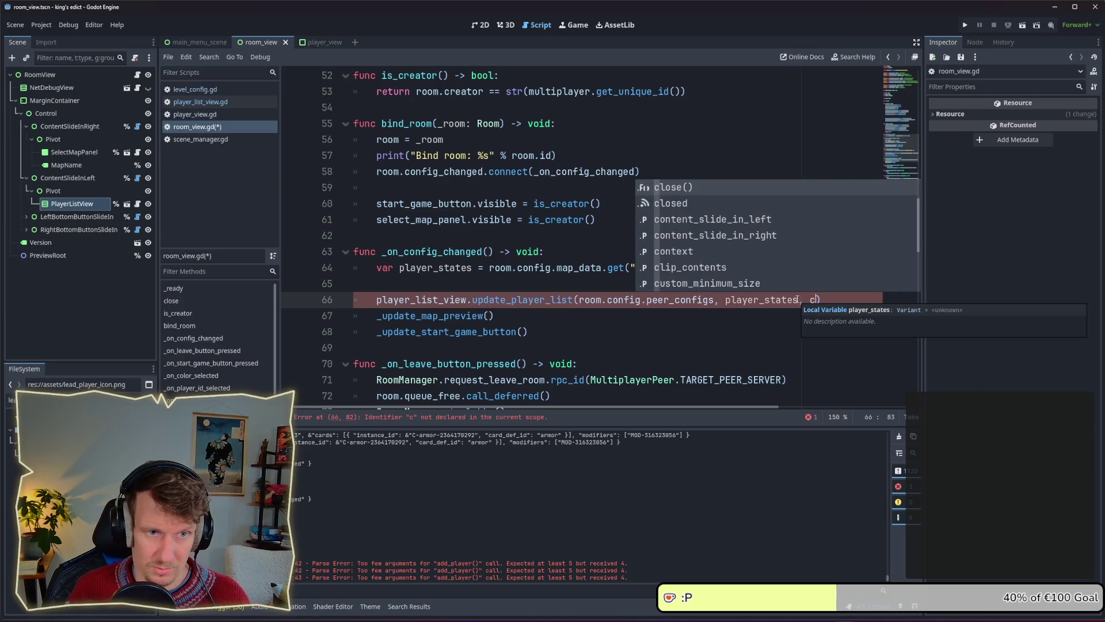
type("rea")
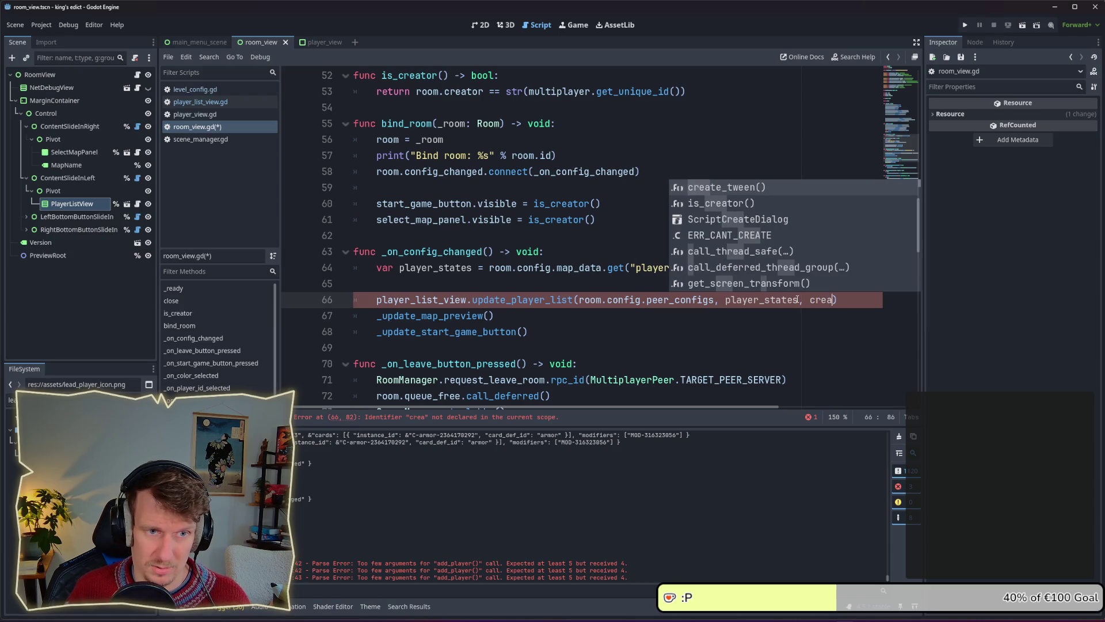
key("Escape")
key("BackSpace")
key("BackSpace")
key("BackSpace")
scroll(612, 220, "up", 4)
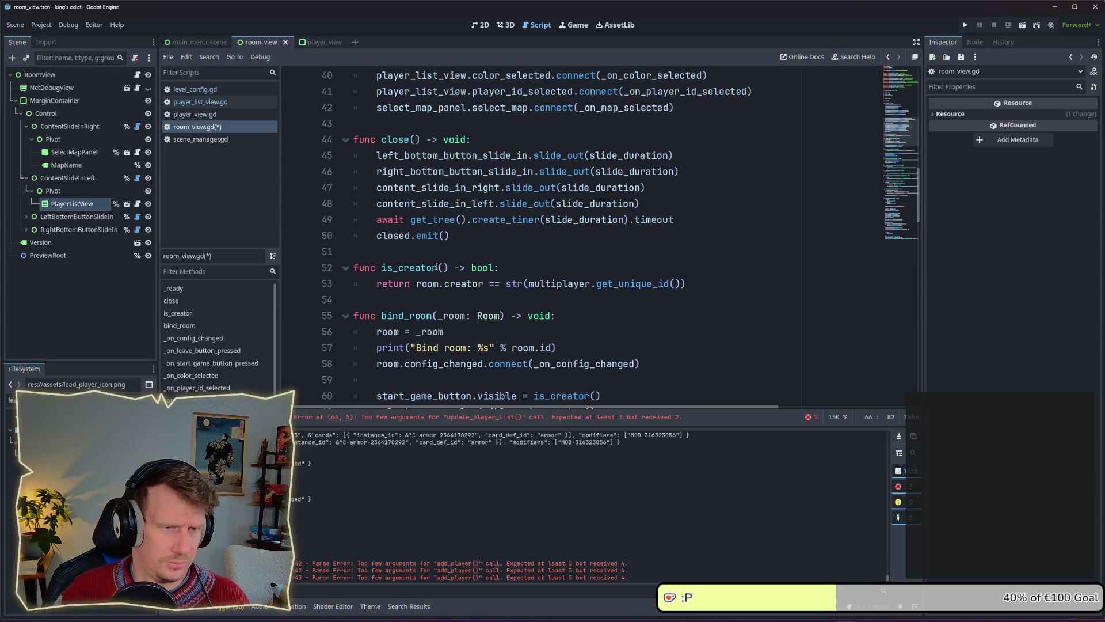
left_click_drag(422, 284, 483, 285)
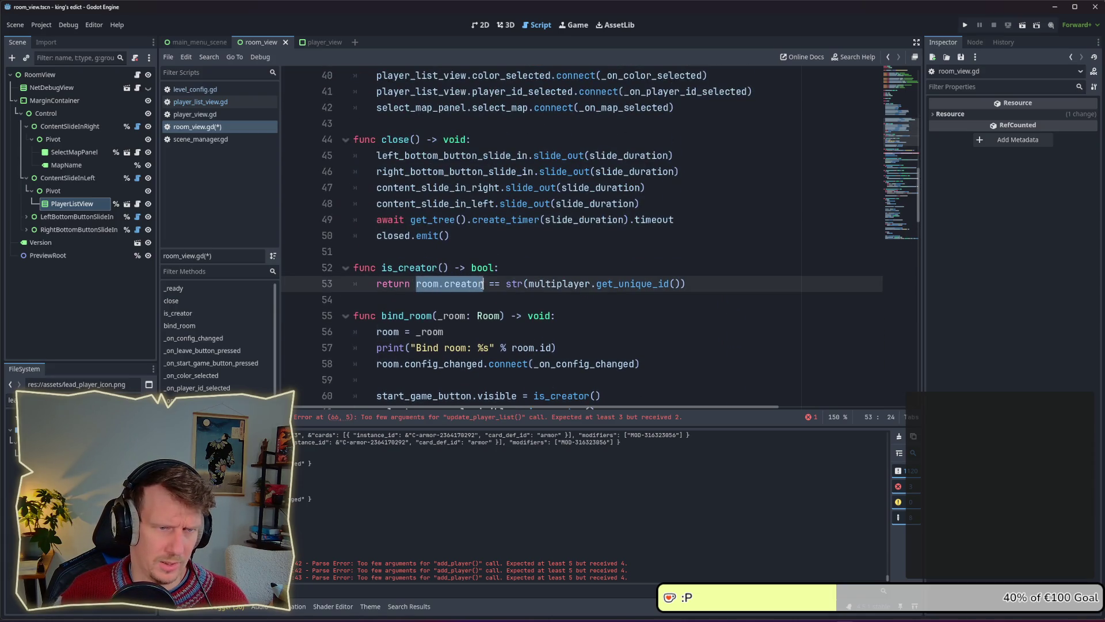
scroll(787, 309, "down", 4)
key("ctrl+c")
left_click(806, 300)
key("ctrl+v")
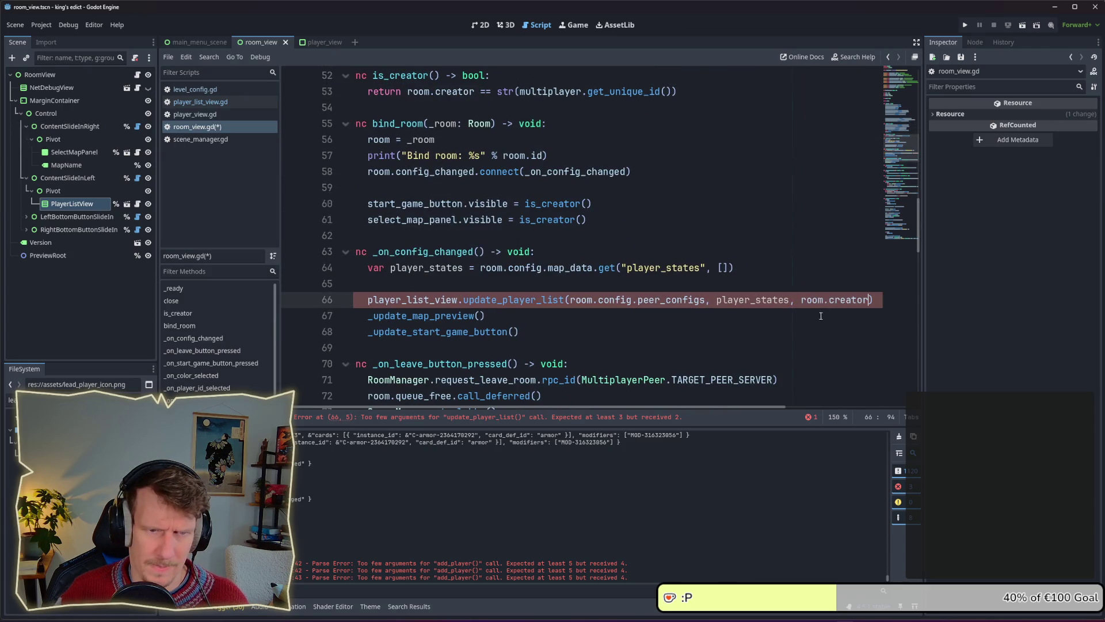
key("ctrl+s")
Review the start-button and map preview update calls in room_view.gd.
scroll(649, 255, "up", 1)
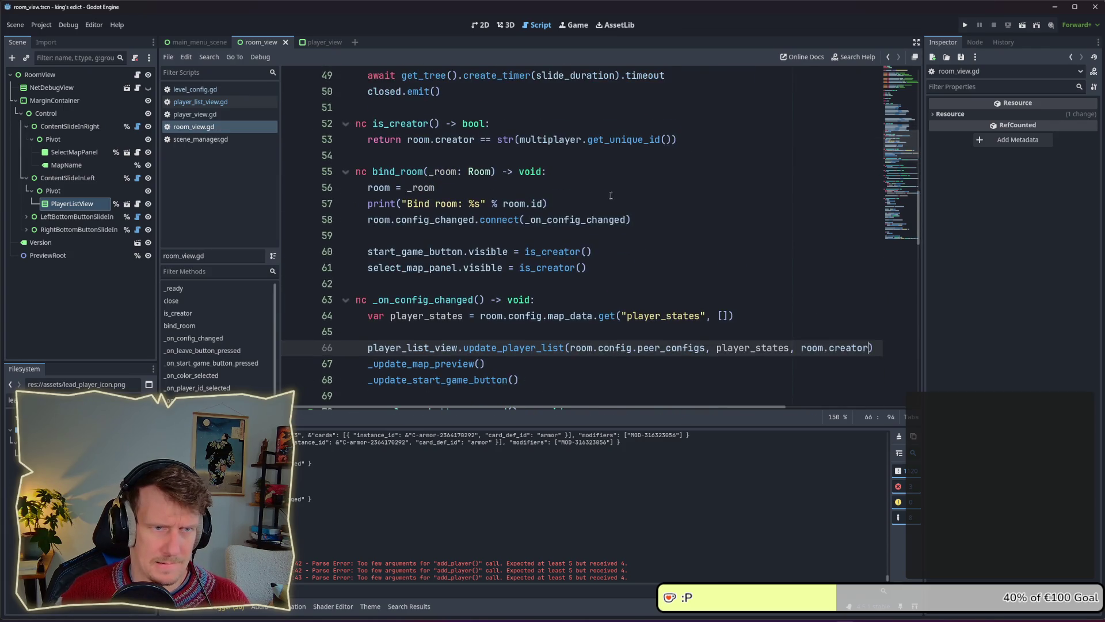
mouse_move(604, 142)
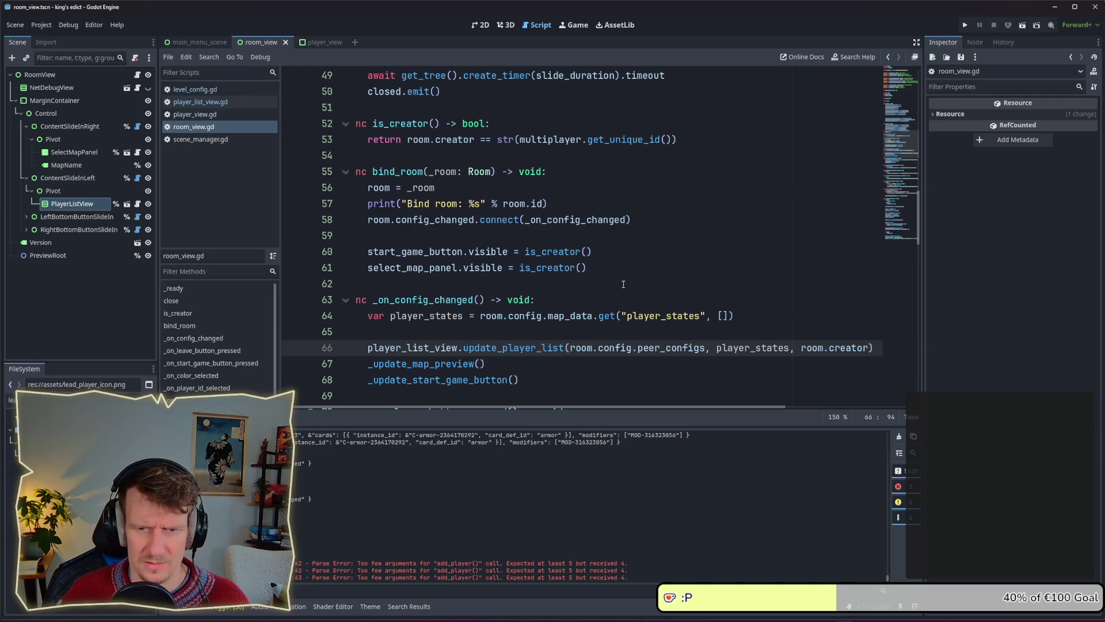
scroll(623, 284, "down", 1)
left_click(588, 327)
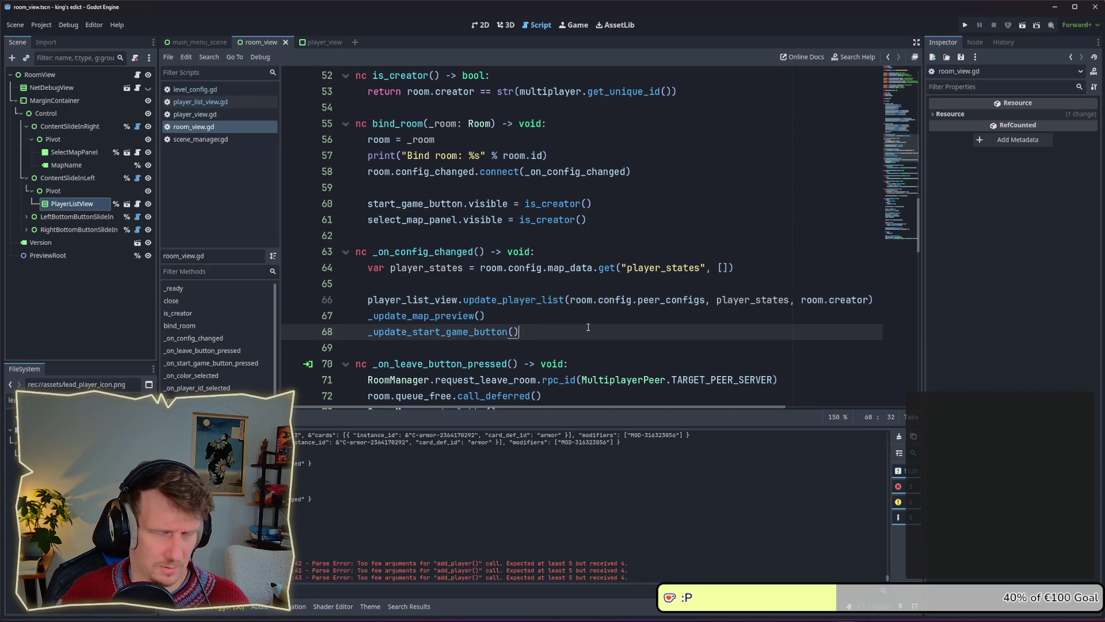
left_click(543, 316)
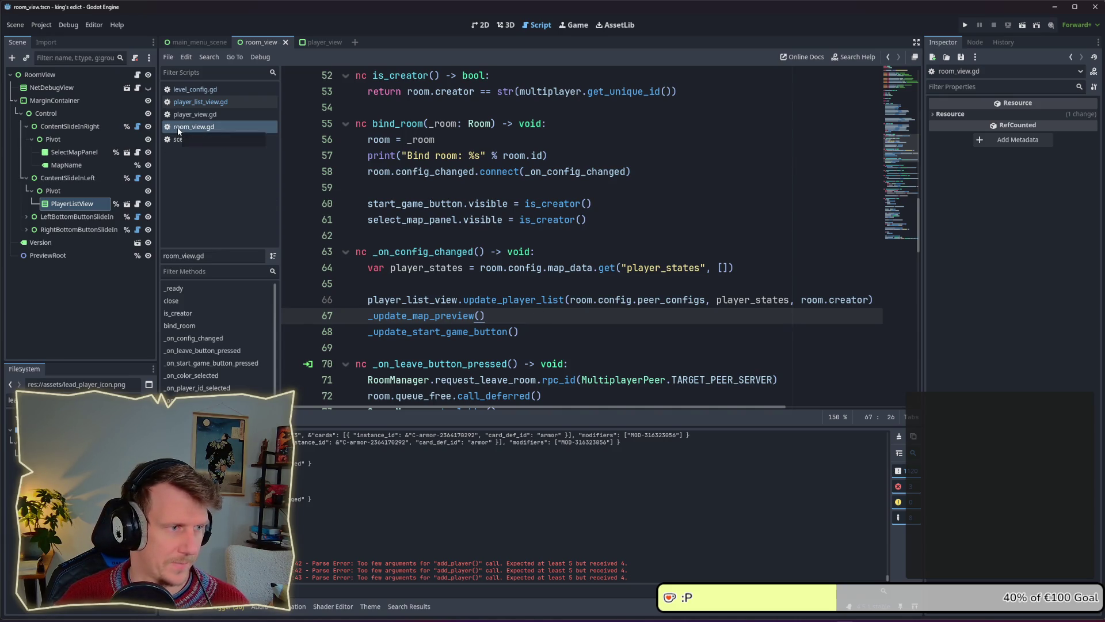
left_click(198, 108)
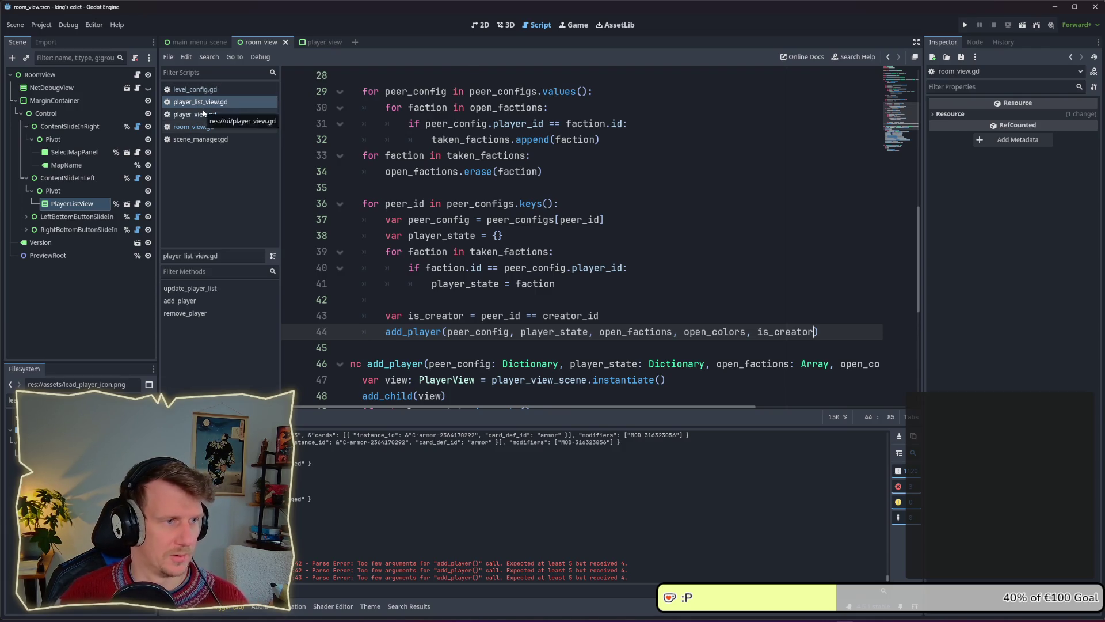
In player_view.gd, declare 'var is_creator: bool:' below the signal declarations.
left_click(195, 114)
scroll(484, 264, "down", 2)
scroll(483, 263, "up", 1)
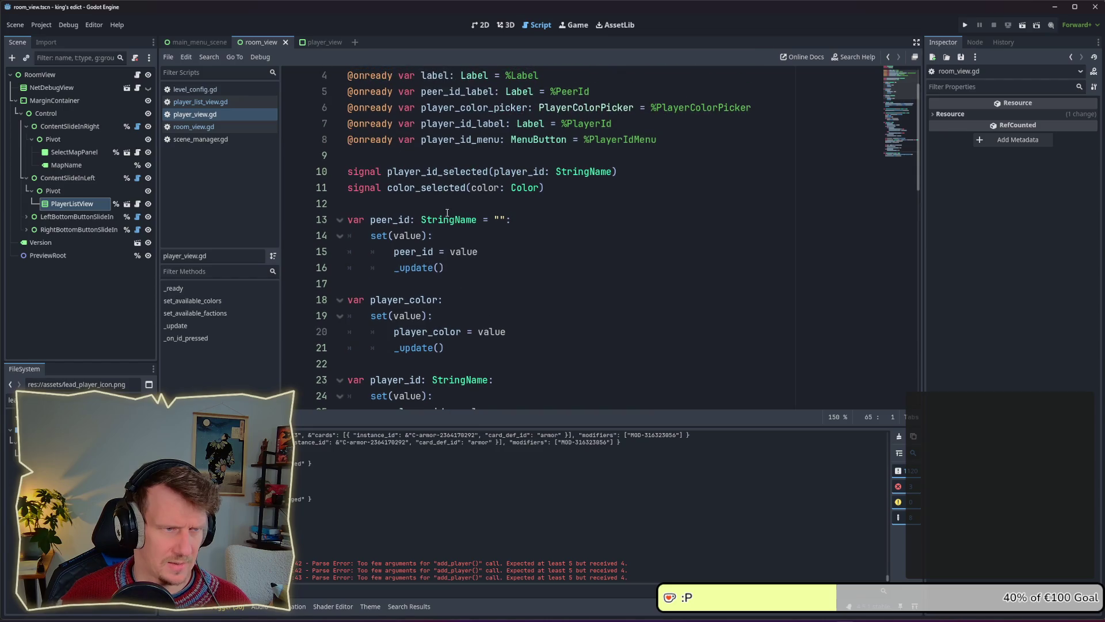
left_click(444, 202)
key("Return")
key("Return")
key("Up")
type("va")
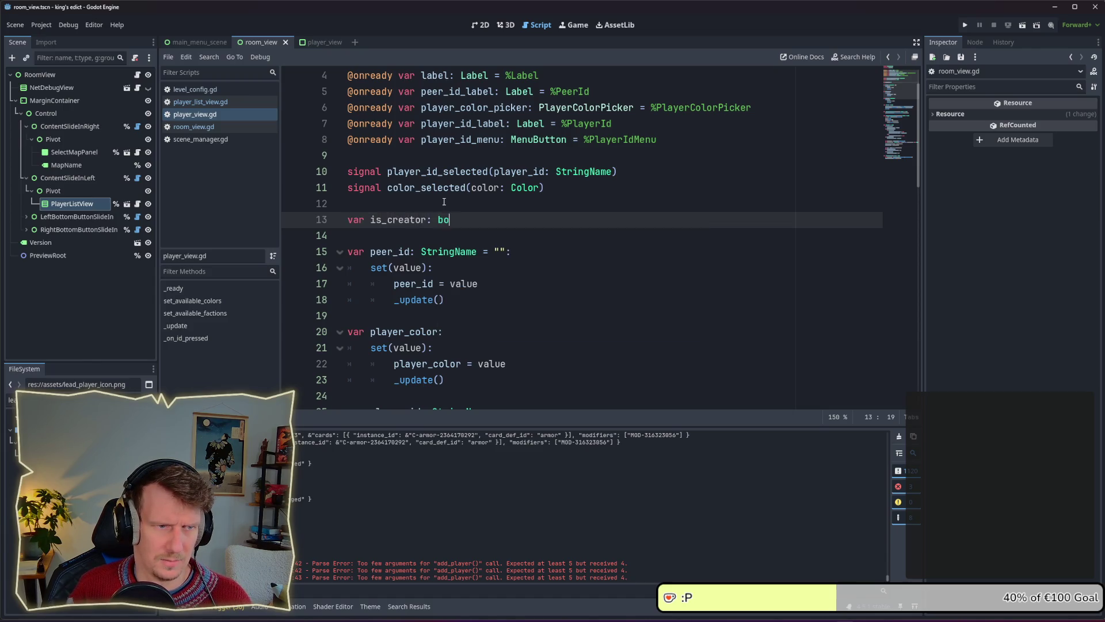
Give is_creator a set(value) setter that stores the value, and save the script.
key("Return")
type("se")
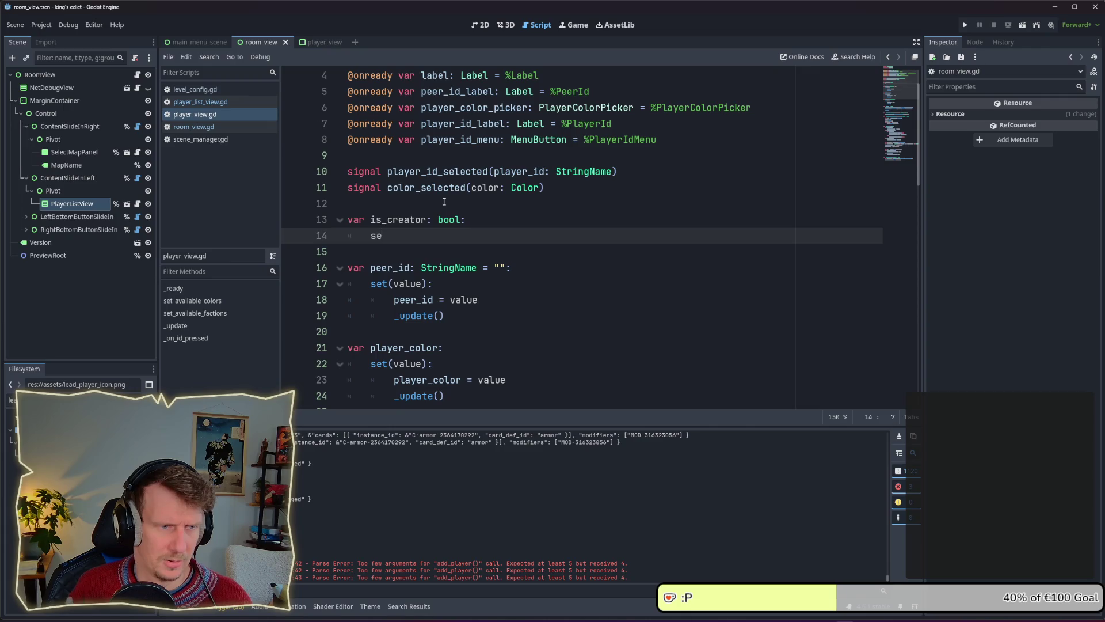
type("t()value):")
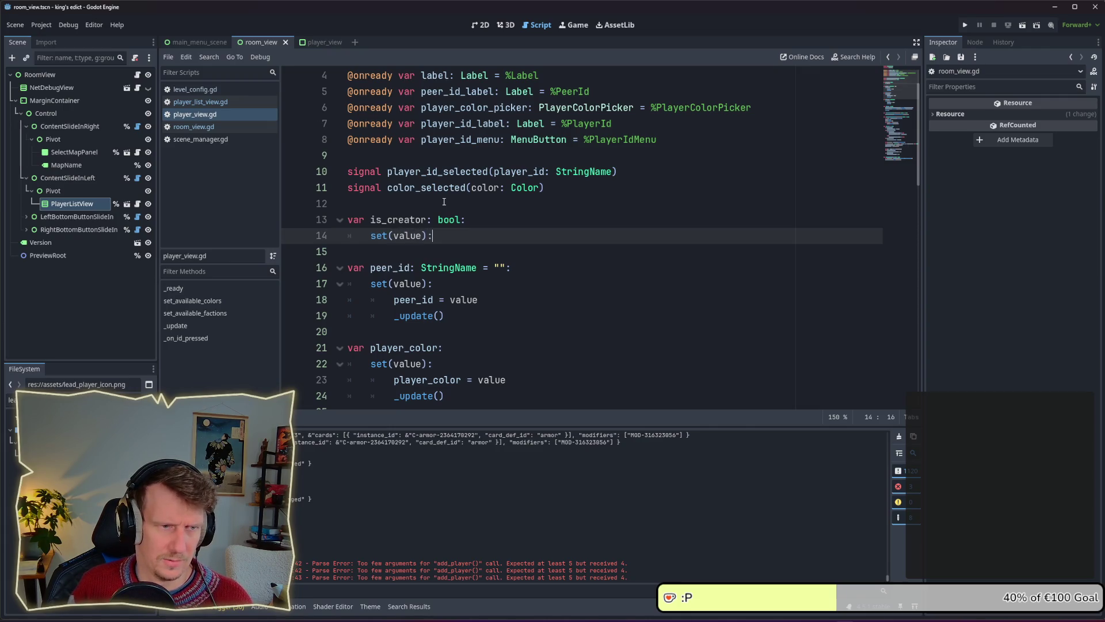
key("Return")
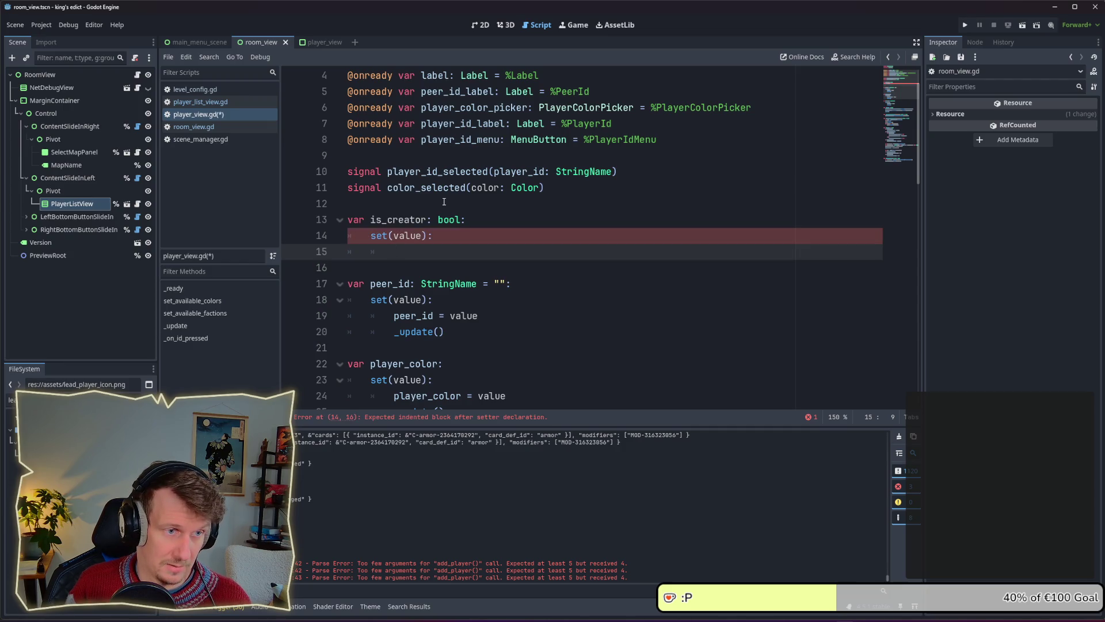
type("is_creator = ")
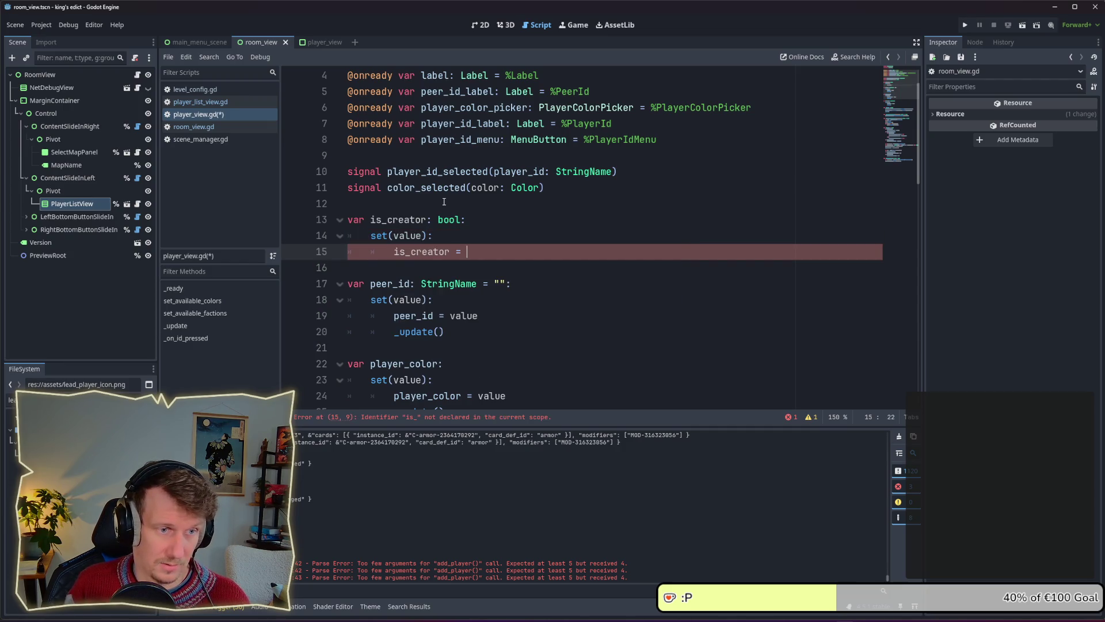
type("true")
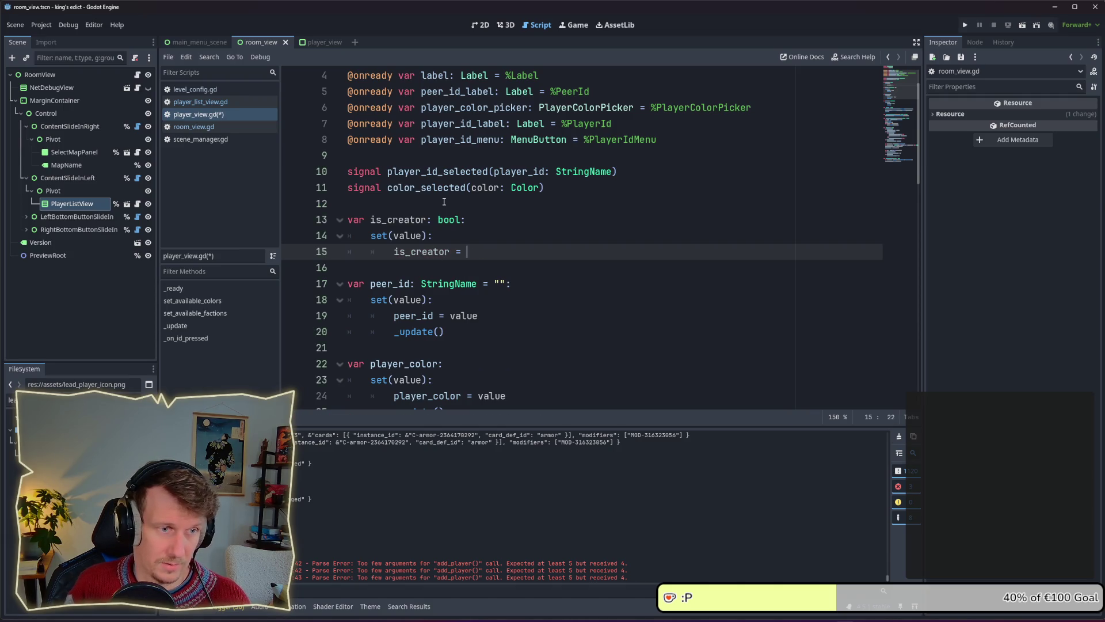
type("value")
key("ctrl+s")
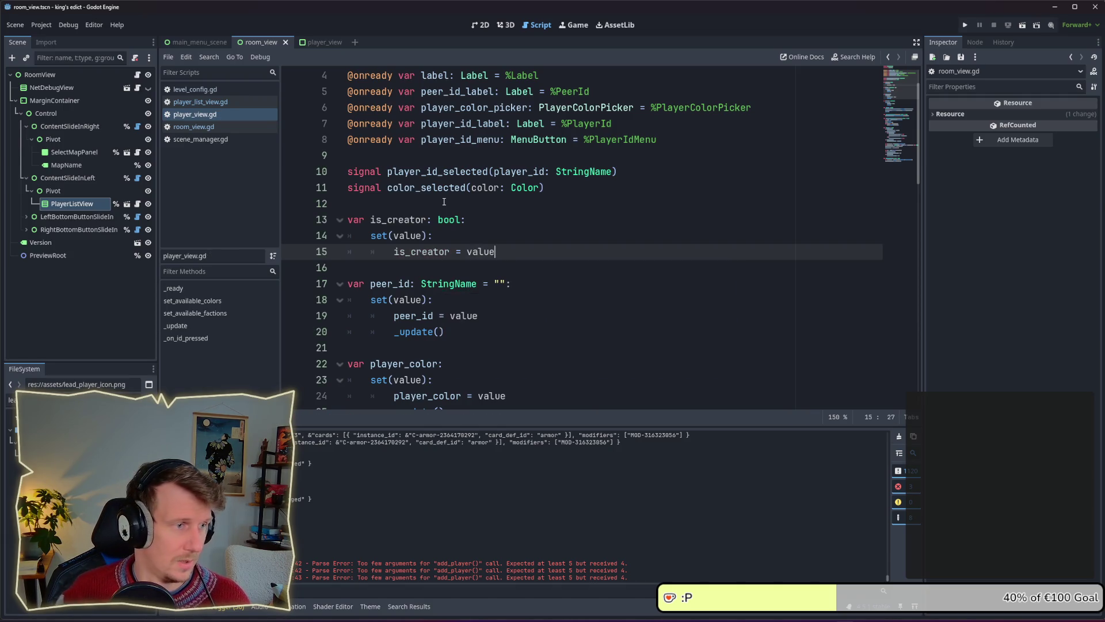
left_click(574, 193)
key("Up")
key("Up")
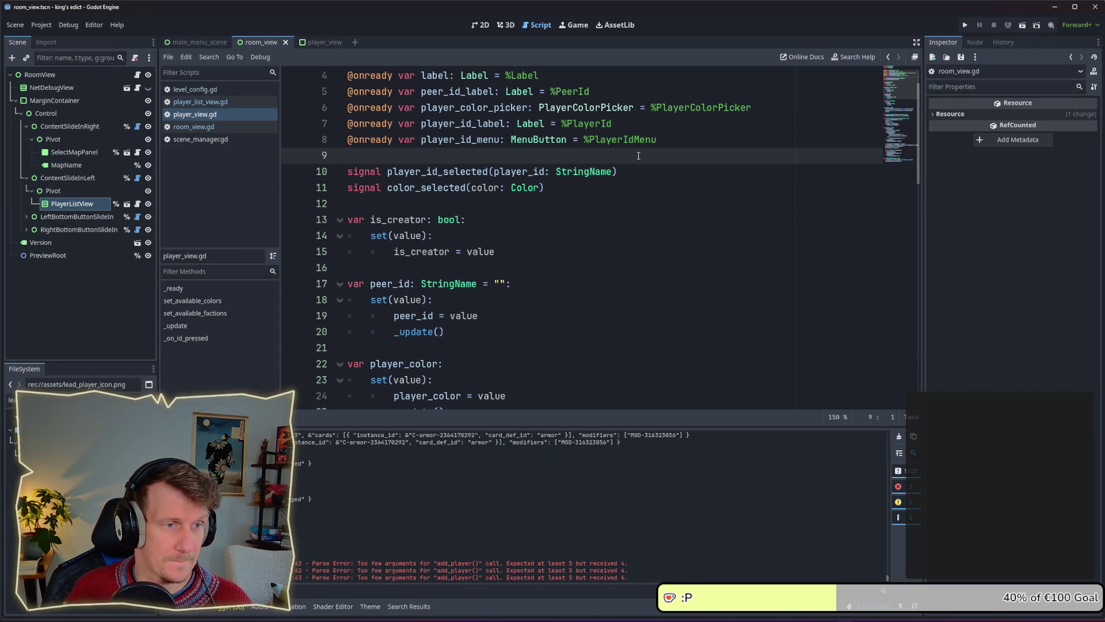
left_click(304, 44)
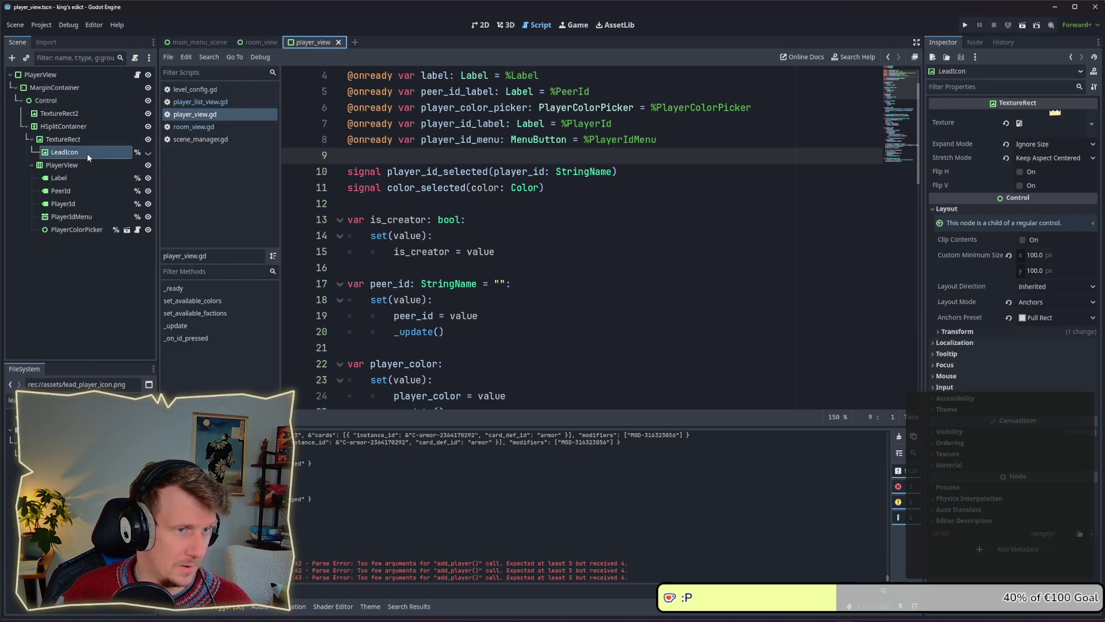
Reference LeadIcon as lead_icon, set lead_icon.visible = is_creator in the setter, and run the project.
left_click_drag(70, 154, 403, 156)
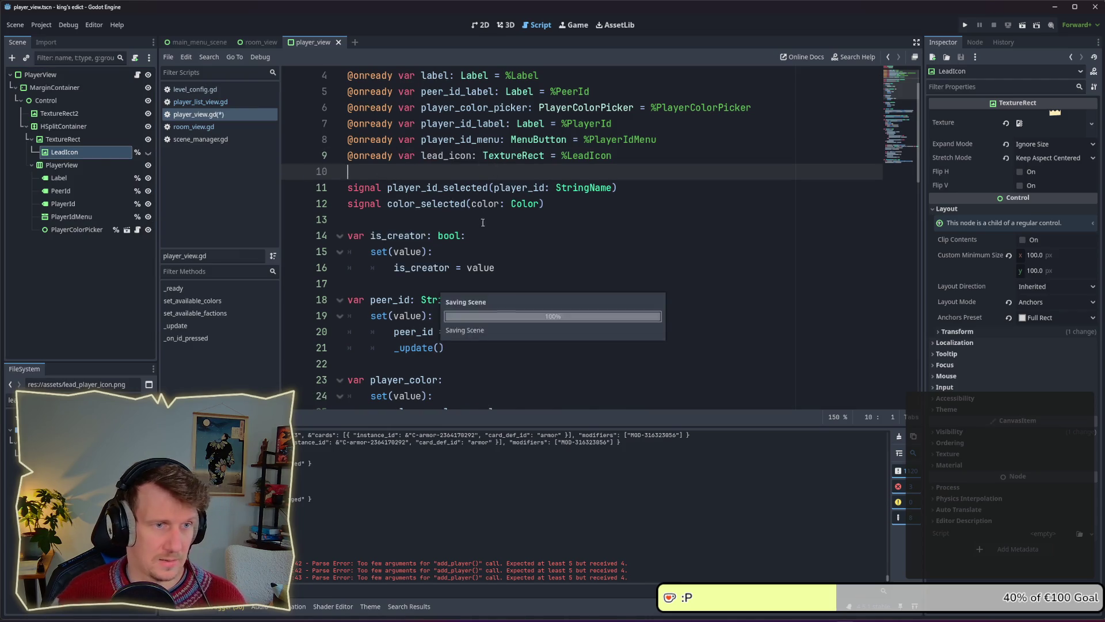
left_click(529, 275)
key("Return")
type("lead_")
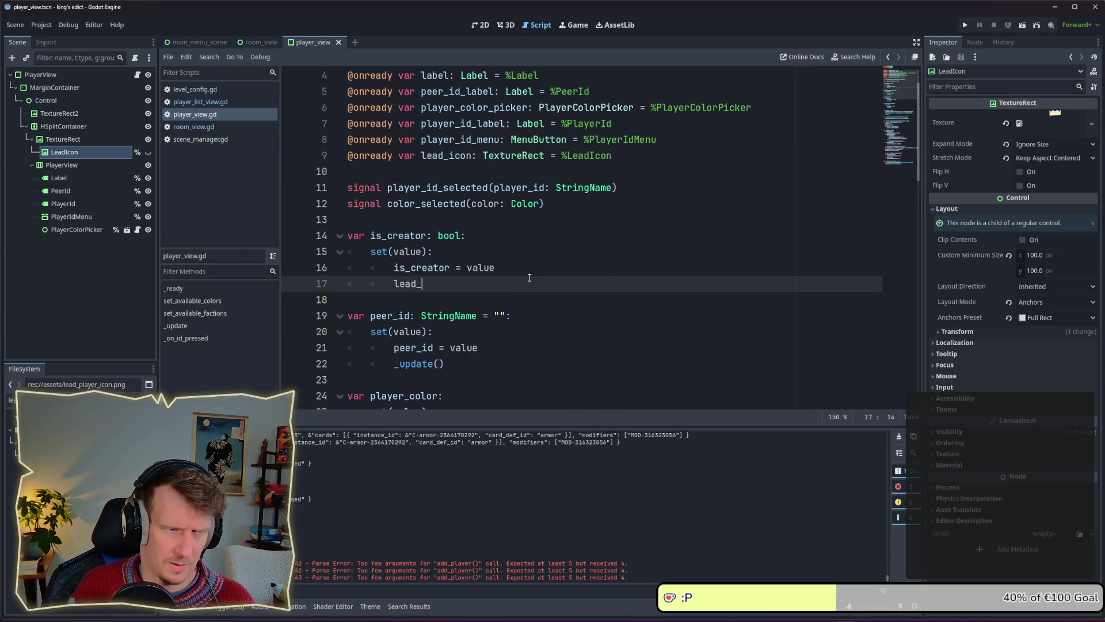
type("icon.")
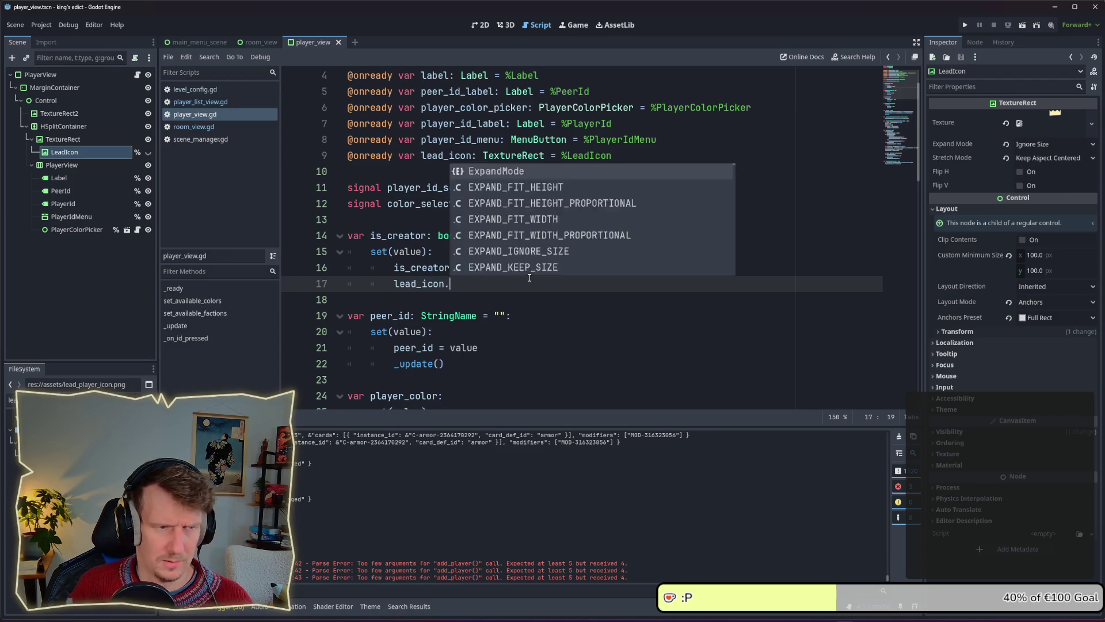
type("visi")
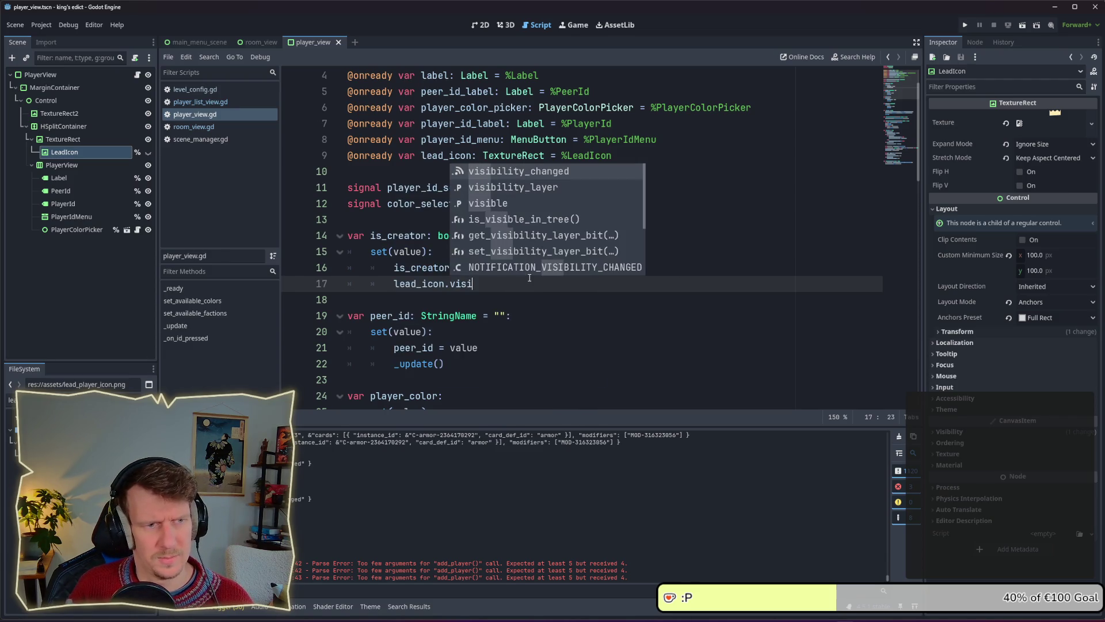
key("Return")
type("= is_")
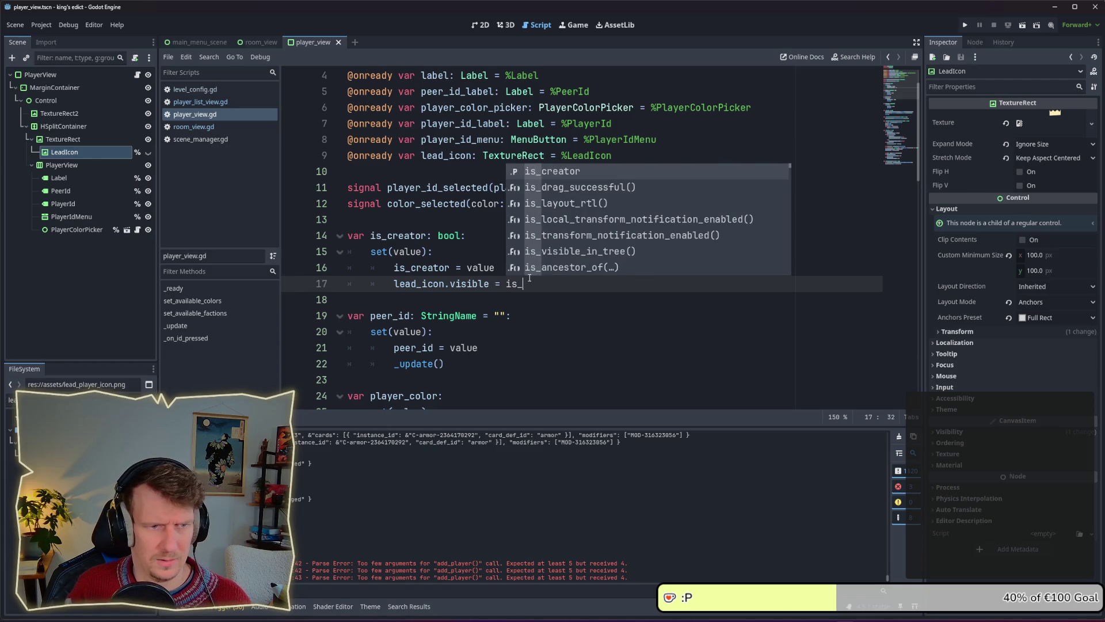
key("Return")
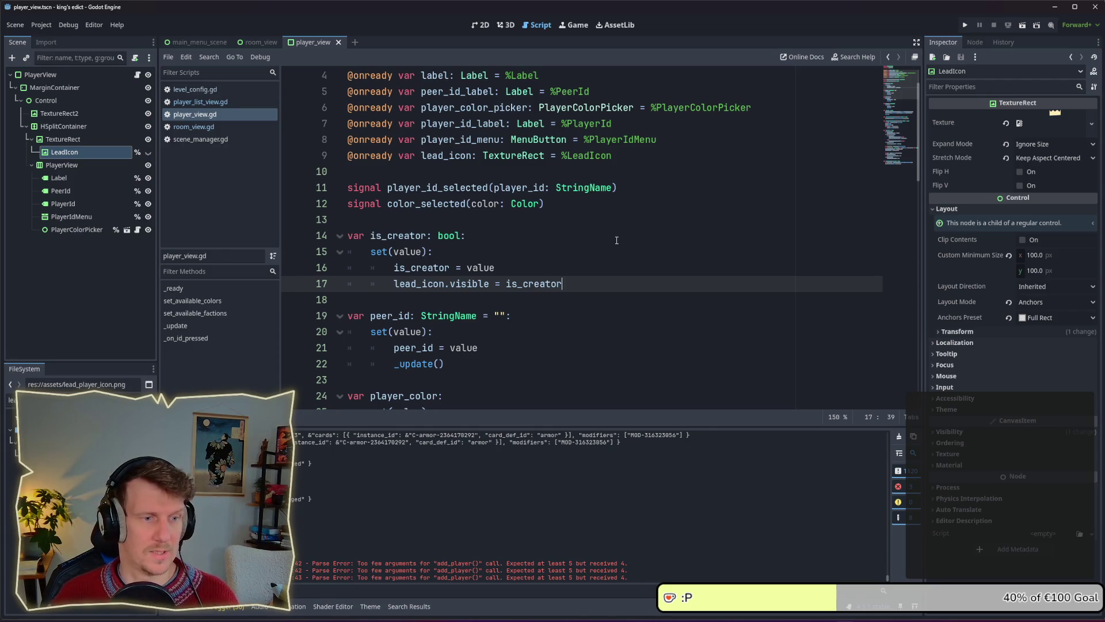
key("F5")
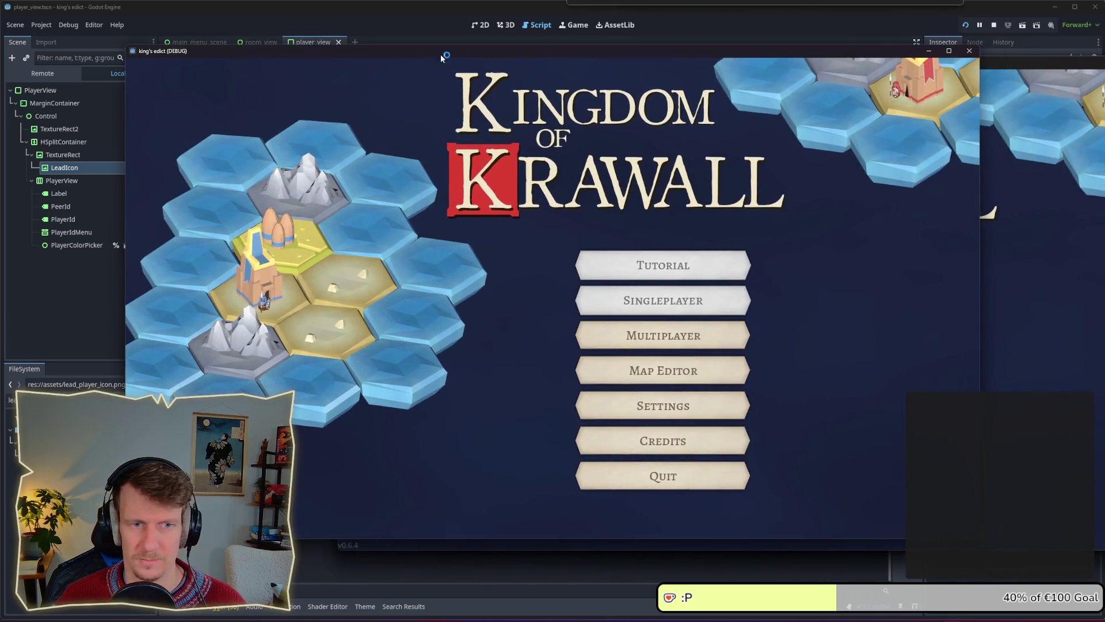
In the running game, open the multiplayer lobby, create a room and pick a map.
left_click(615, 326)
left_click(915, 511)
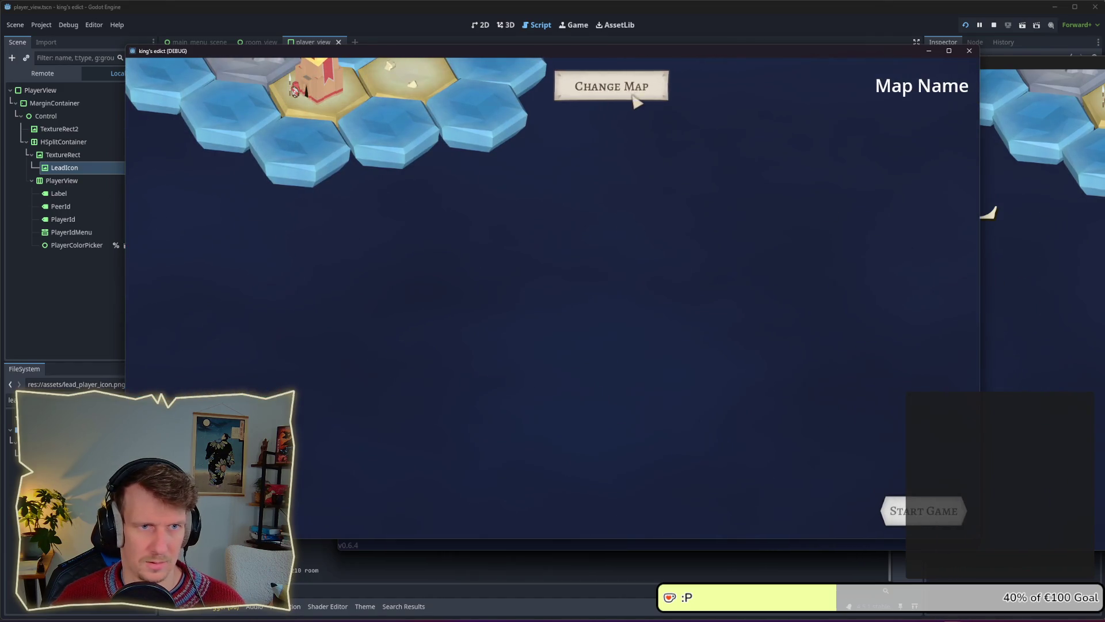
left_click(636, 94)
left_click(612, 155)
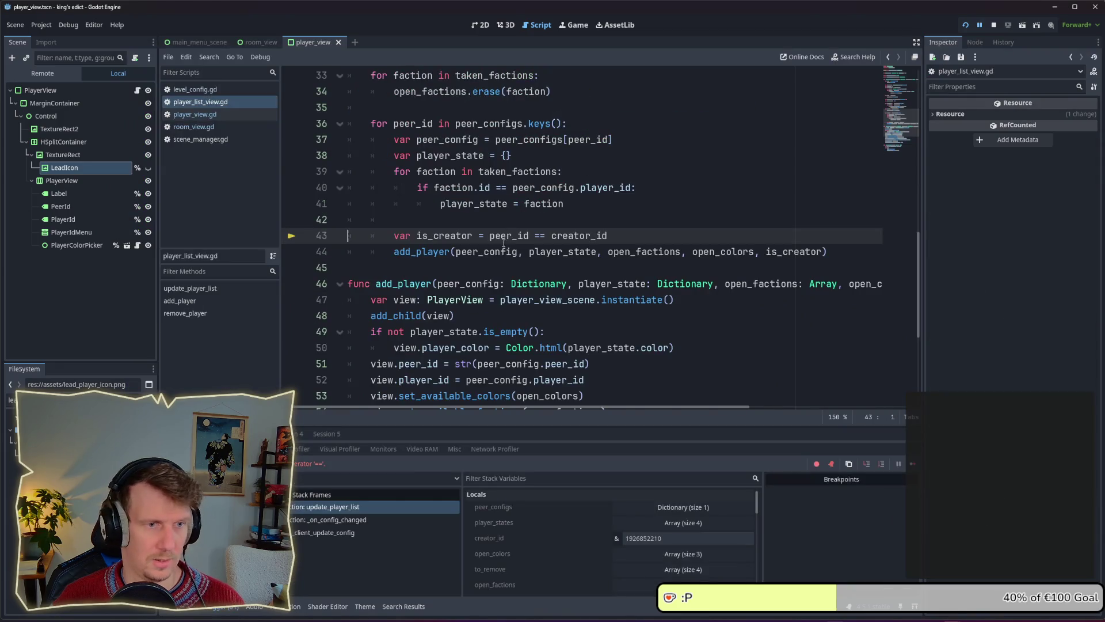
At the breakpoint, inspect the creator_id value in the is_creator comparison.
mouse_move(584, 237)
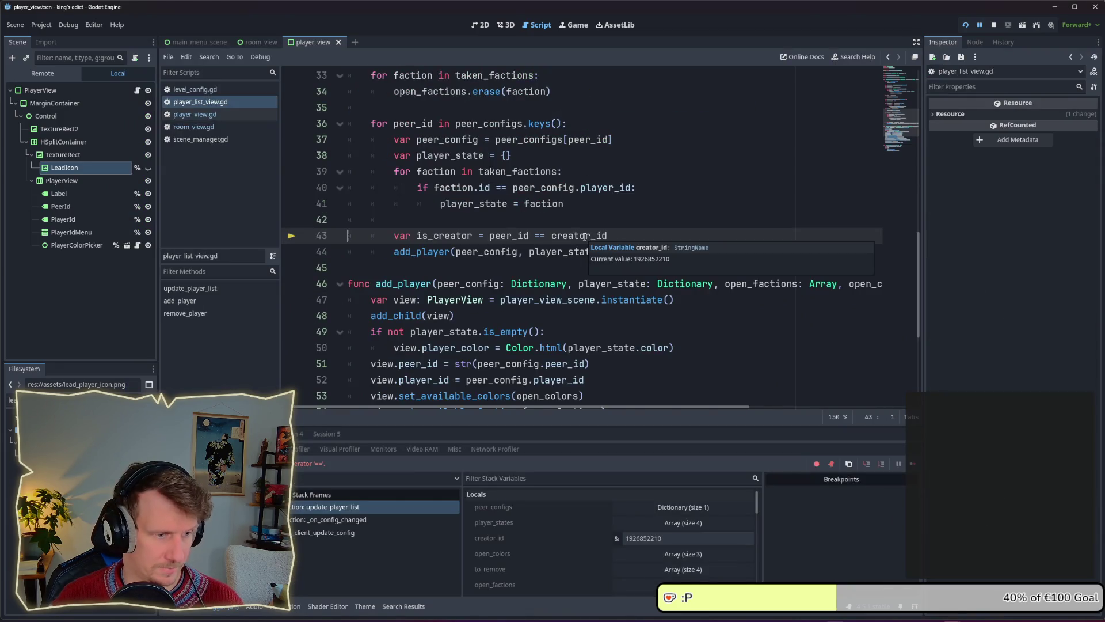
double_click(510, 236)
double_click(596, 236)
mouse_move(596, 238)
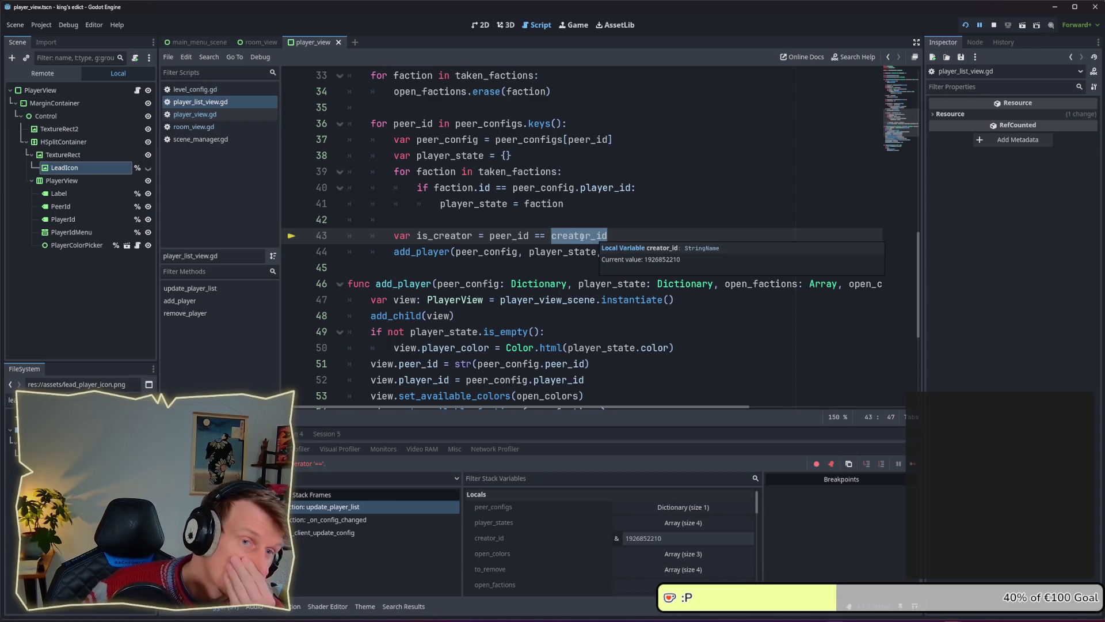
mouse_move(529, 238)
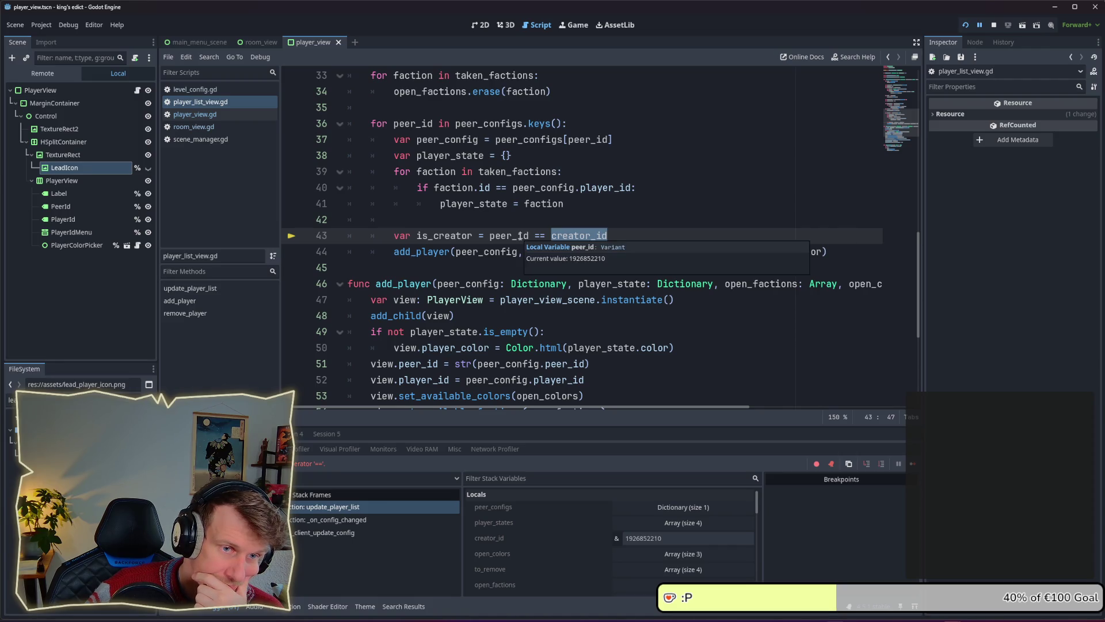
Wrap peer_id in str() on line 43 so it compares with creator_id.
left_click(486, 236)
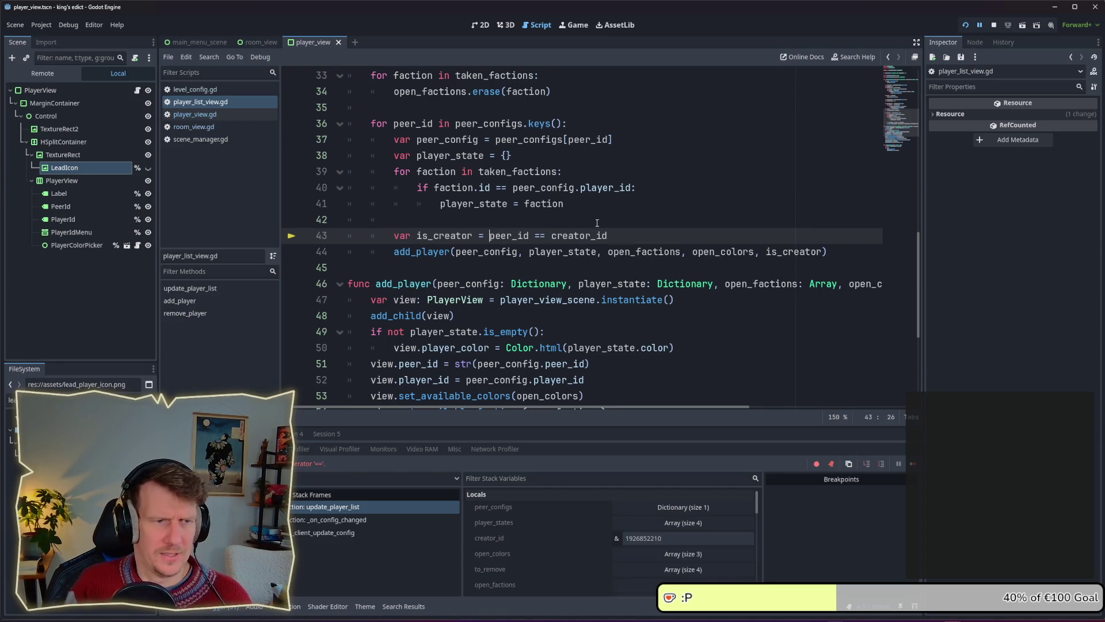
type("str)")
key("BackSpace")
type("(")
key("ctrl+Right")
type(")")
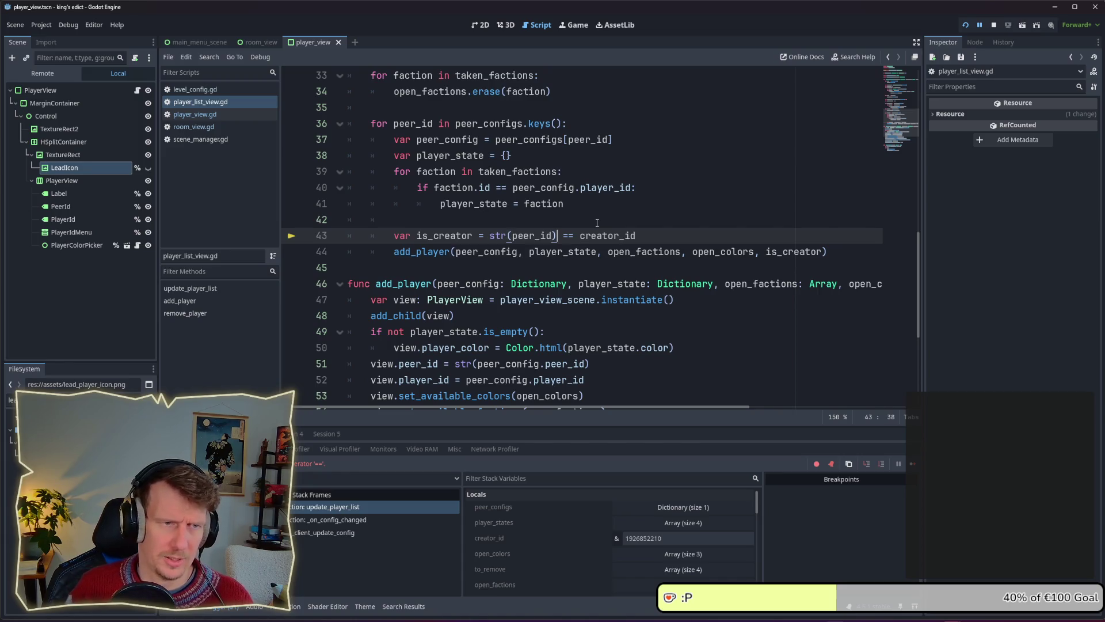
scroll(597, 223, "up", 7)
left_click(259, 43)
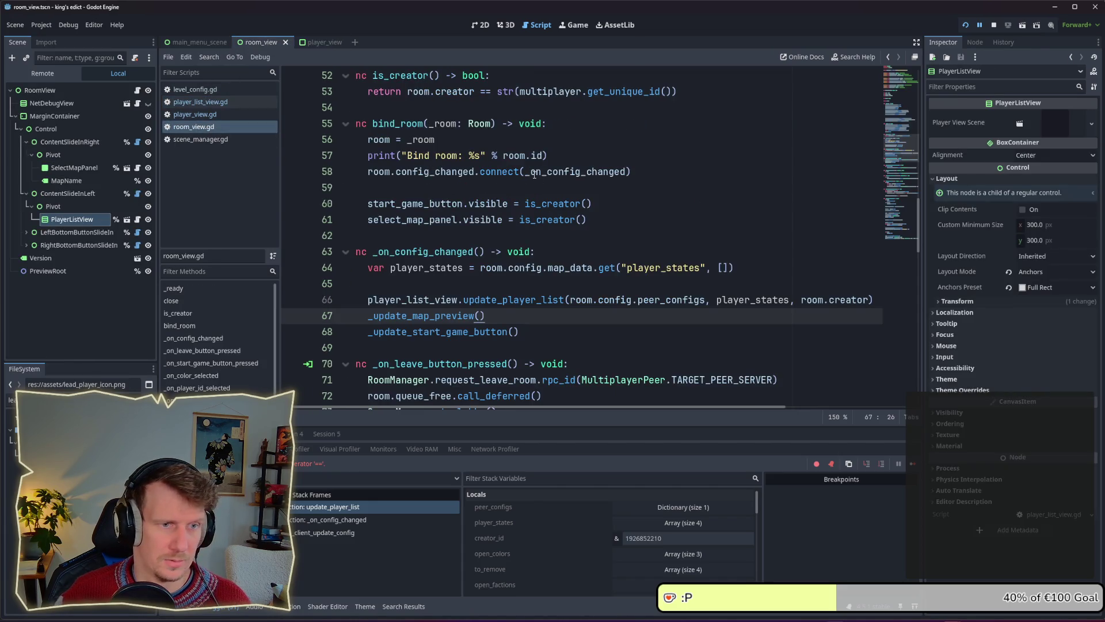
Check the str() conversion of the unique id and stop the paused game.
scroll(522, 239, "up", 3)
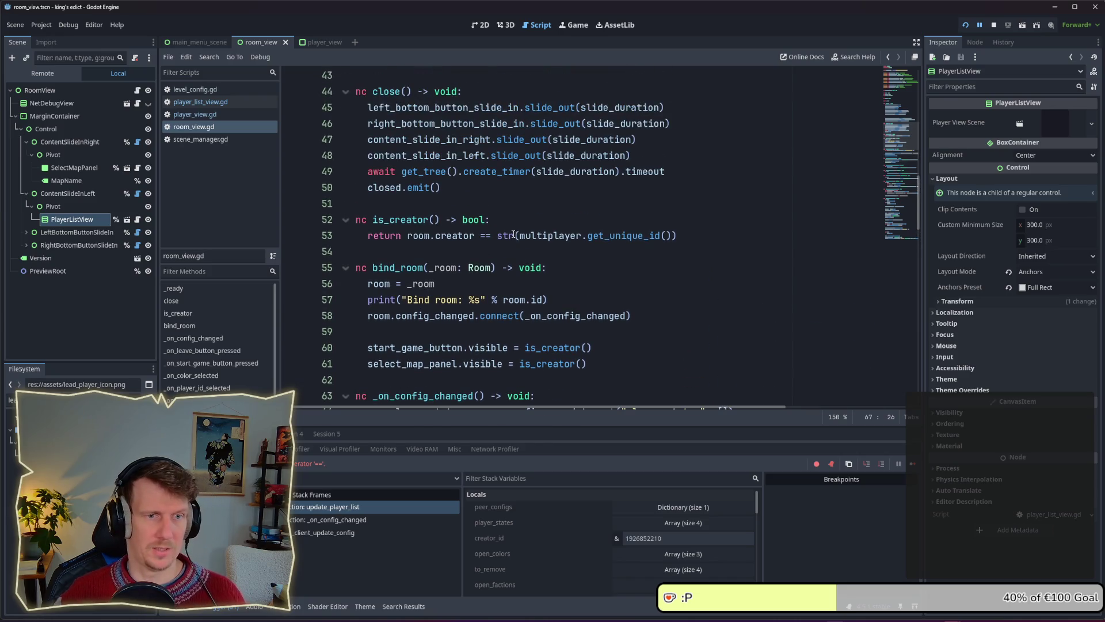
left_click_drag(499, 233, 684, 236)
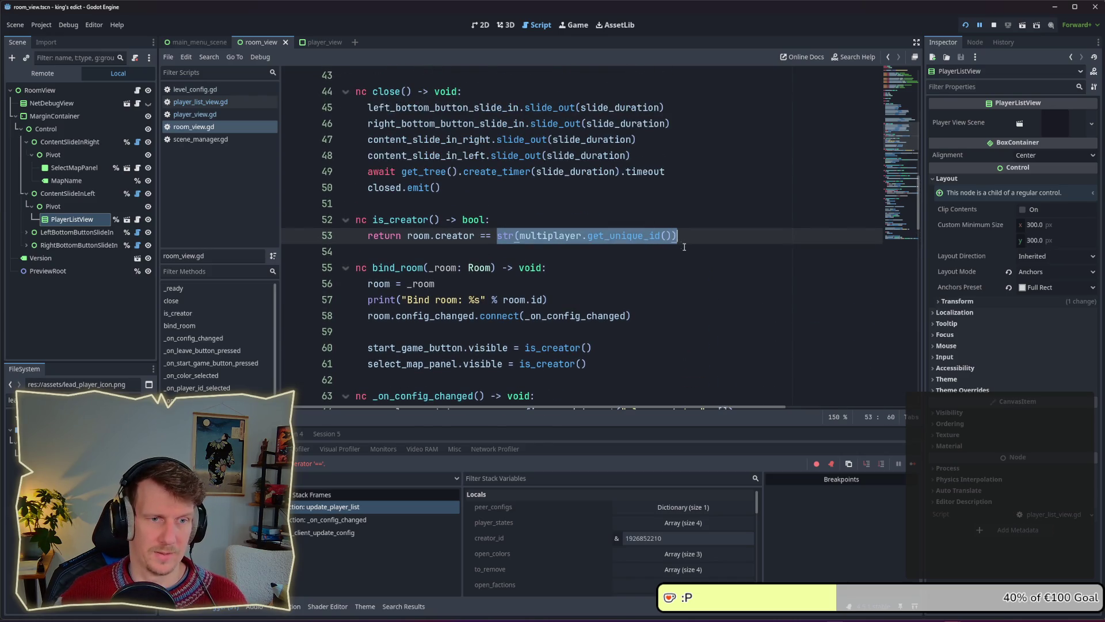
left_click(640, 261)
left_click(994, 25)
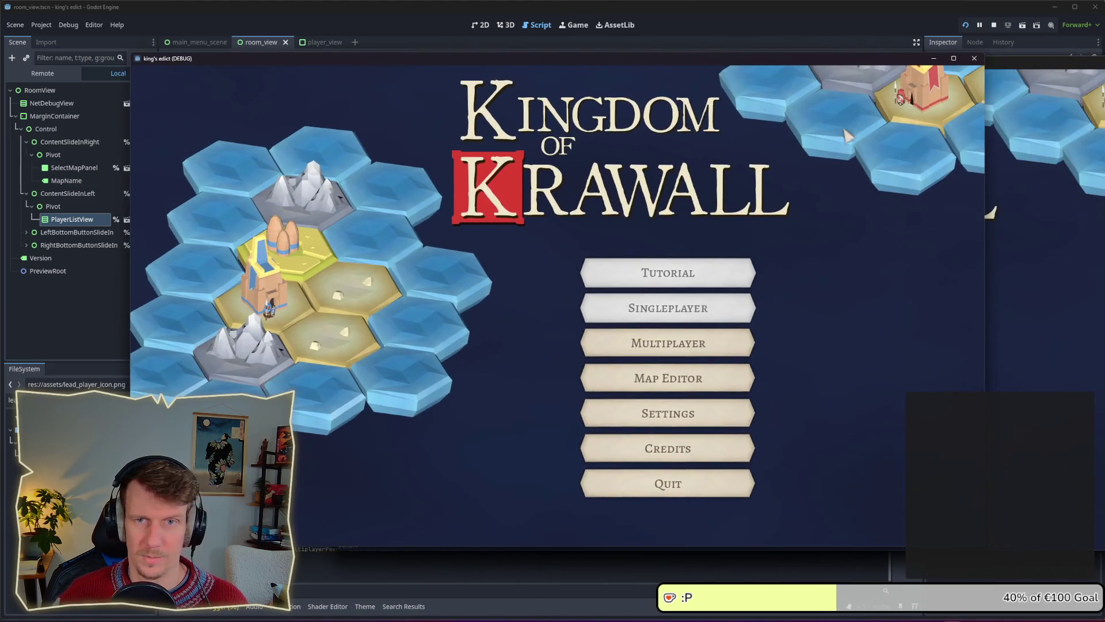
Host a new room on the i_know_this_place.map map from the multiplayer lobby.
left_click(658, 342)
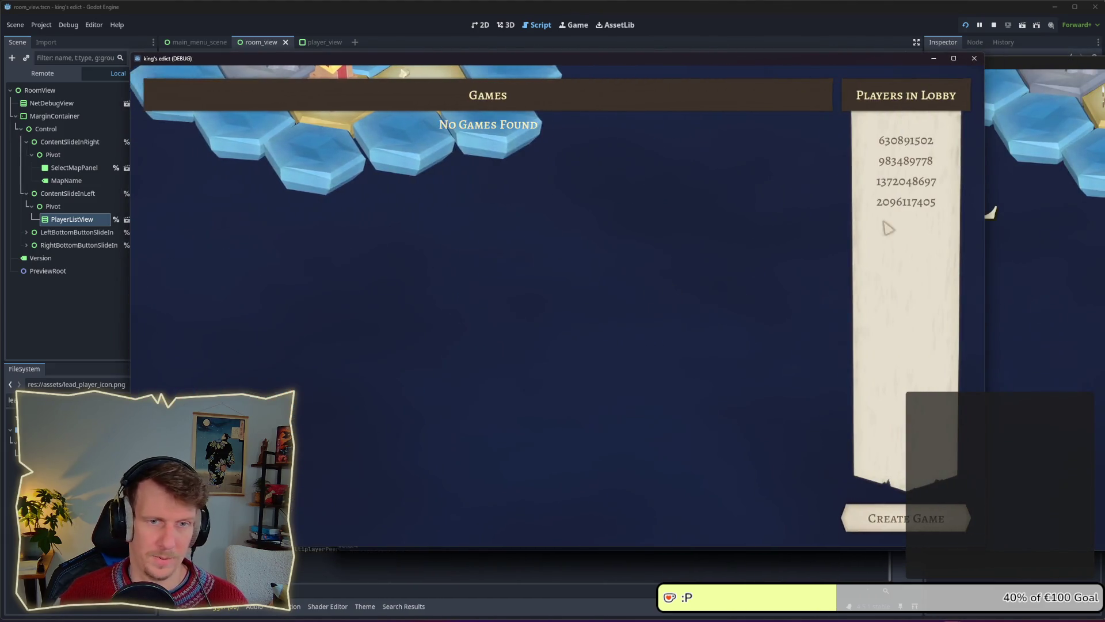
left_click(895, 514)
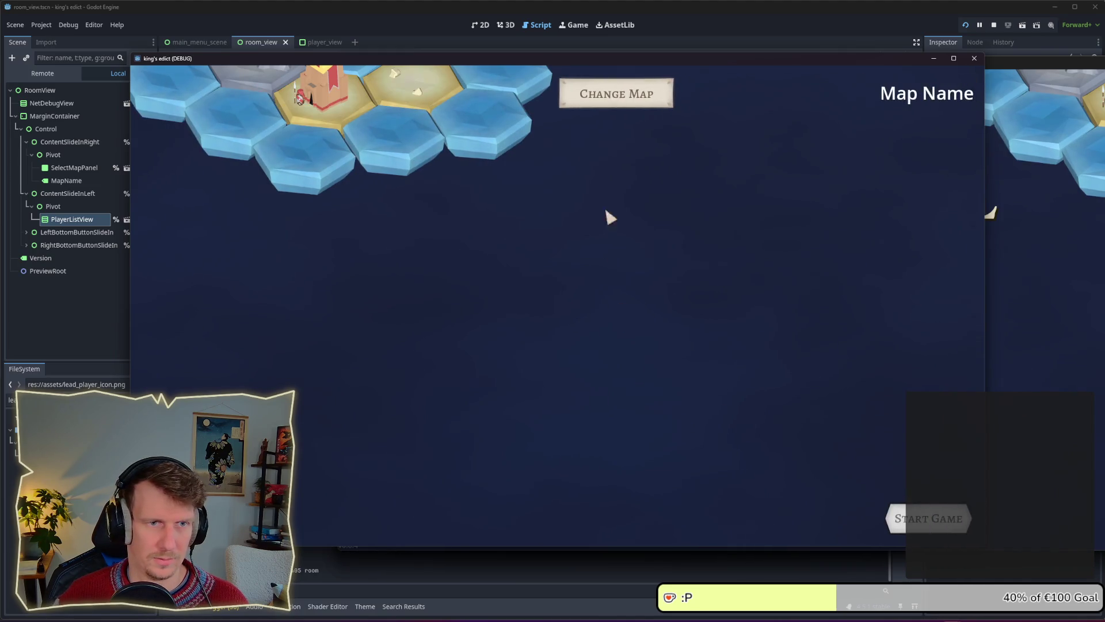
left_click(599, 103)
left_click(587, 152)
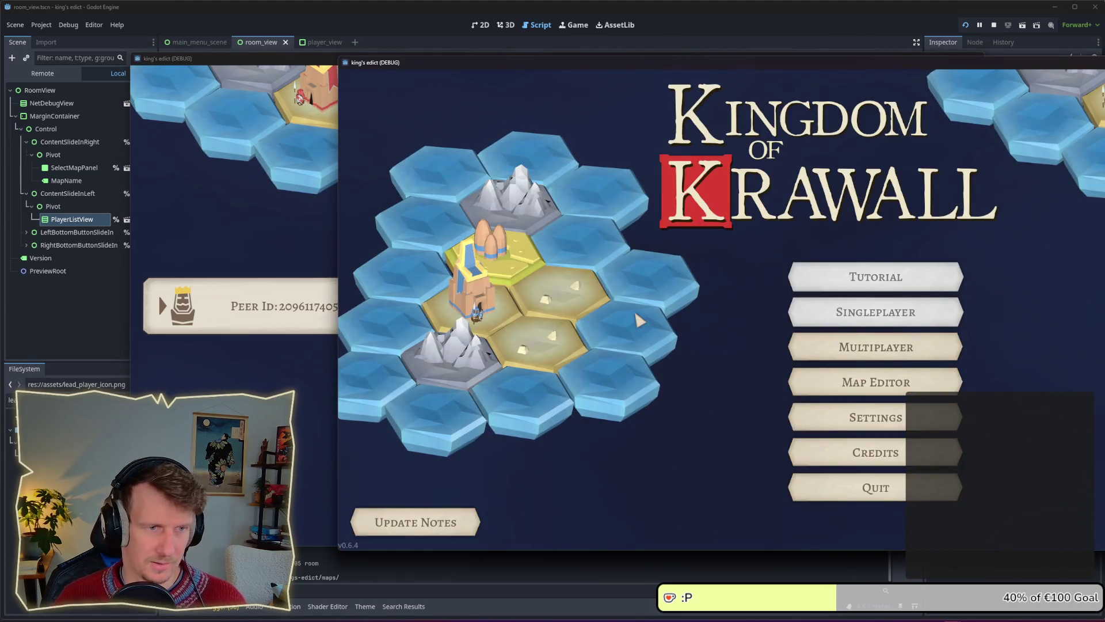
Join the host's room from two other game instances.
left_click(838, 354)
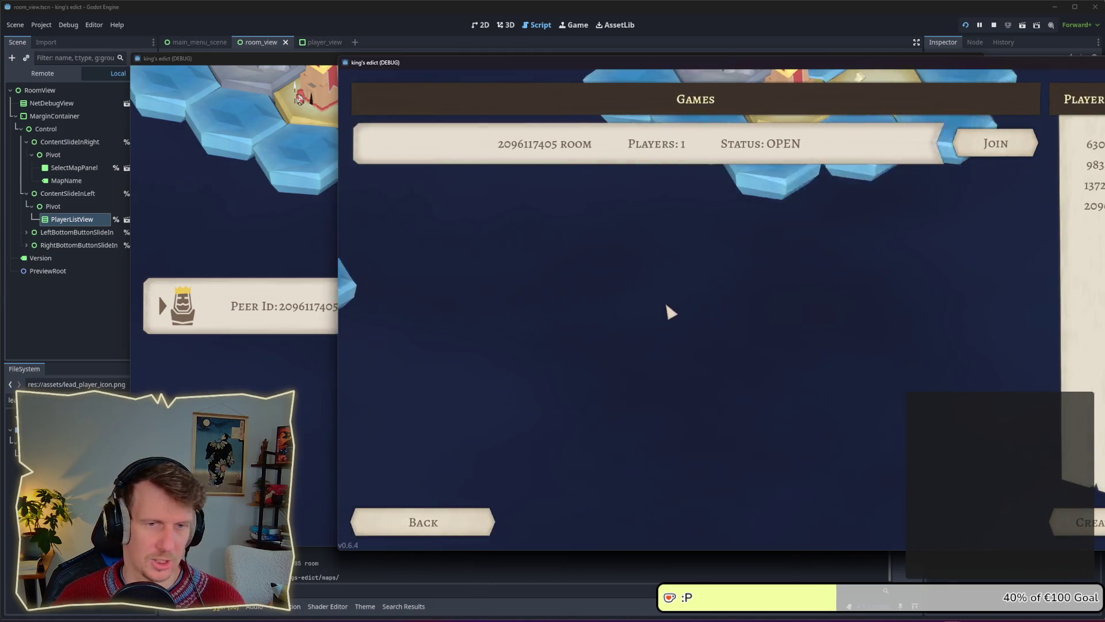
left_click(969, 156)
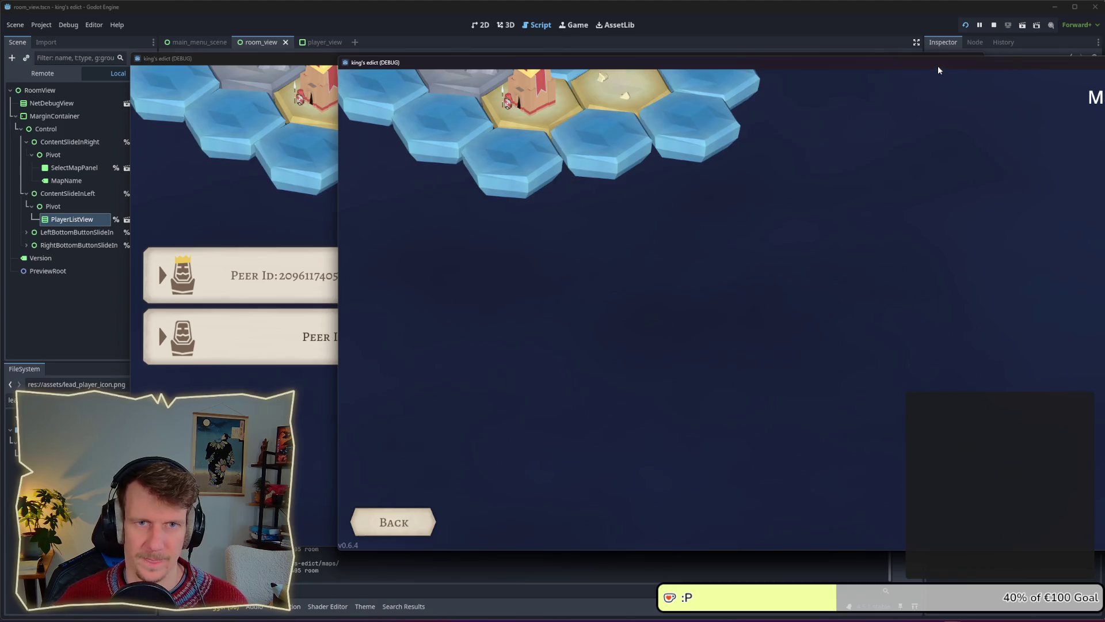
left_click(831, 344)
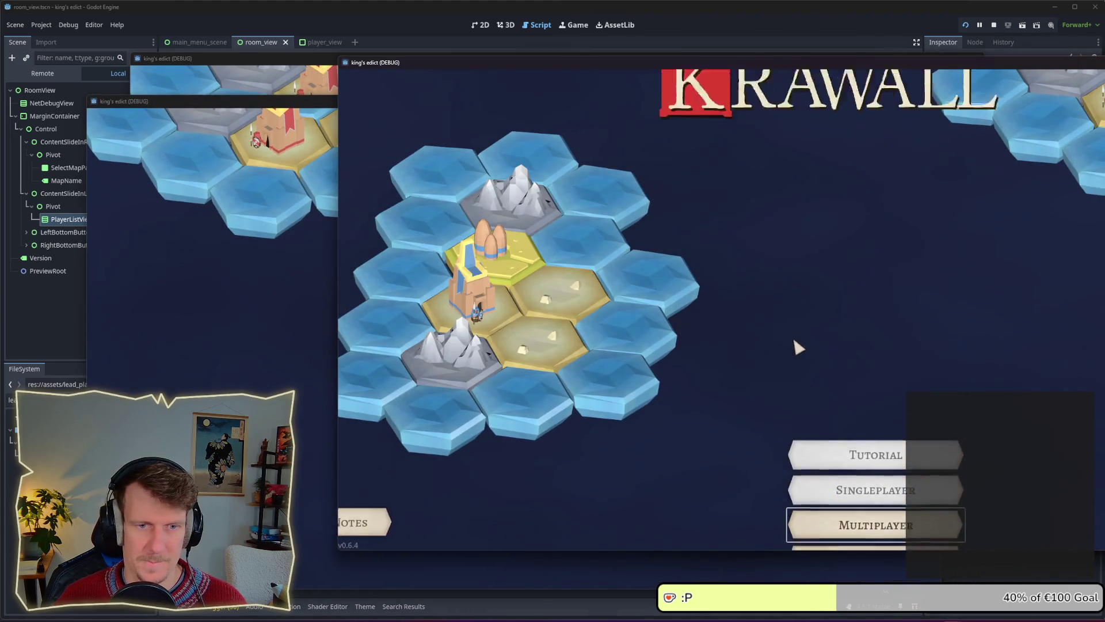
left_click(995, 143)
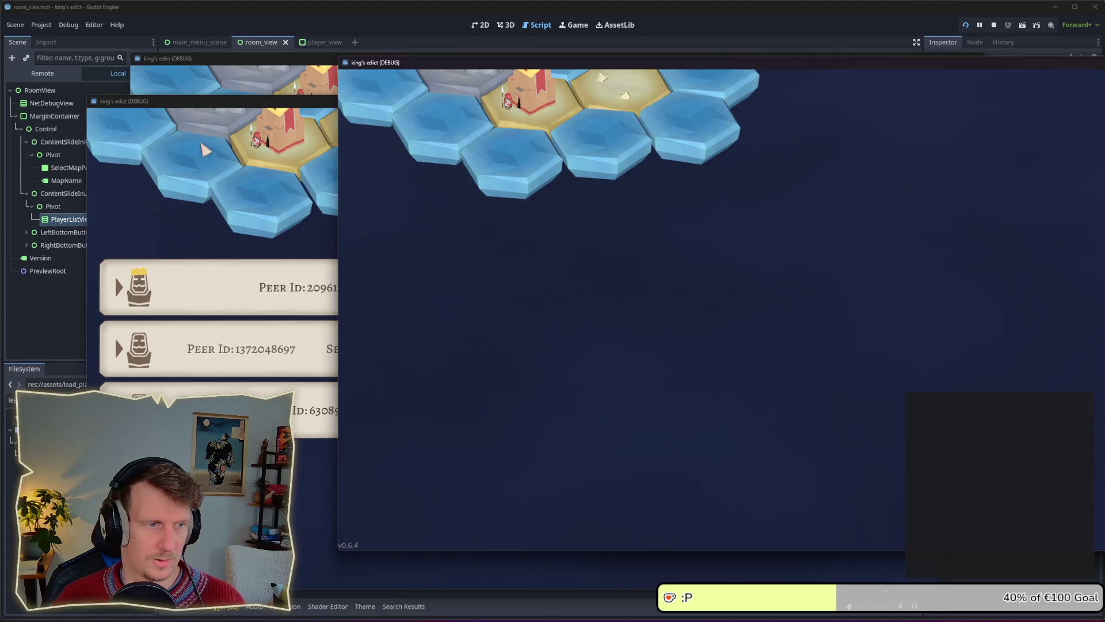
left_click(231, 91)
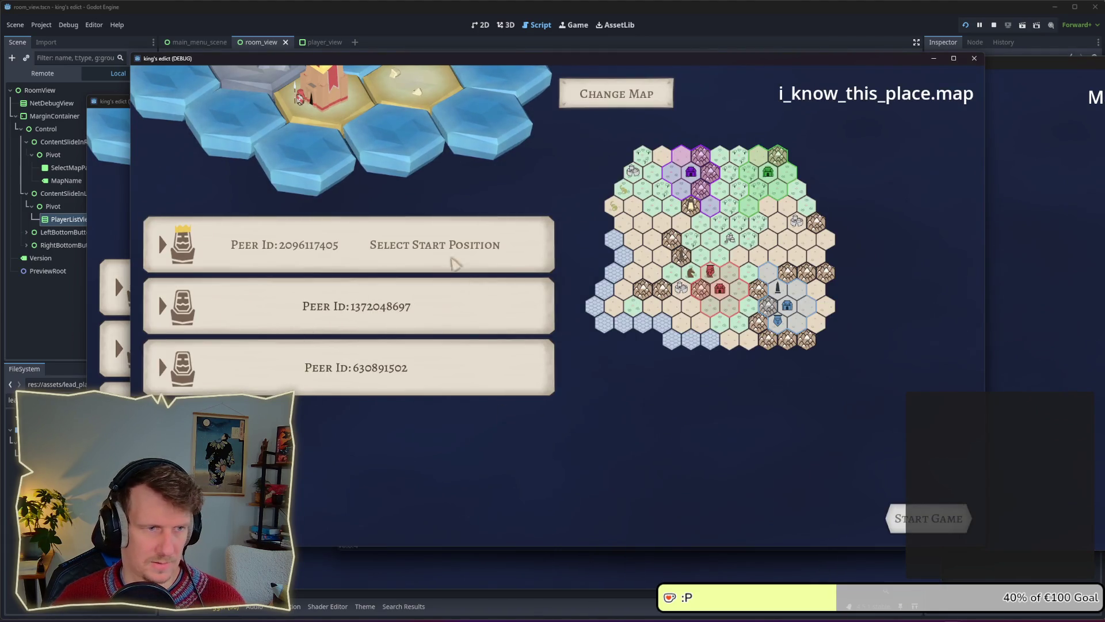
Pick start position 0 for the host and check the other game windows.
left_click(420, 253)
left_click(371, 287)
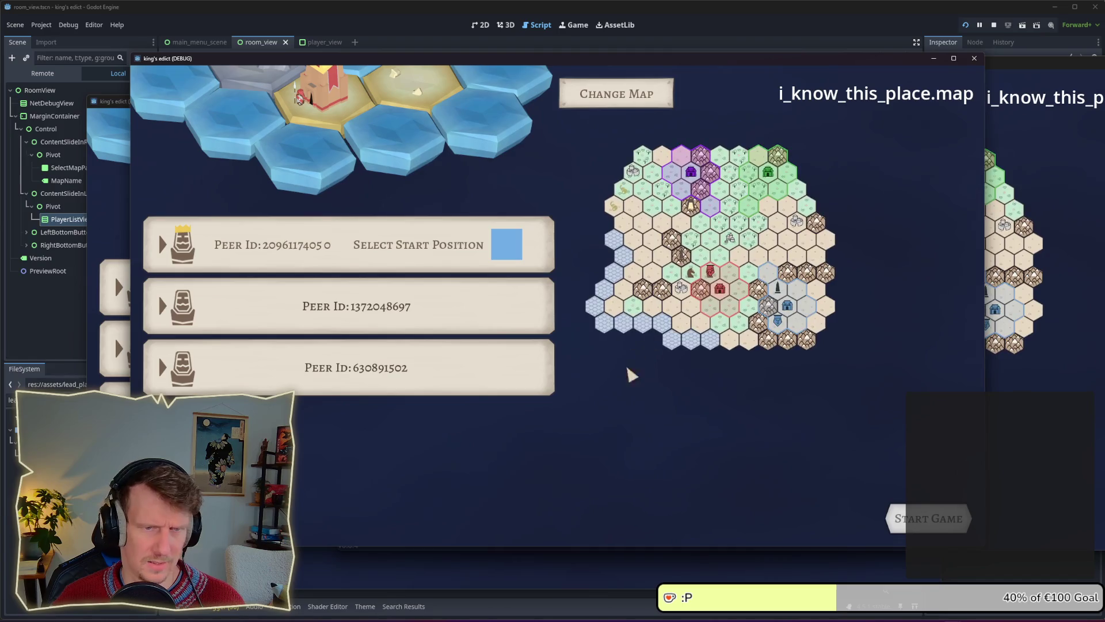
left_click(1013, 410)
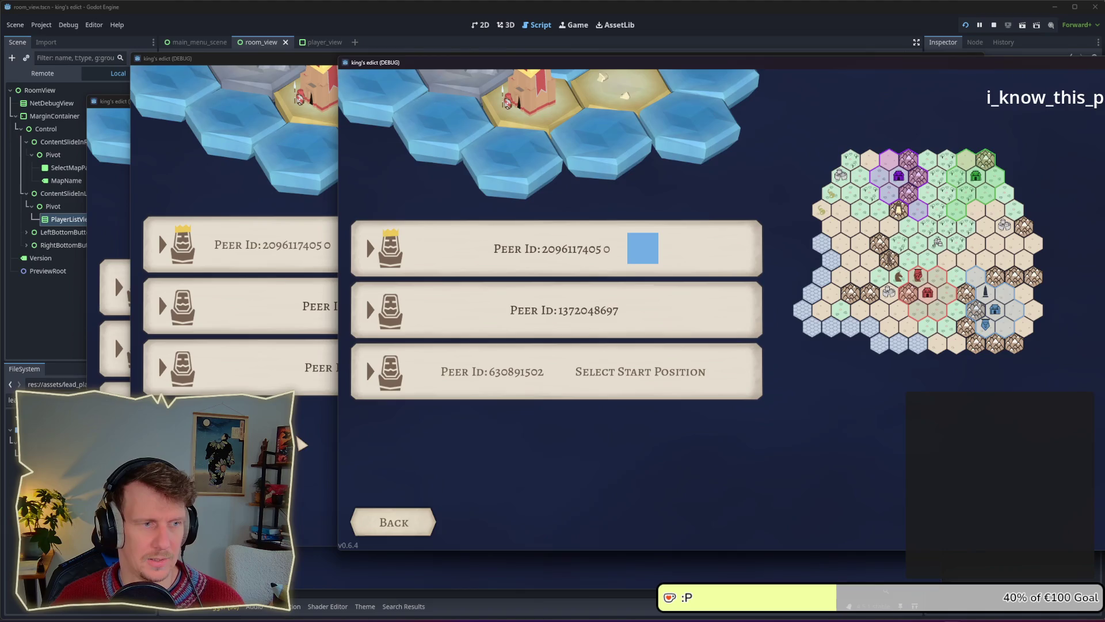
left_click(115, 437)
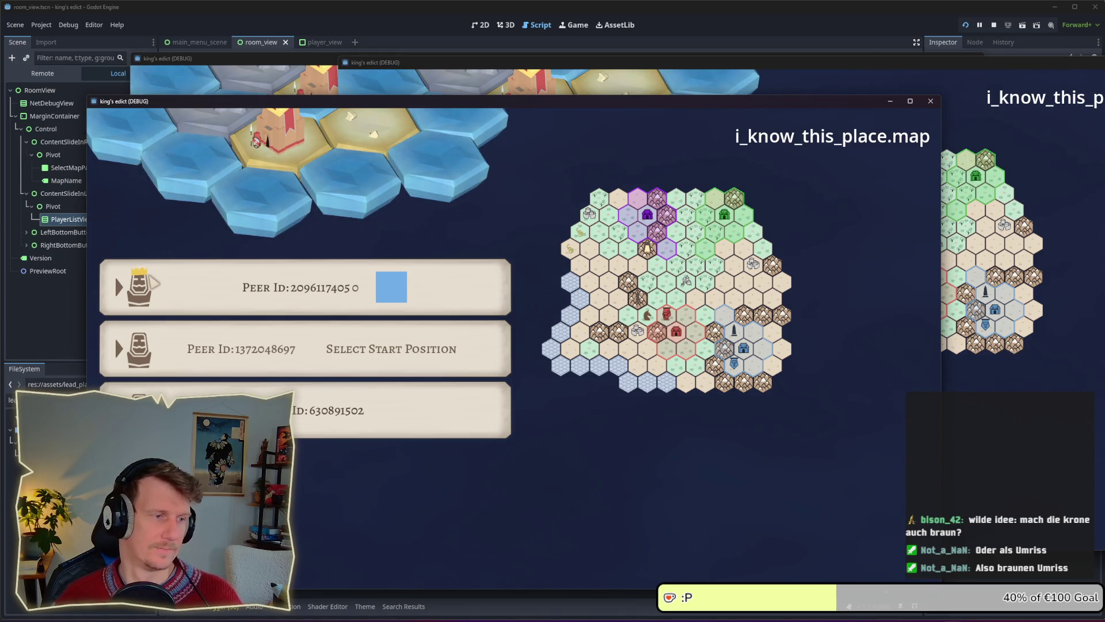
key("alt+Tab")
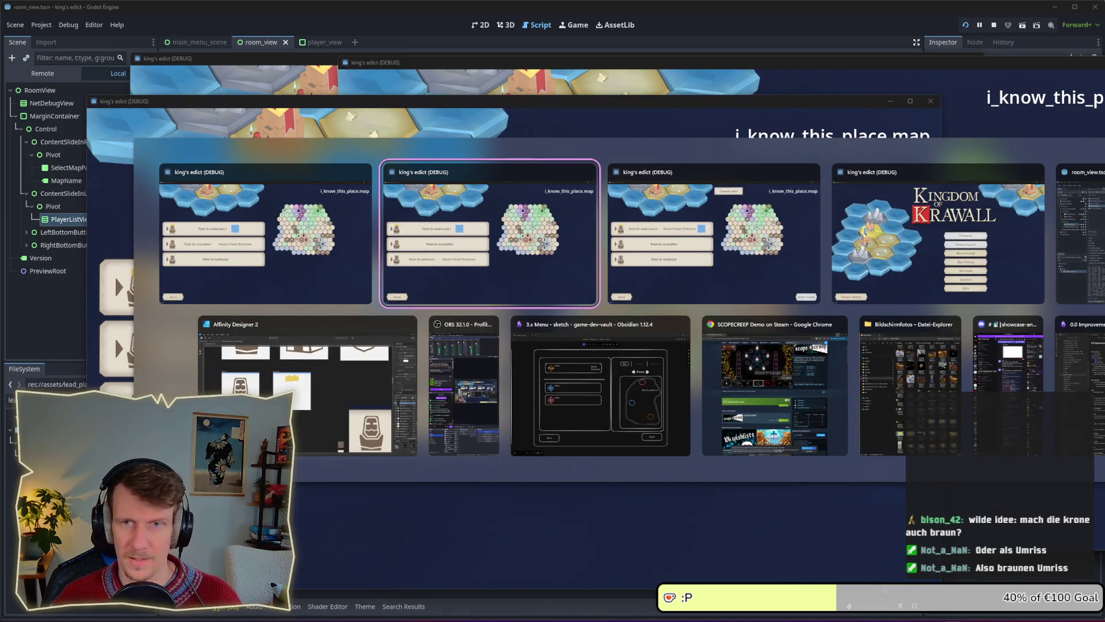
Stop the game and paste a copy of the player_icon figure into the lead_player_icon artboard.
key("F8")
key("alt+Tab")
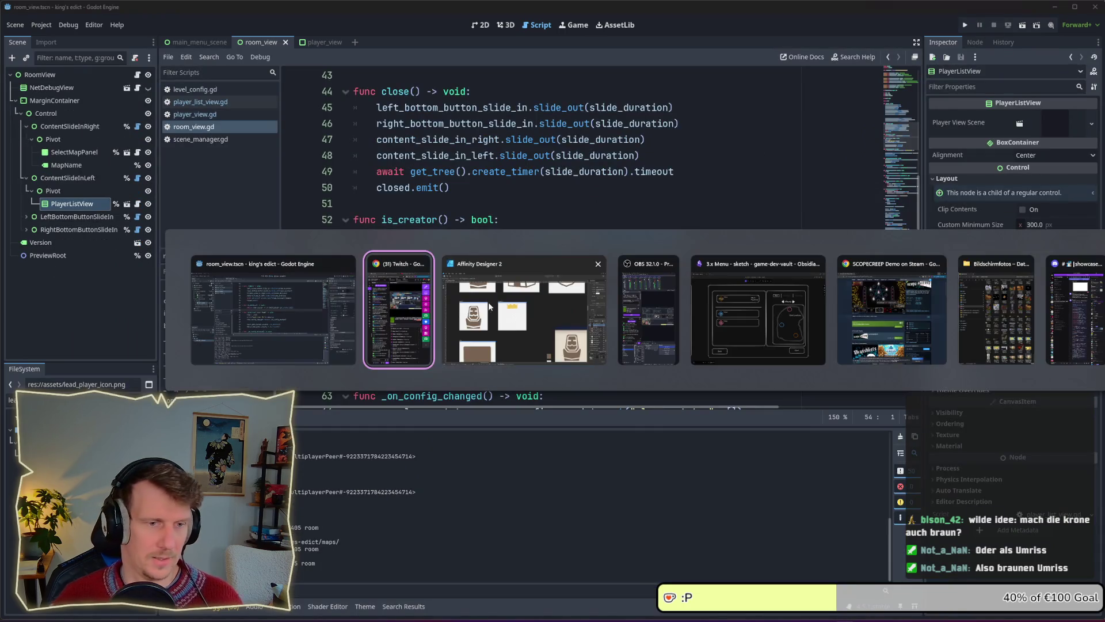
left_click(572, 322)
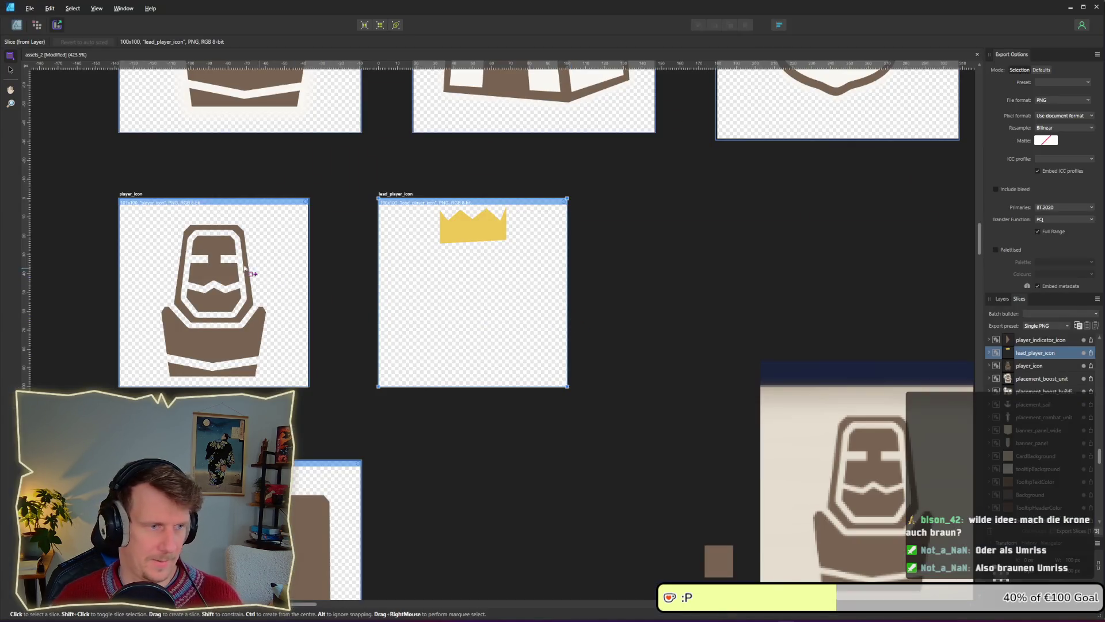
left_click(17, 24)
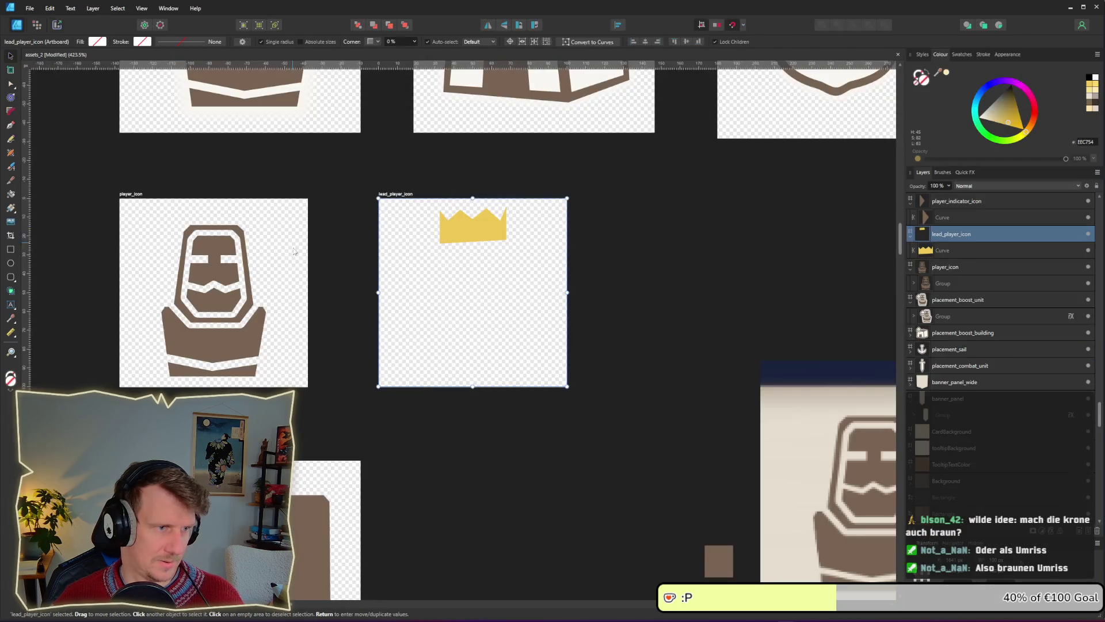
left_click(264, 283)
key("ctrl+c")
left_click(492, 226)
key("ctrl+v")
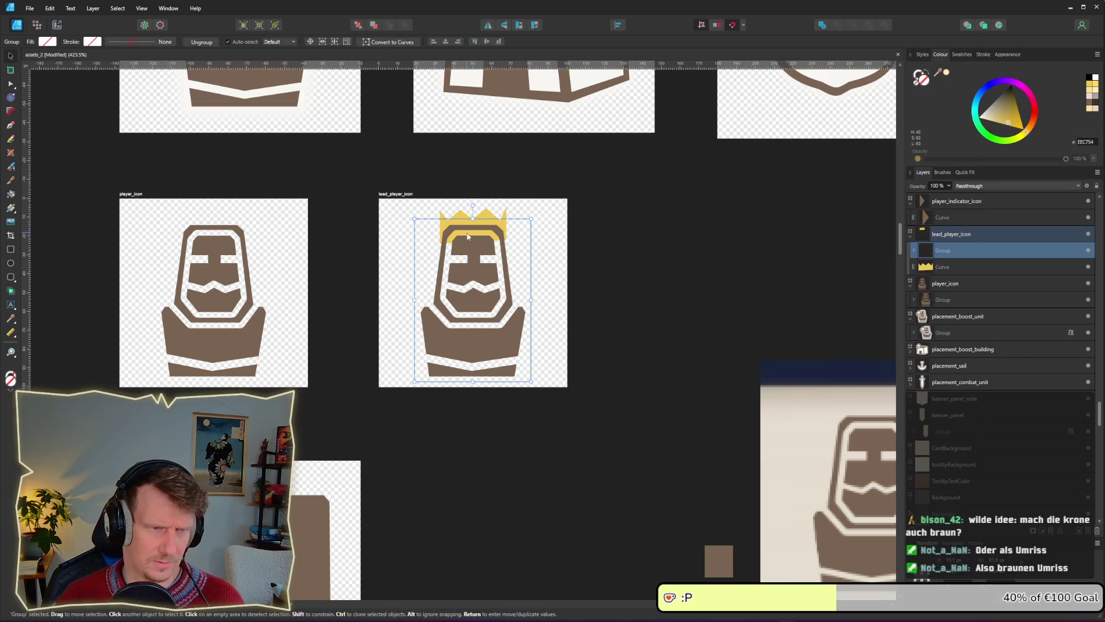
Move the yellow crown layer above the pasted figure, then duplicate it and slightly enlarge the copy.
scroll(469, 239, "up", 2)
left_click(493, 179)
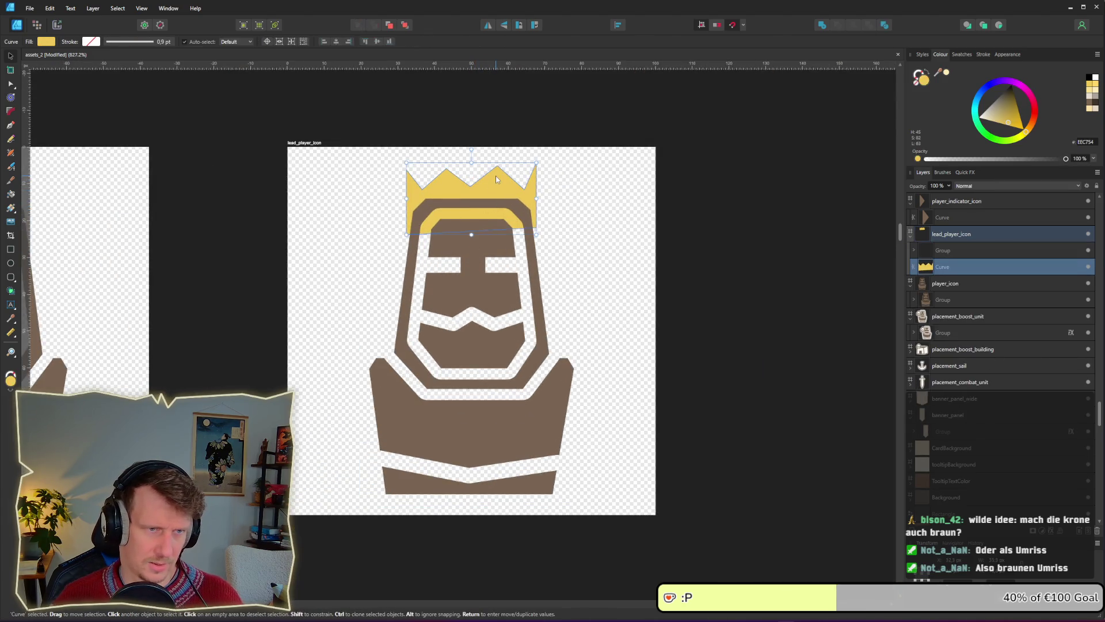
left_click_drag(957, 266, 950, 241)
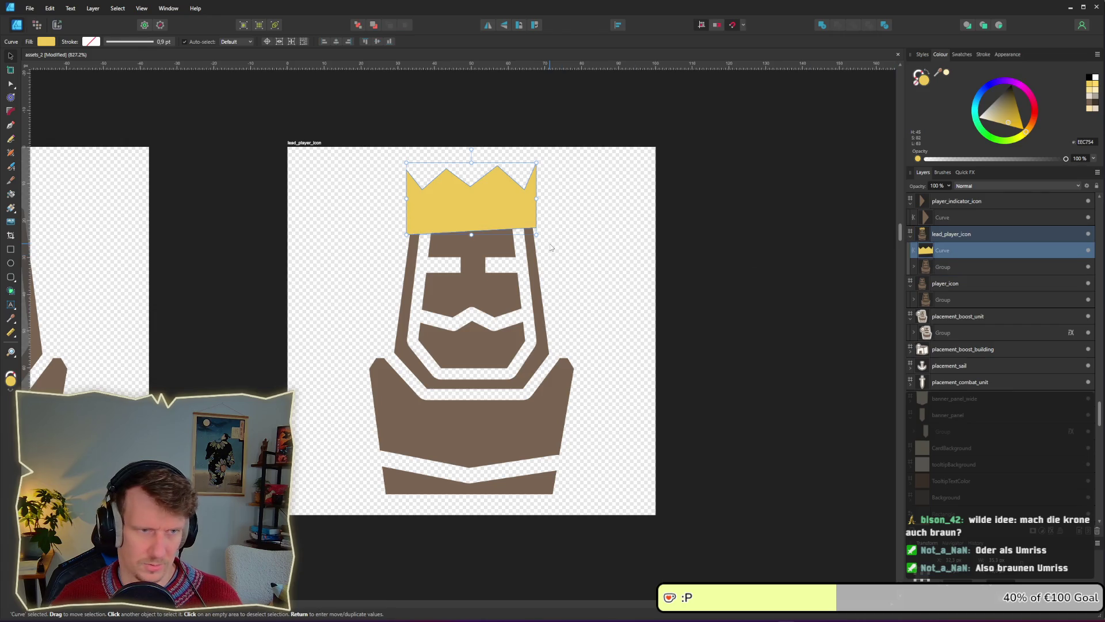
key("ctrl+j")
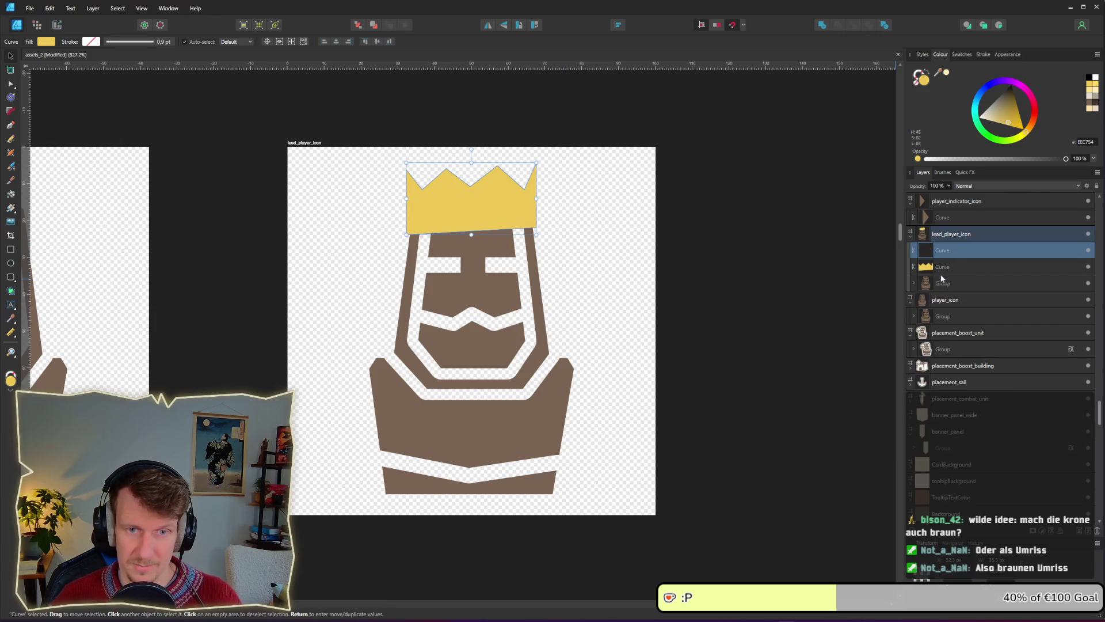
left_click(951, 264)
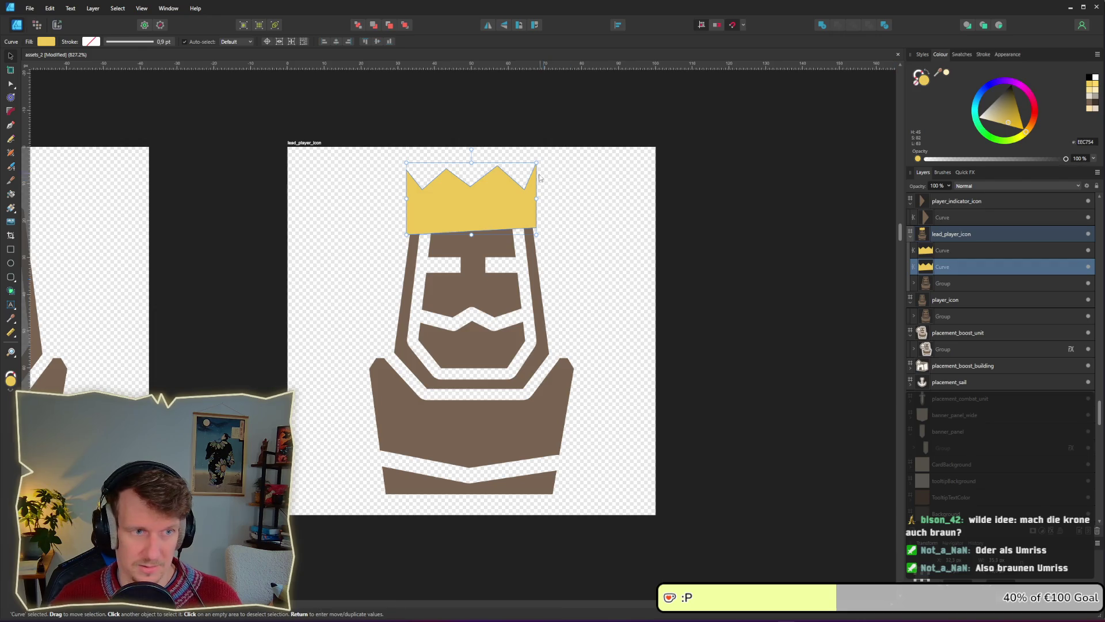
left_click_drag(535, 234, 548, 241)
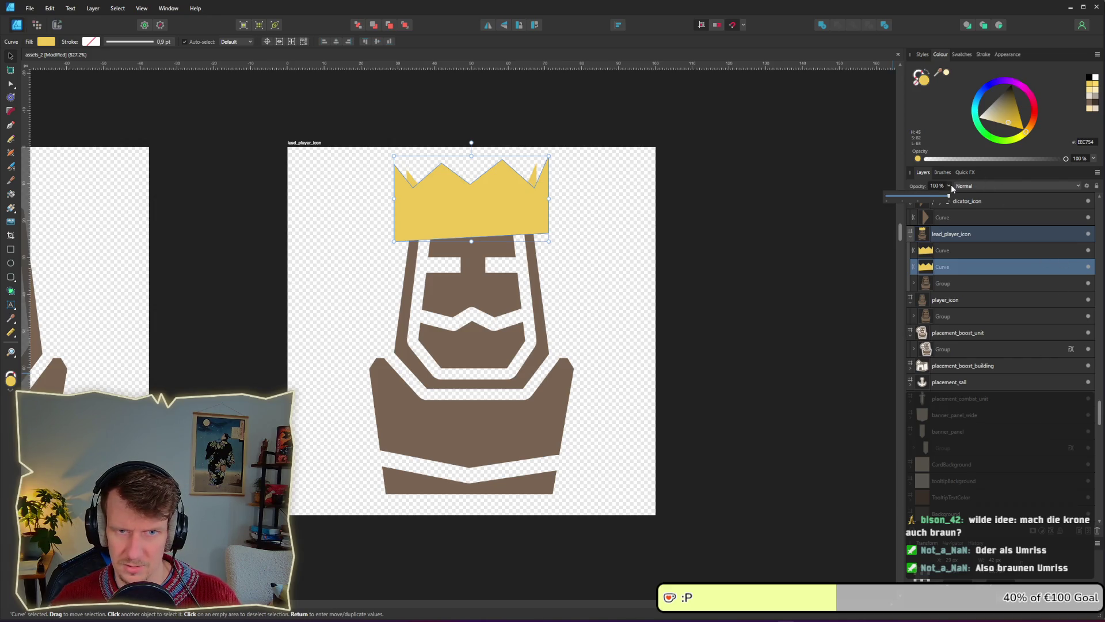
Set the enlarged crown copy's blend mode to Erase and check the cut-out around the crown.
left_click(1080, 187)
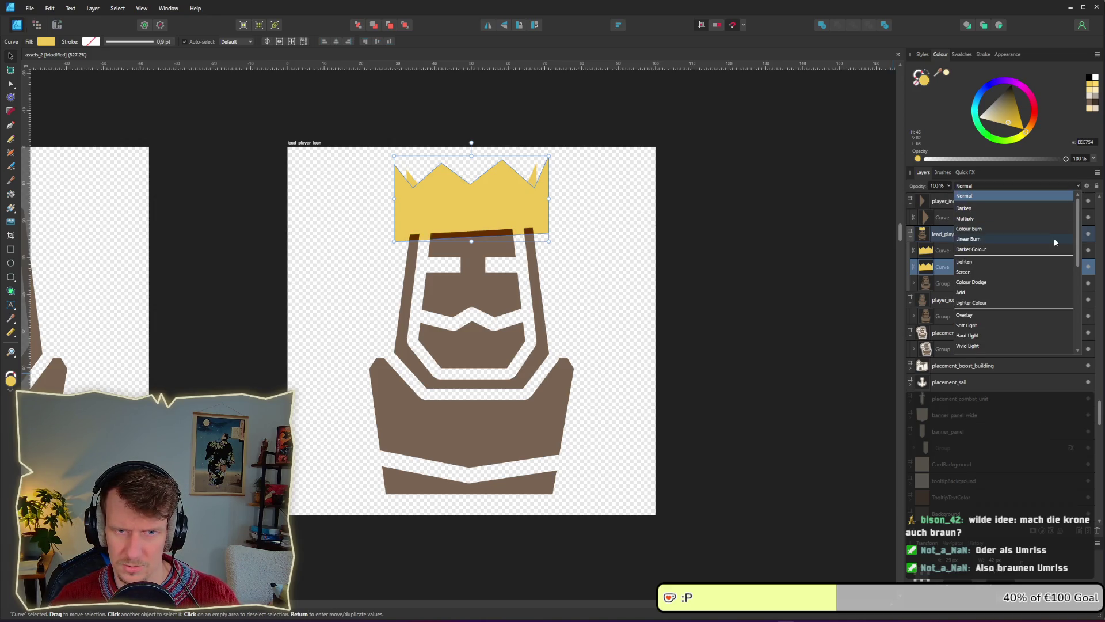
scroll(1015, 340, "down", 5)
left_click(1016, 346)
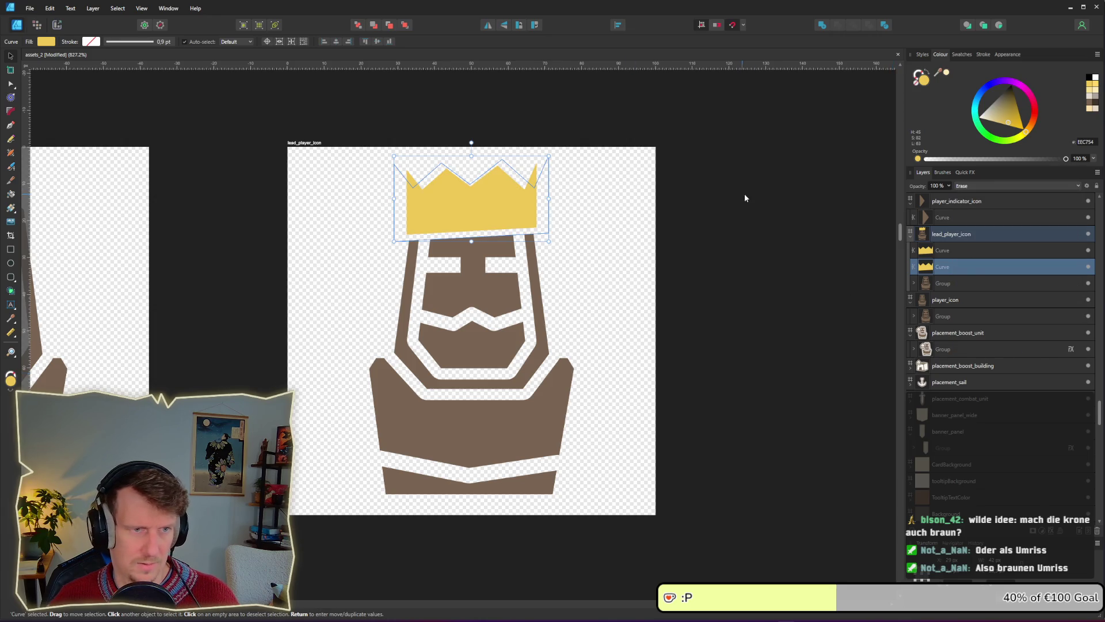
left_click_drag(545, 225, 545, 225)
left_click(755, 234)
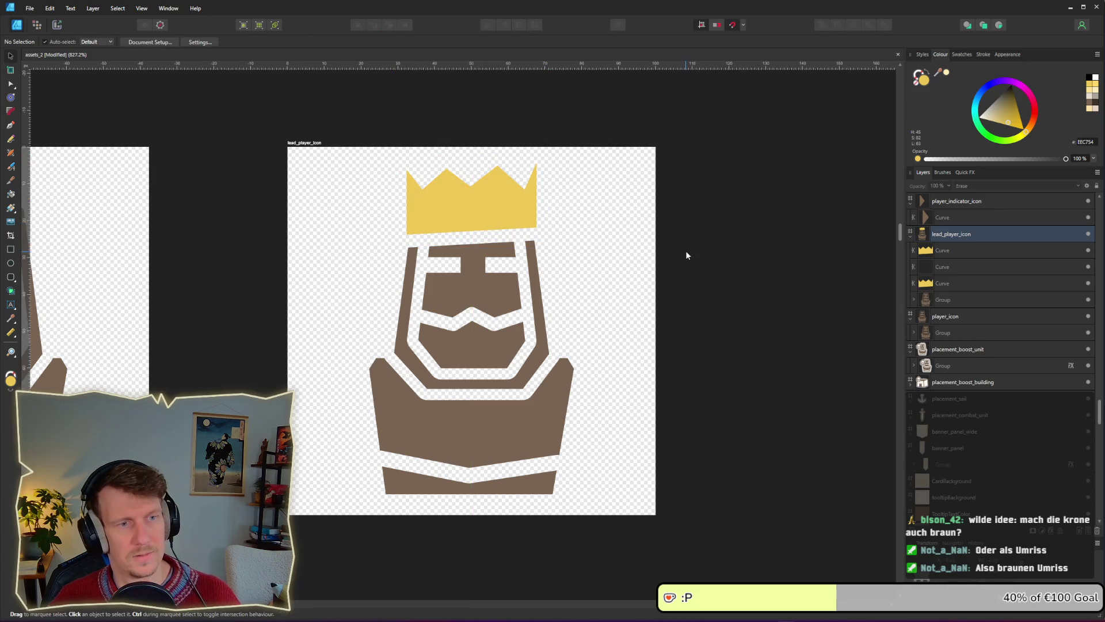
scroll(685, 250, "down", 1)
scroll(687, 254, "down", 4)
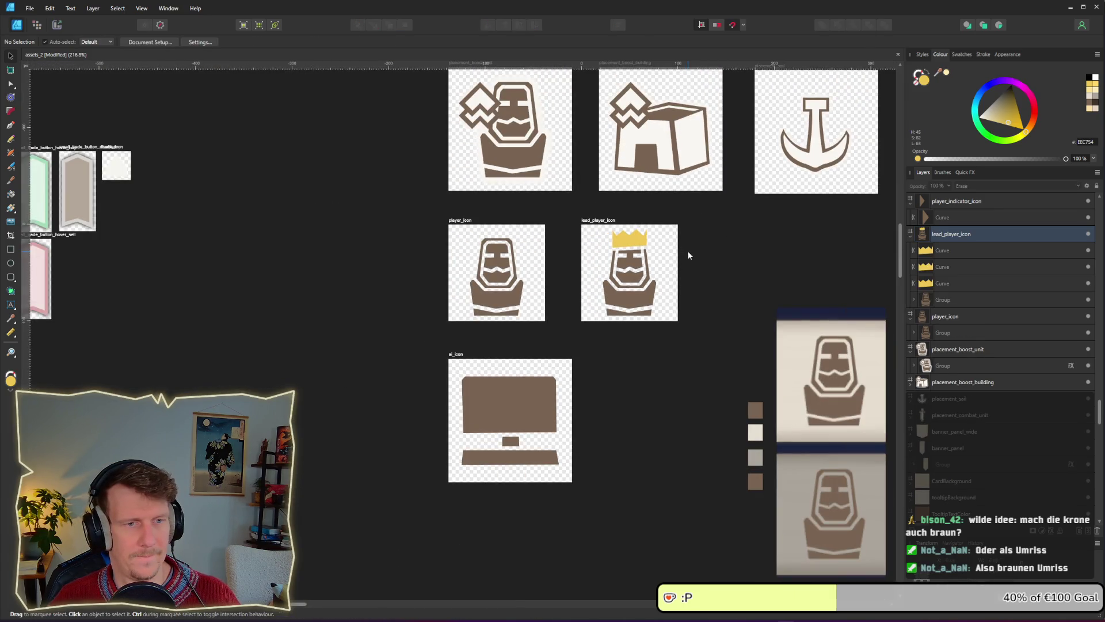
scroll(688, 254, "down", 2)
scroll(687, 250, "up", 7)
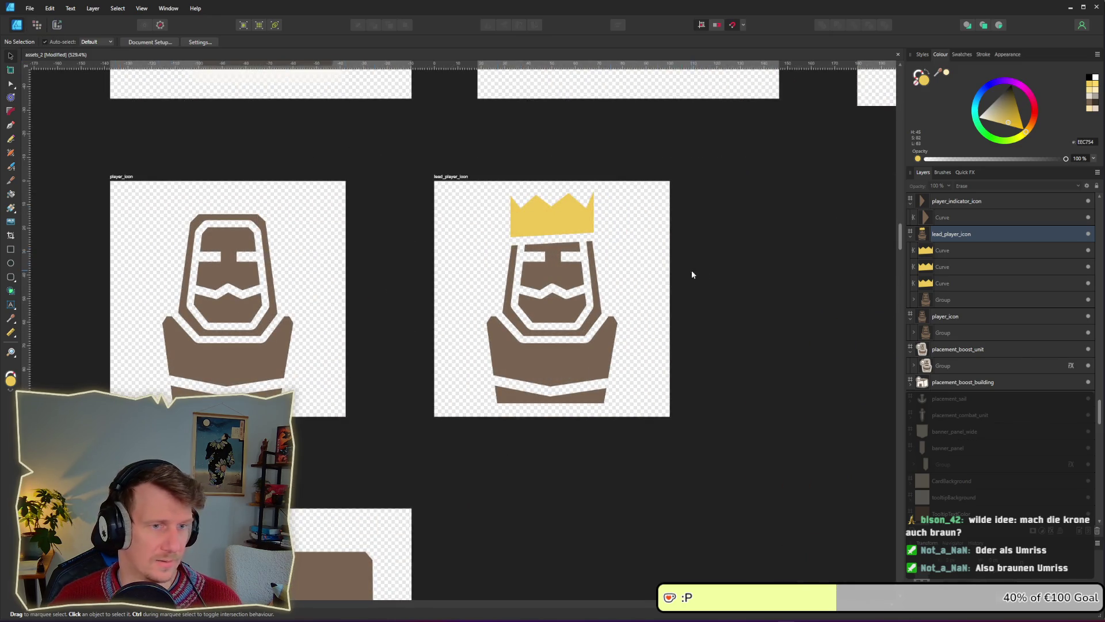
left_click(56, 24)
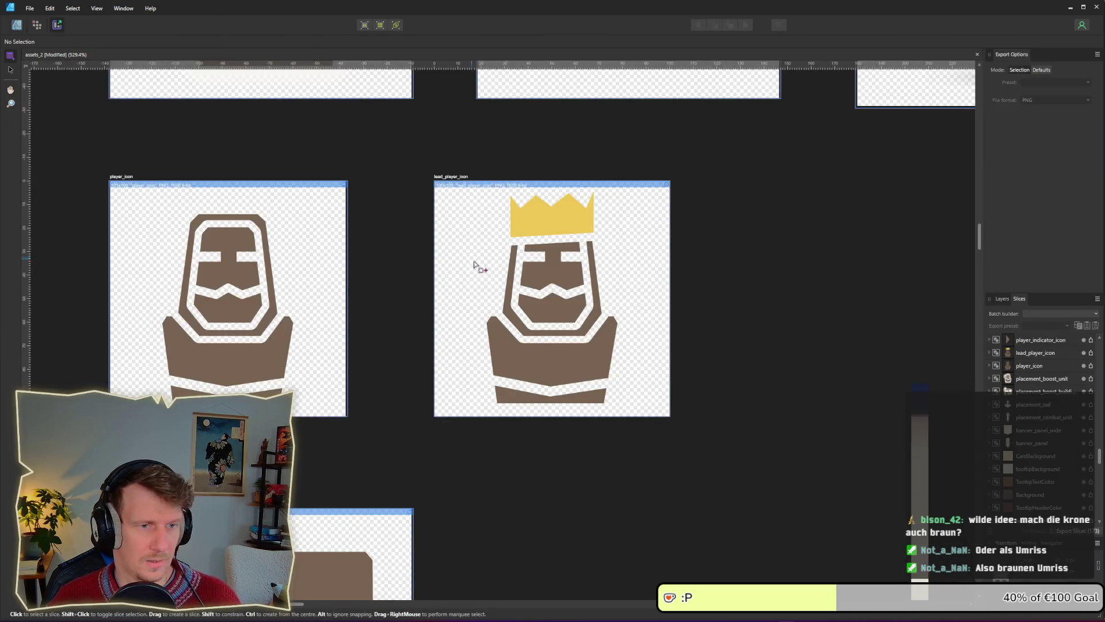
Export the lead_player_icon slice over the existing lead_player_icon.png, then return to Godot.
left_click(1070, 353)
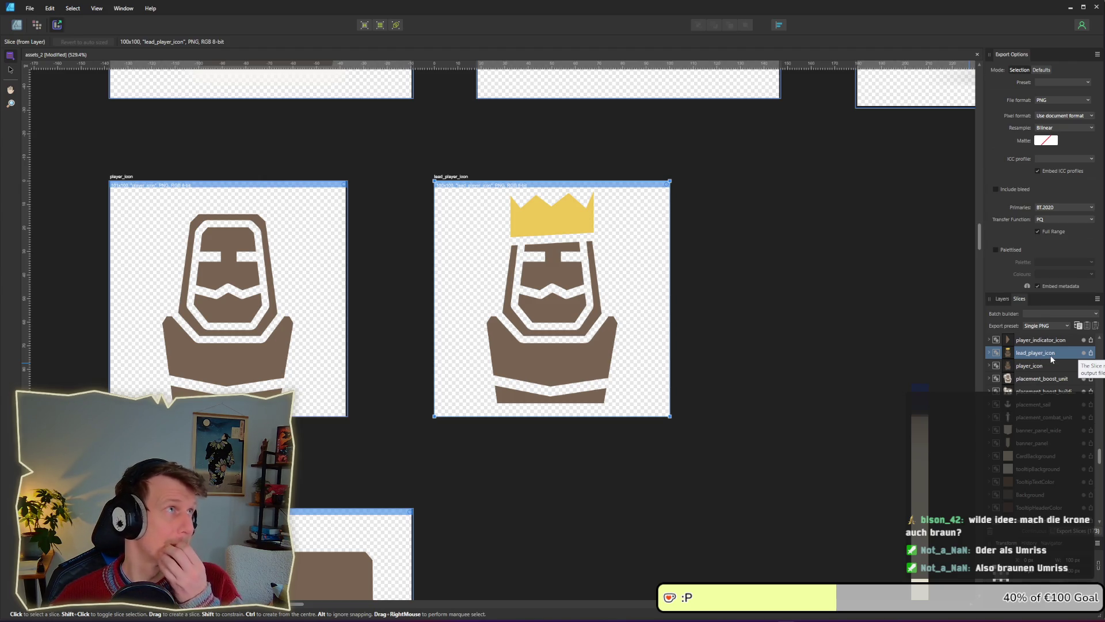
left_click(1091, 352)
key("Return")
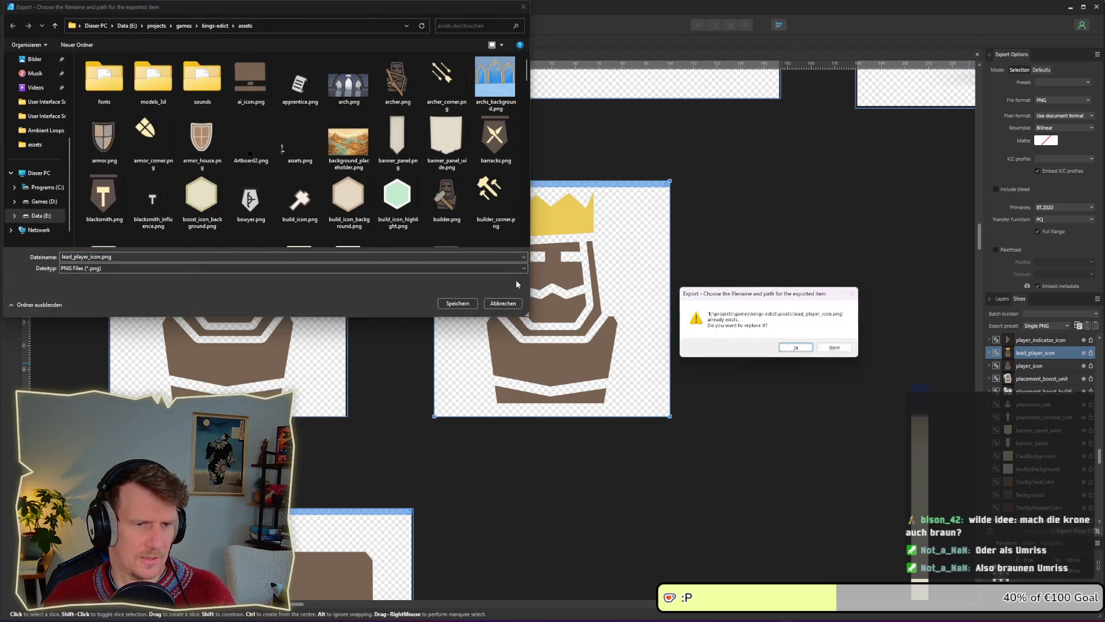
key("alt+j")
key("alt+Tab")
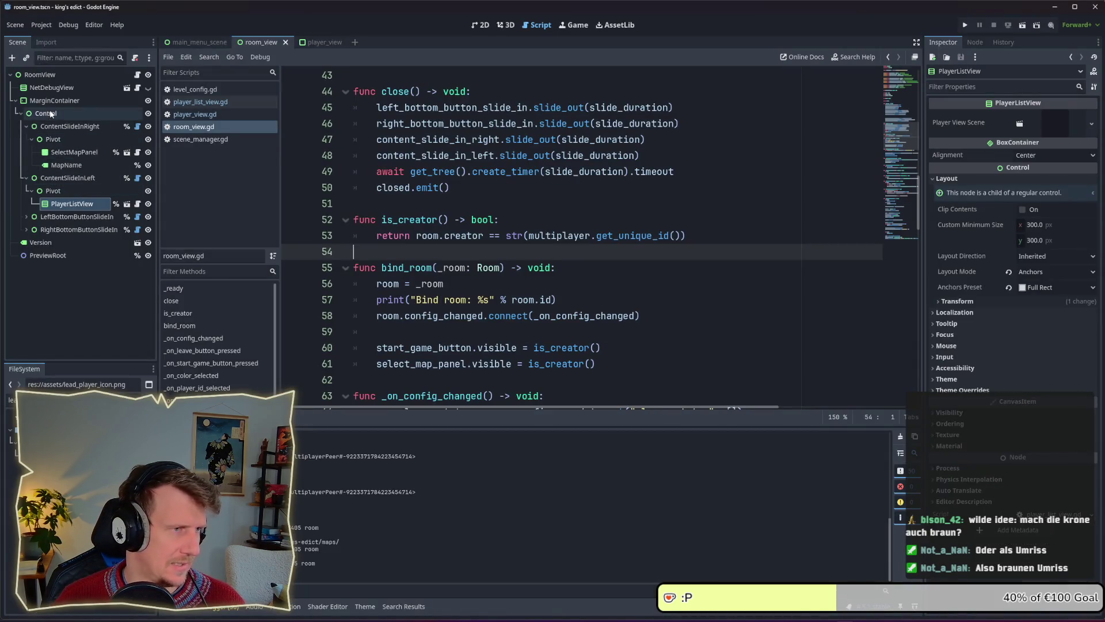
In the player_view scene, add a new Control node as a child of HSplitContainer.
left_click(303, 42)
left_click(58, 113)
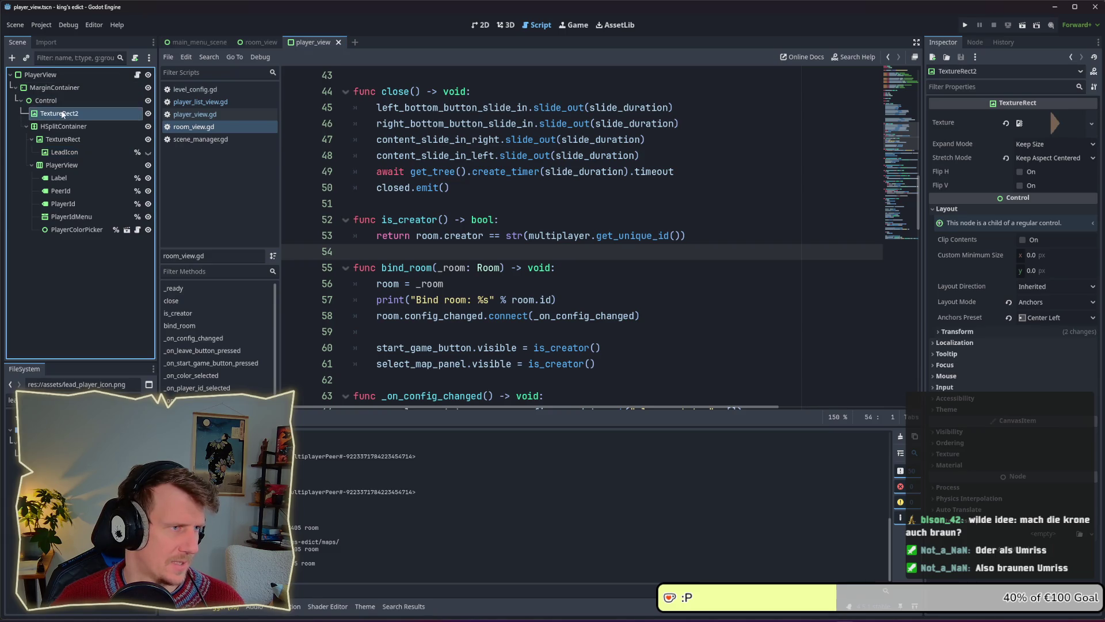
left_click(65, 152)
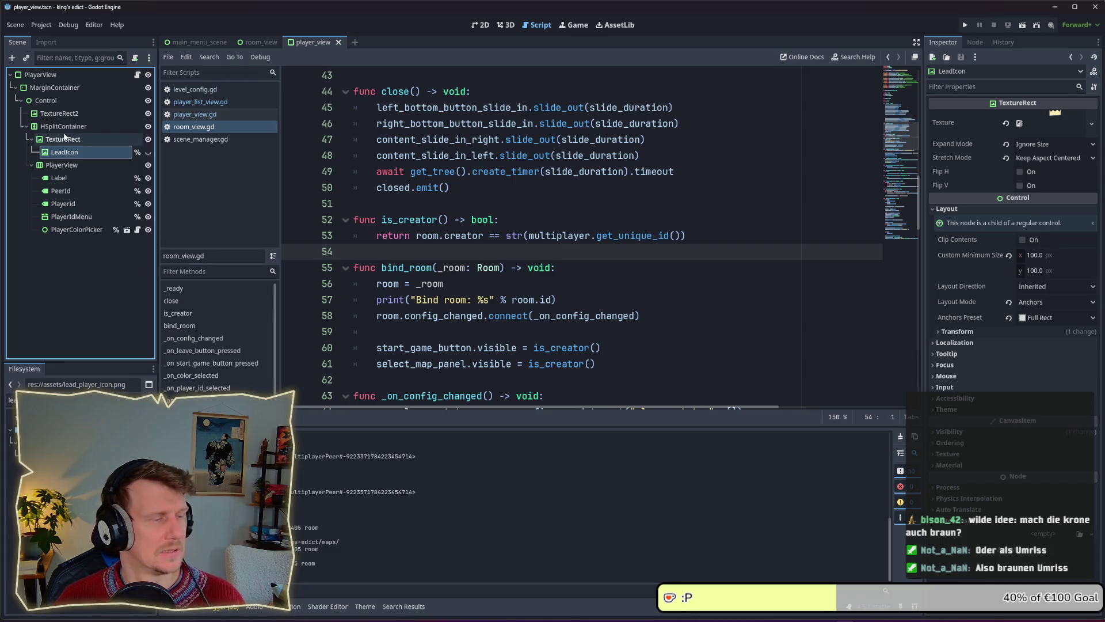
left_click(63, 128)
right_click(64, 130)
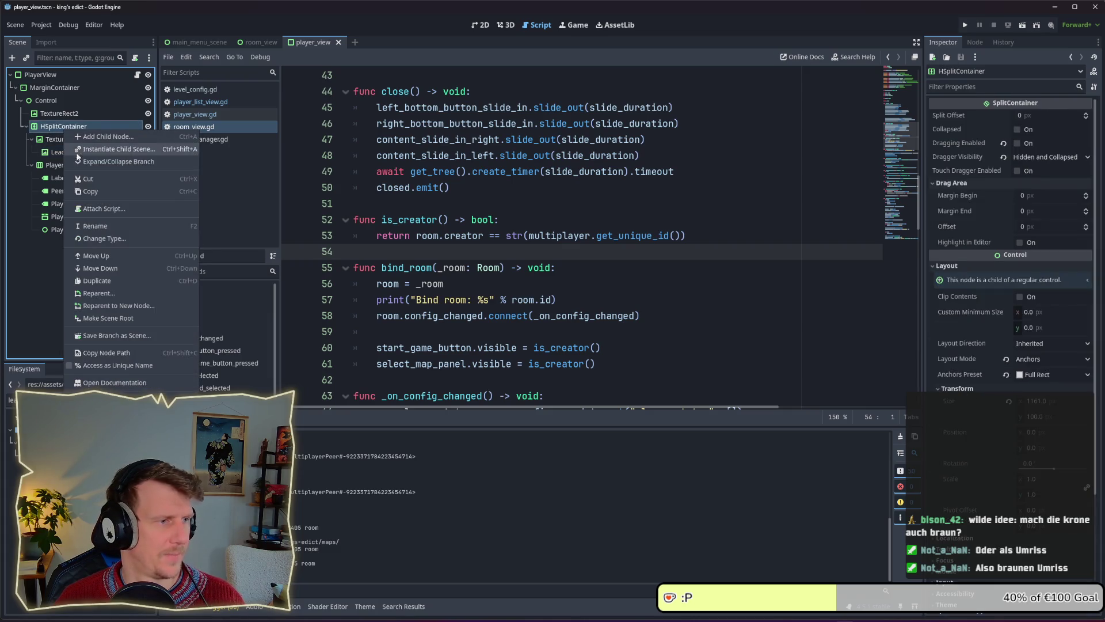
left_click(91, 137)
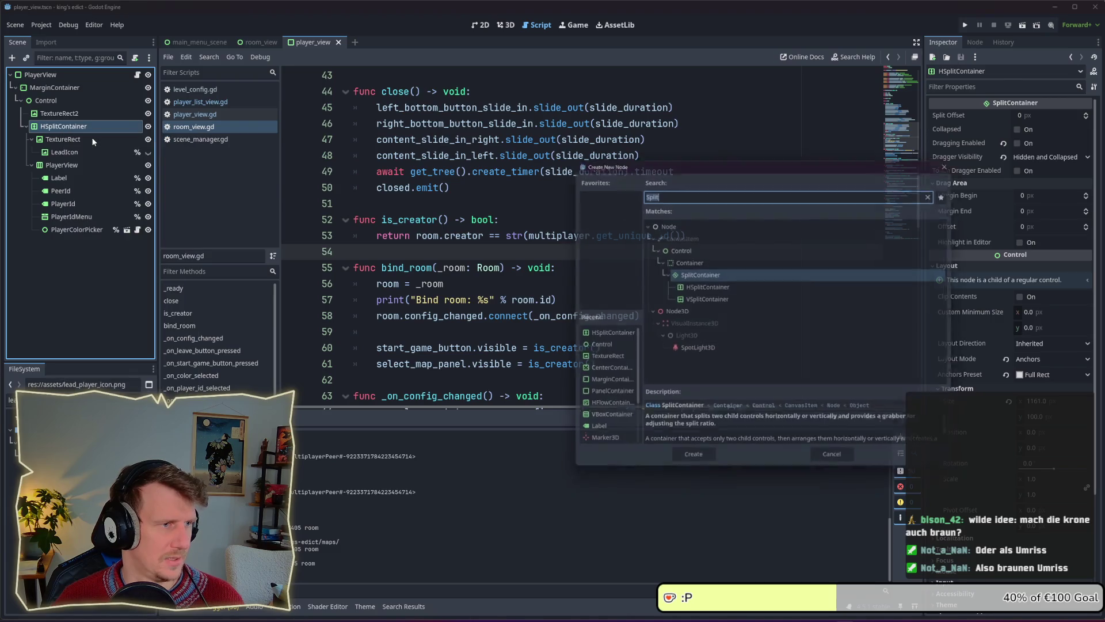
type("Control")
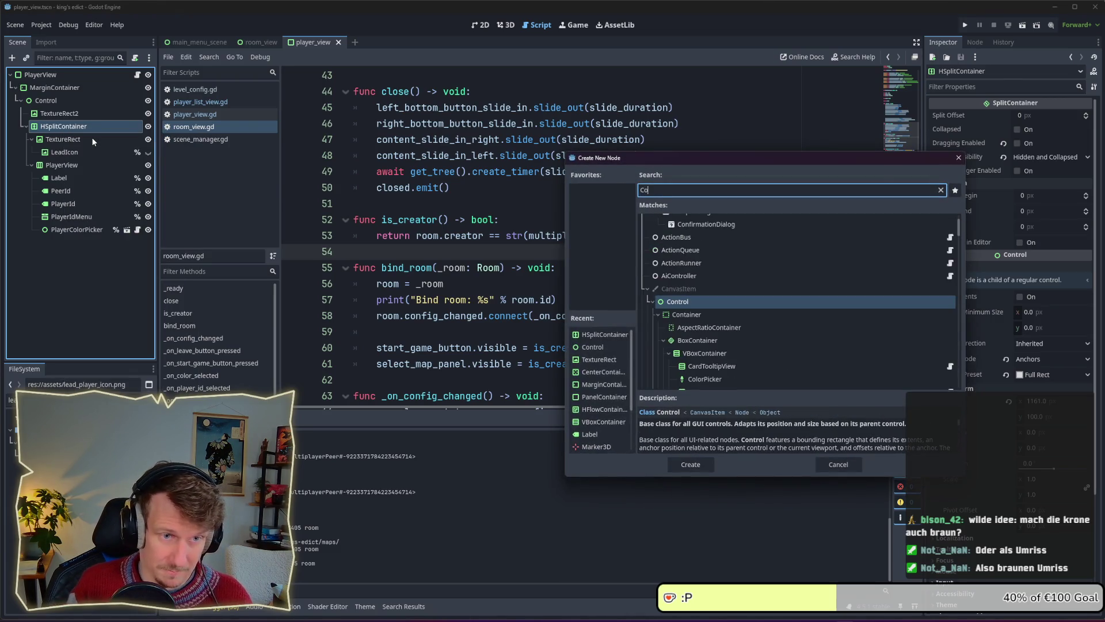
key("Return")
Place the Control under HSplitContainer so it holds TextureRect and LeadIcon, and save the scene.
mouse_move(47, 247)
left_mouse_down()
mouse_move(57, 135)
mouse_move(64, 164)
mouse_move(67, 146)
left_mouse_up()
left_click(59, 153)
key("ctrl+s")
left_click(481, 25)
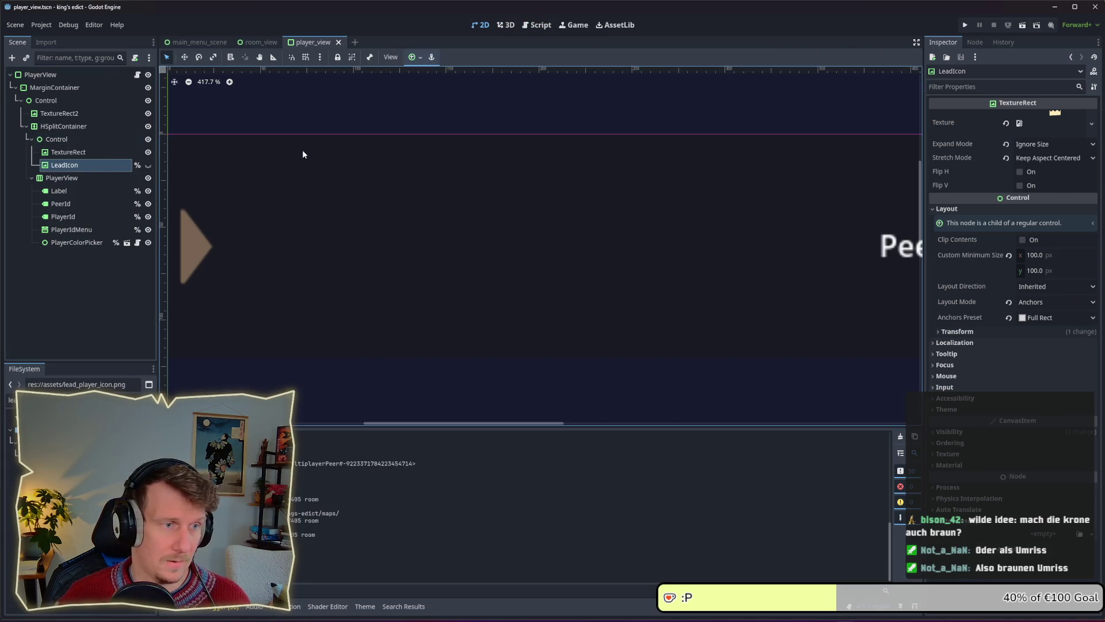
Set TextureRect's layout mode to Anchors with the Full Rect preset.
left_click(69, 152)
scroll(449, 237, "down", 2)
scroll(449, 237, "down", 3)
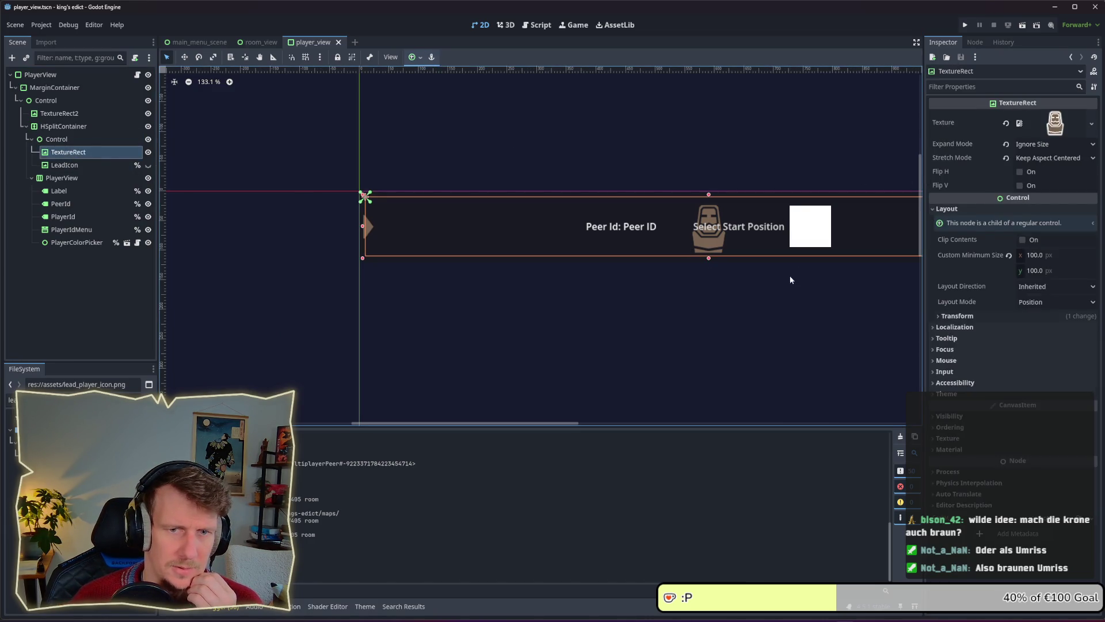
scroll(791, 284, "right", 3)
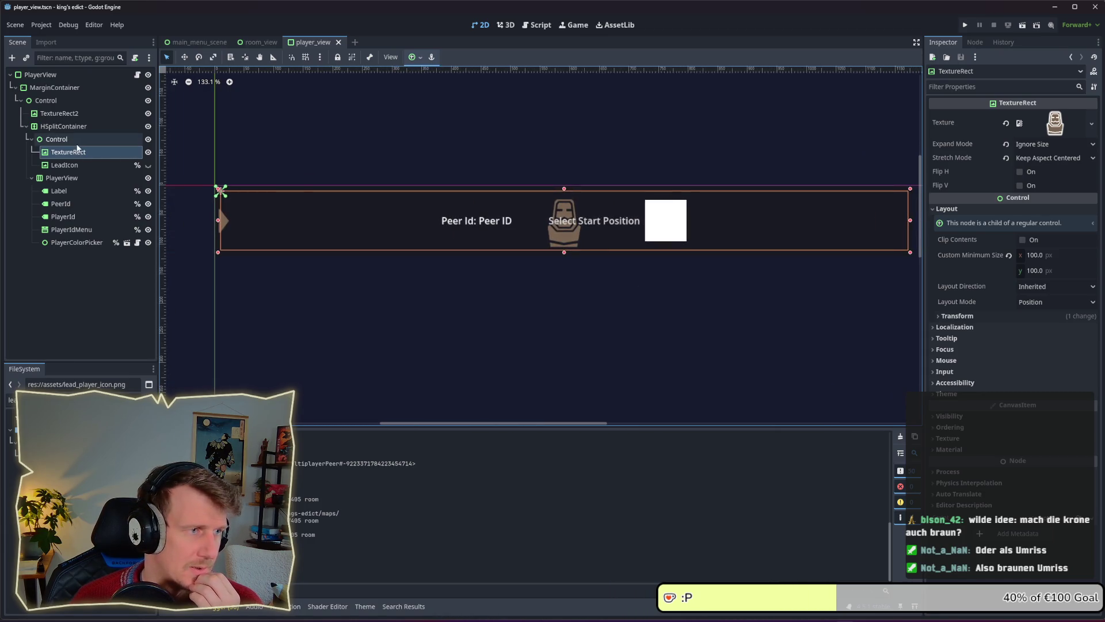
left_click(75, 146)
left_click(76, 152)
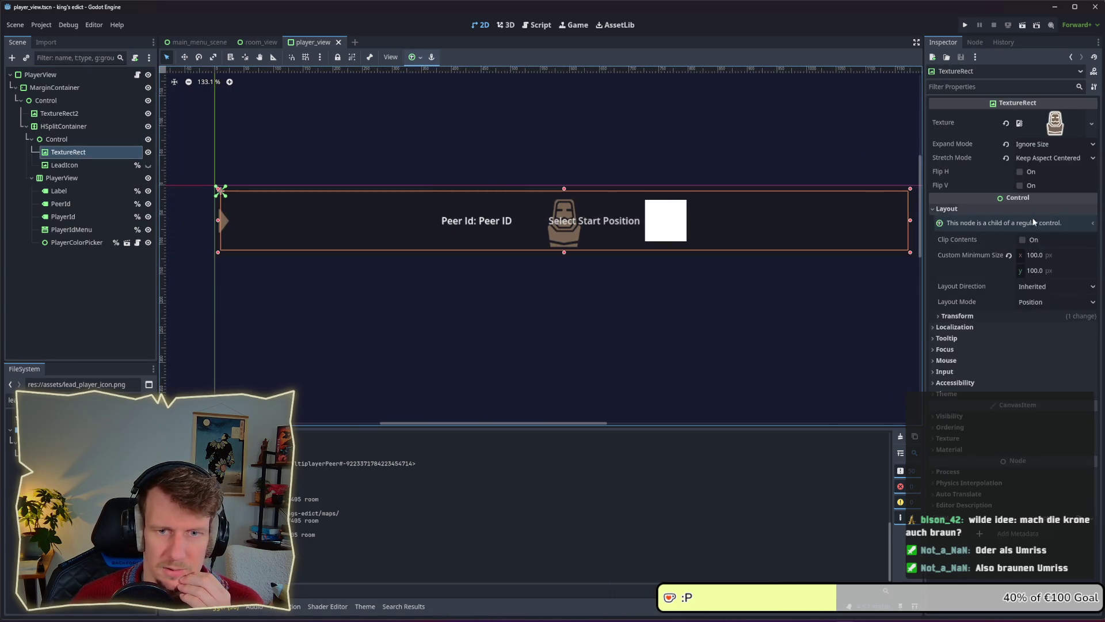
left_click(1028, 303)
left_click(1031, 329)
left_click(1031, 317)
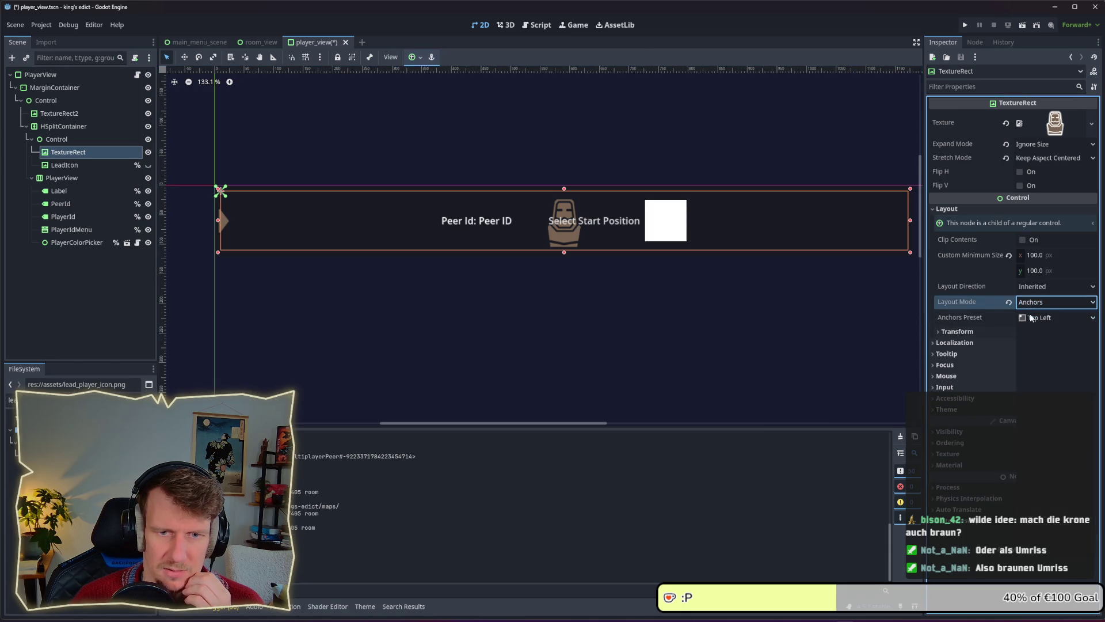
left_click(1029, 353)
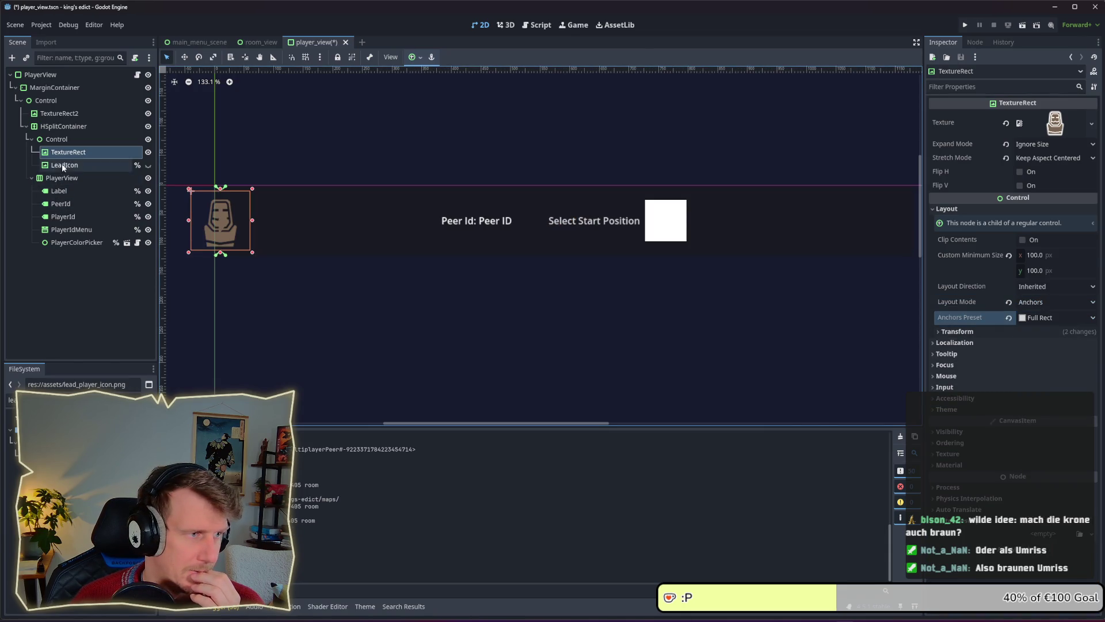
Give the parent Control a custom minimum size of 100×100.
left_click(63, 141)
left_click(69, 152)
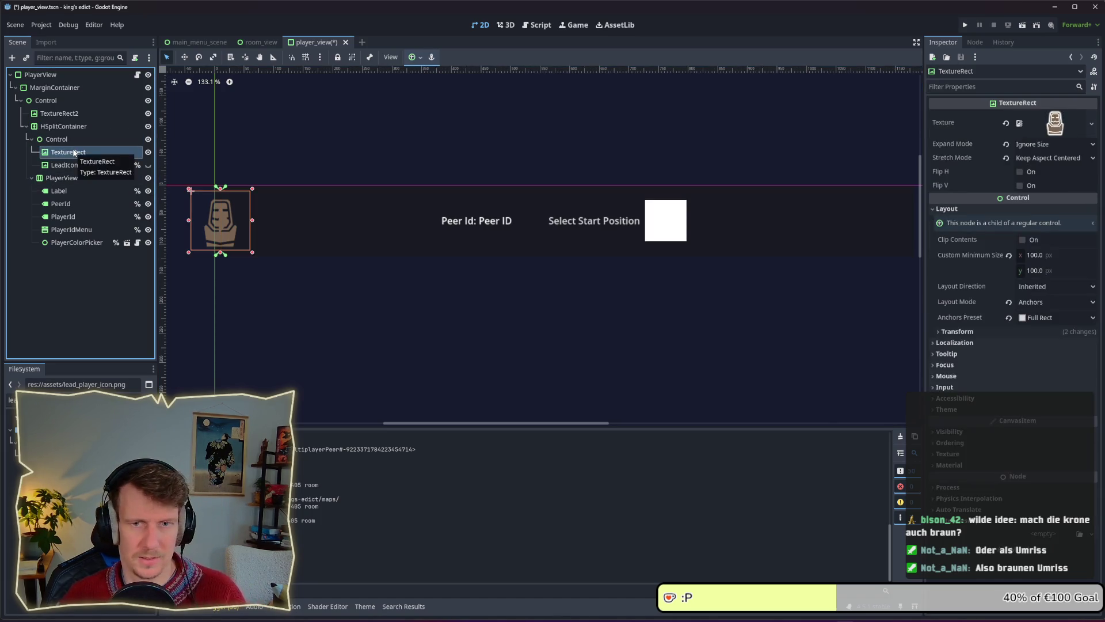
left_click(69, 139)
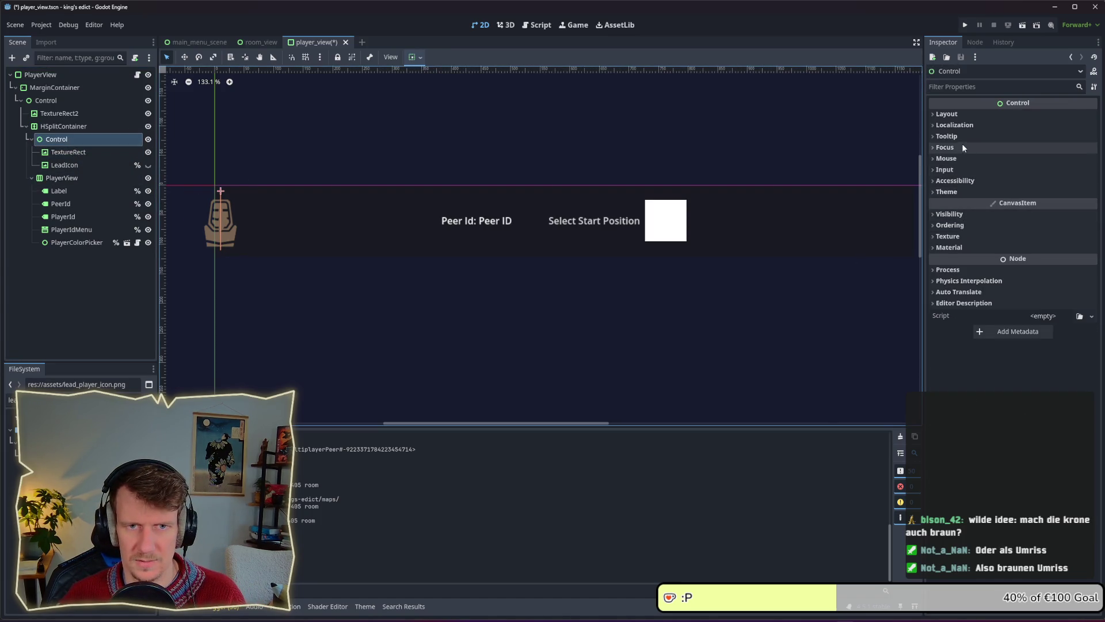
left_click(947, 114)
left_click(1030, 161)
type("100")
left_click(1036, 176)
type("100")
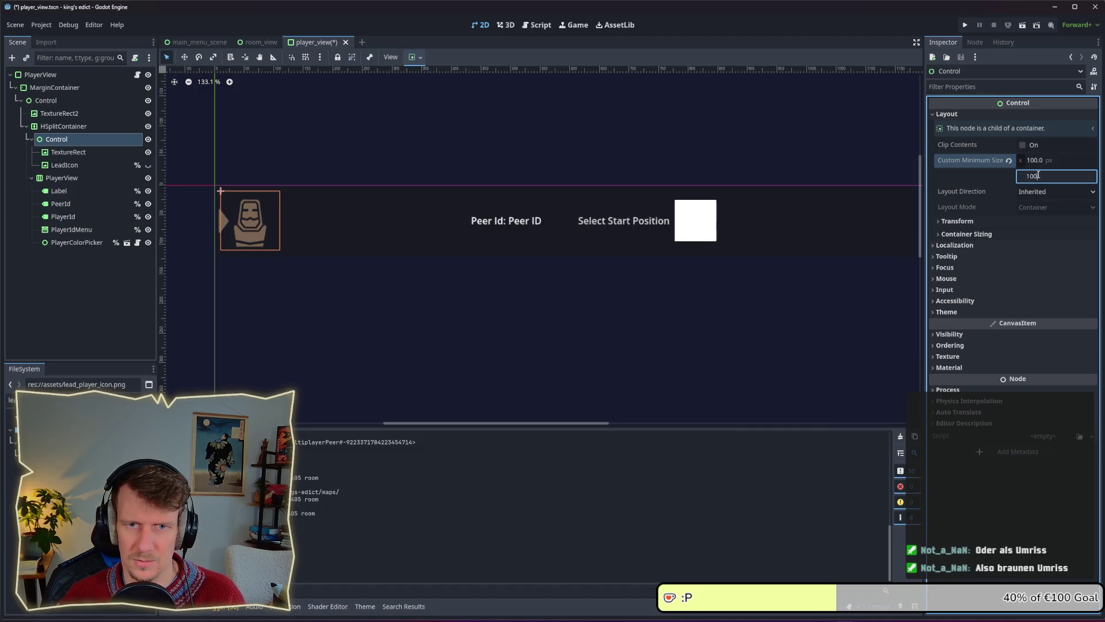
Load lead_player_icon.png into LeadIcon's Texture and save the scene.
left_click(77, 153)
left_click(78, 164)
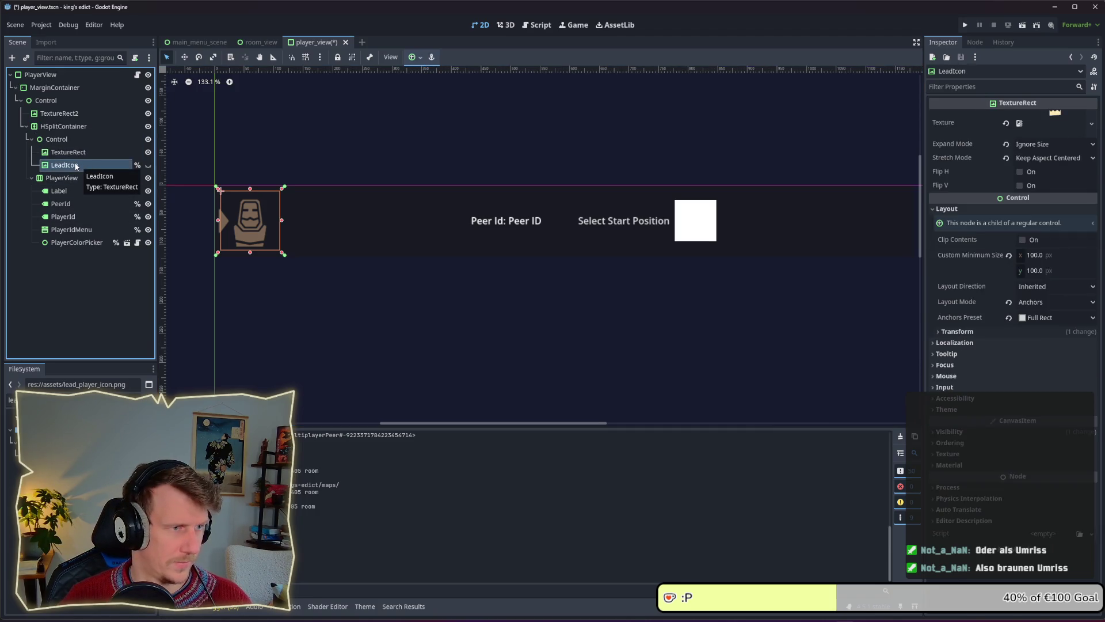
left_click(314, 280)
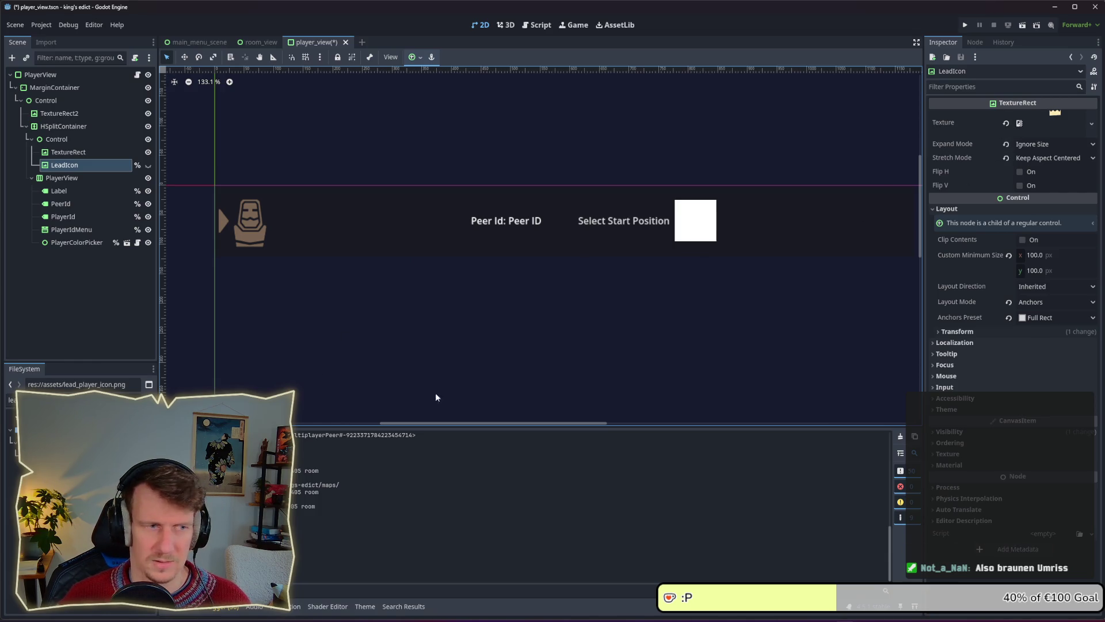
right_click(9, 410)
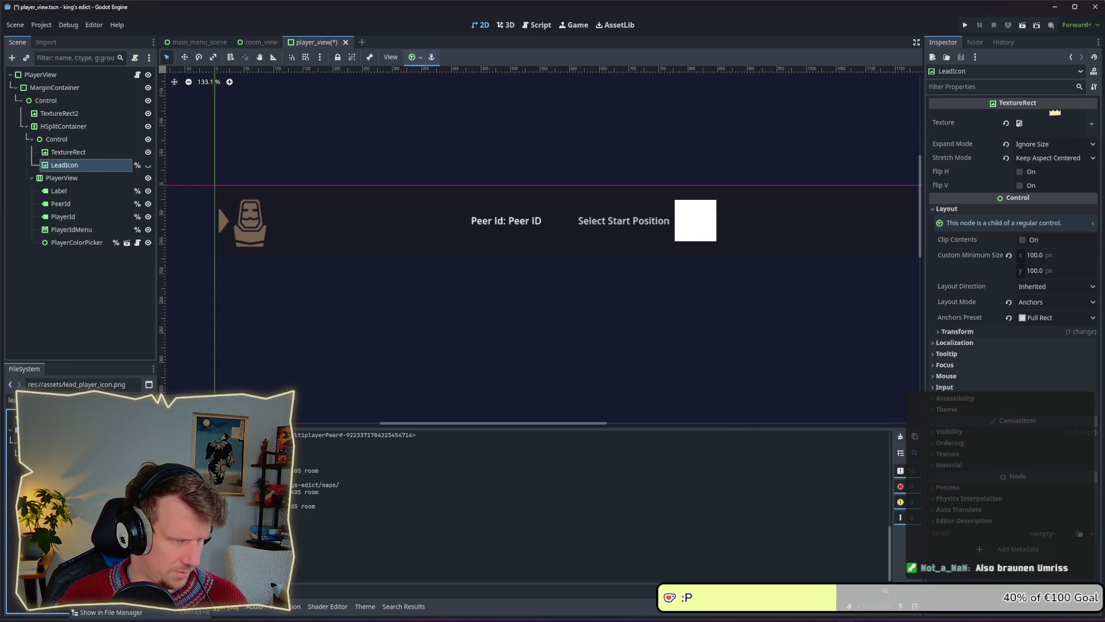
key("Escape")
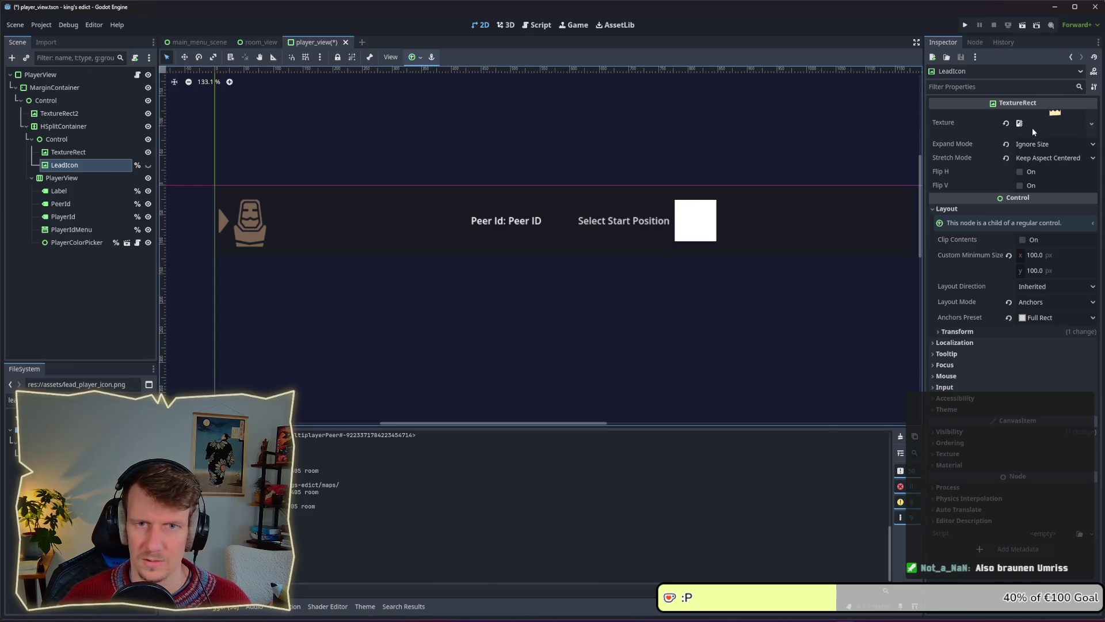
mouse_move(1018, 126)
left_mouse_down()
mouse_move(1000, 133)
mouse_move(1069, 138)
mouse_move(1047, 116)
left_mouse_up()
key("ctrl+s")
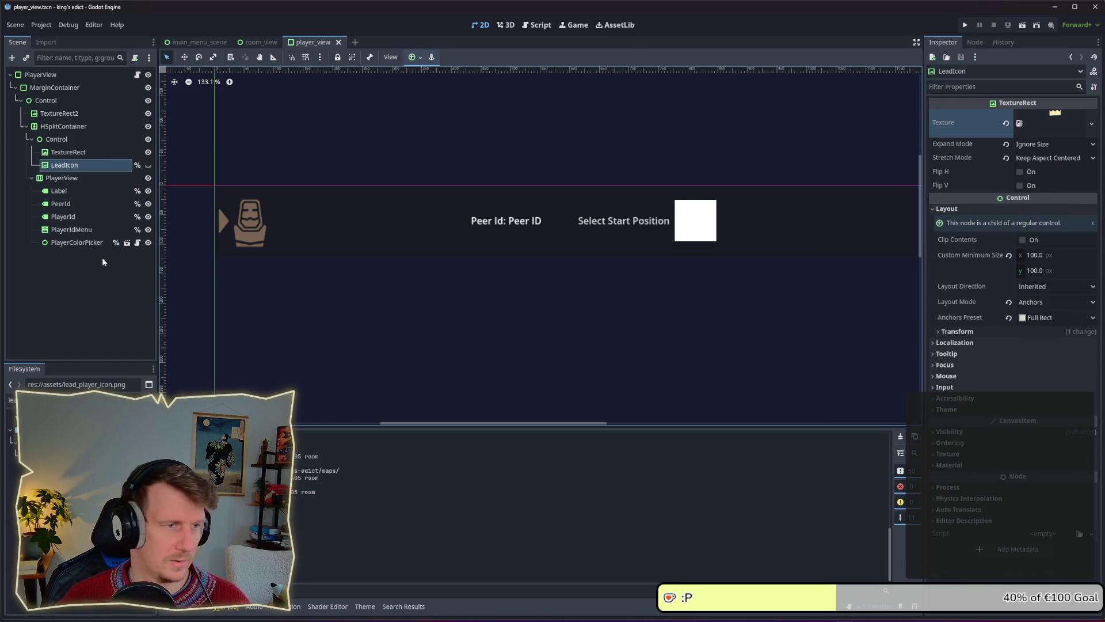
Set LeadIcon's anchor preset to Full Rect and save the scene.
left_click(275, 217)
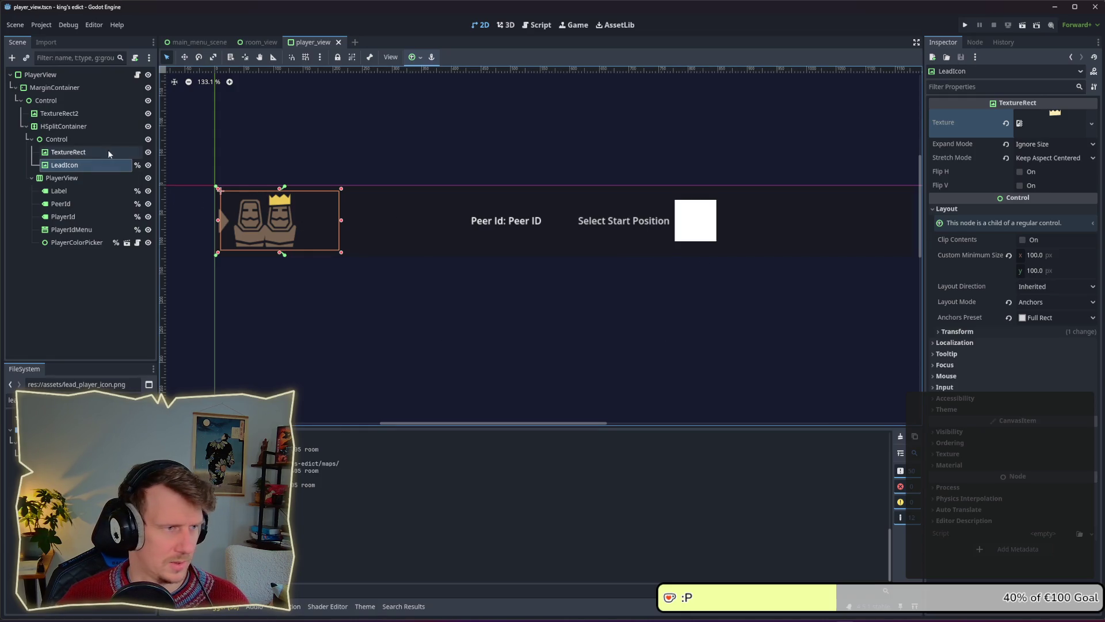
left_click(90, 152)
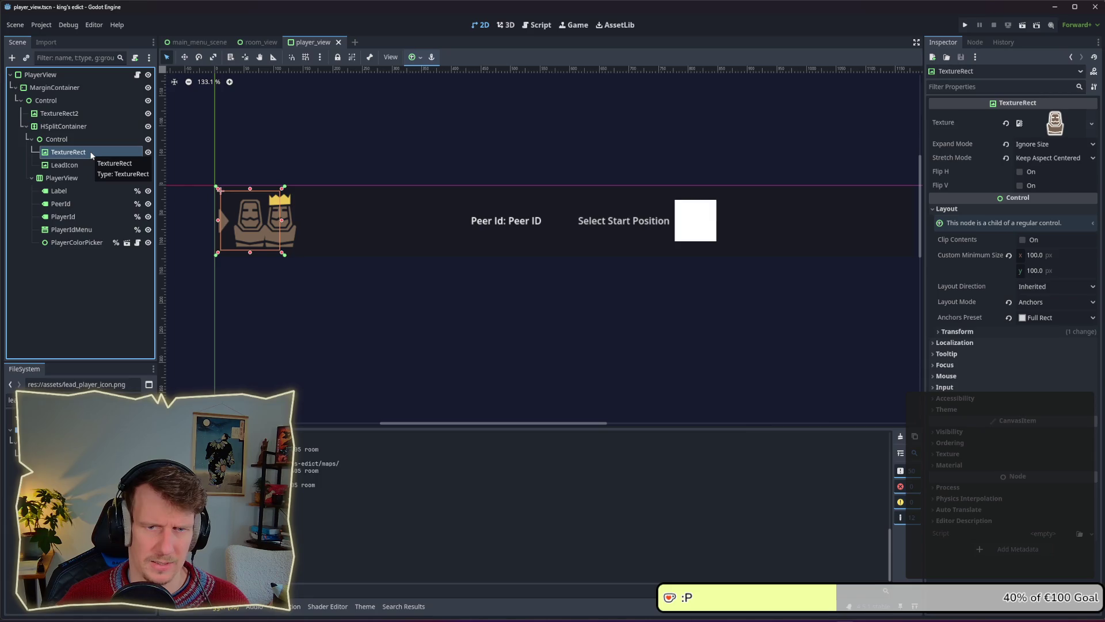
left_click(90, 165)
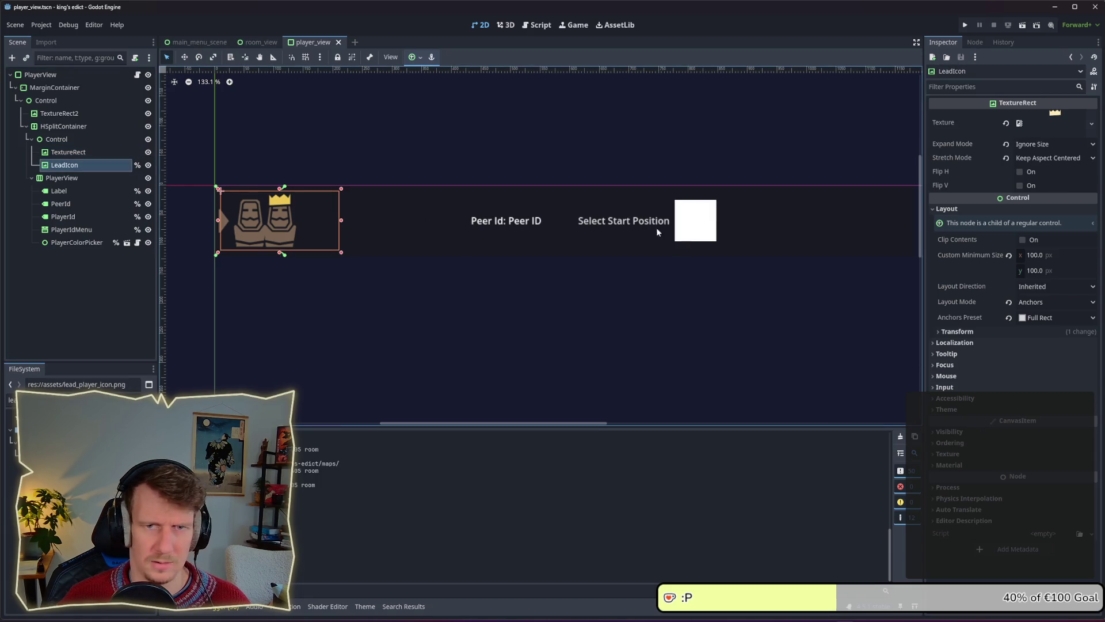
left_click(1009, 317)
left_click(1034, 318)
left_click(1031, 349)
key("ctrl+s")
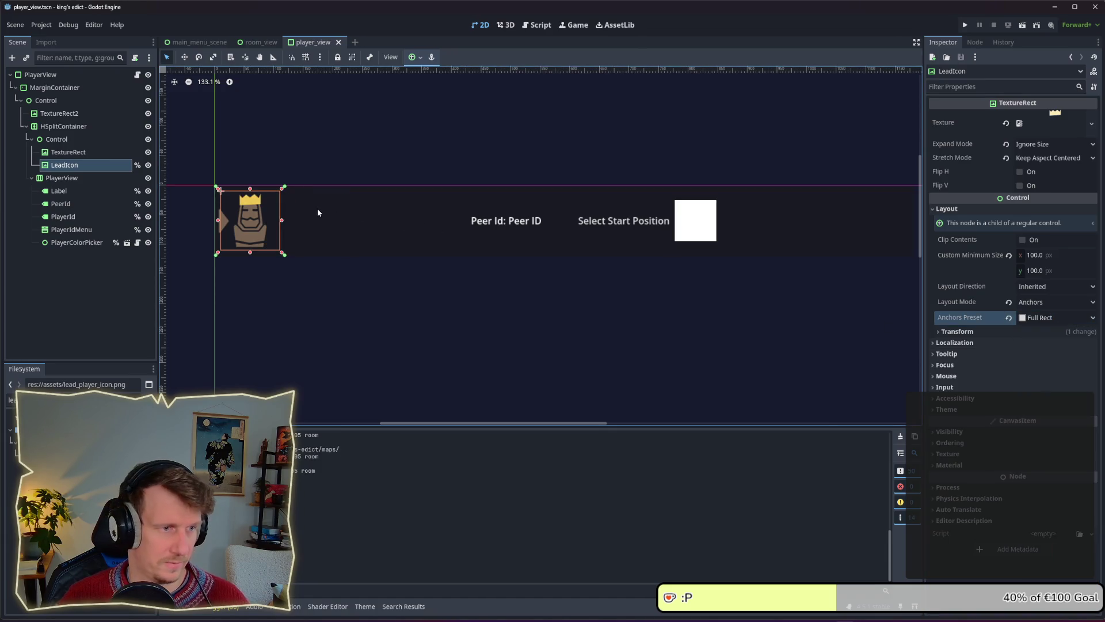
left_click(86, 152)
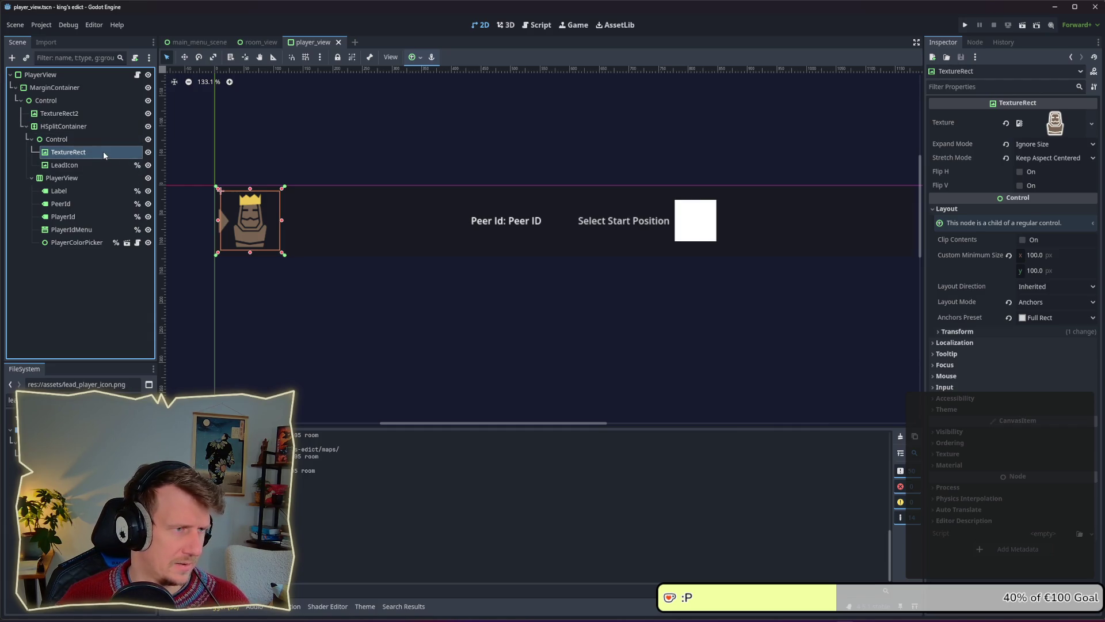
left_click(103, 154)
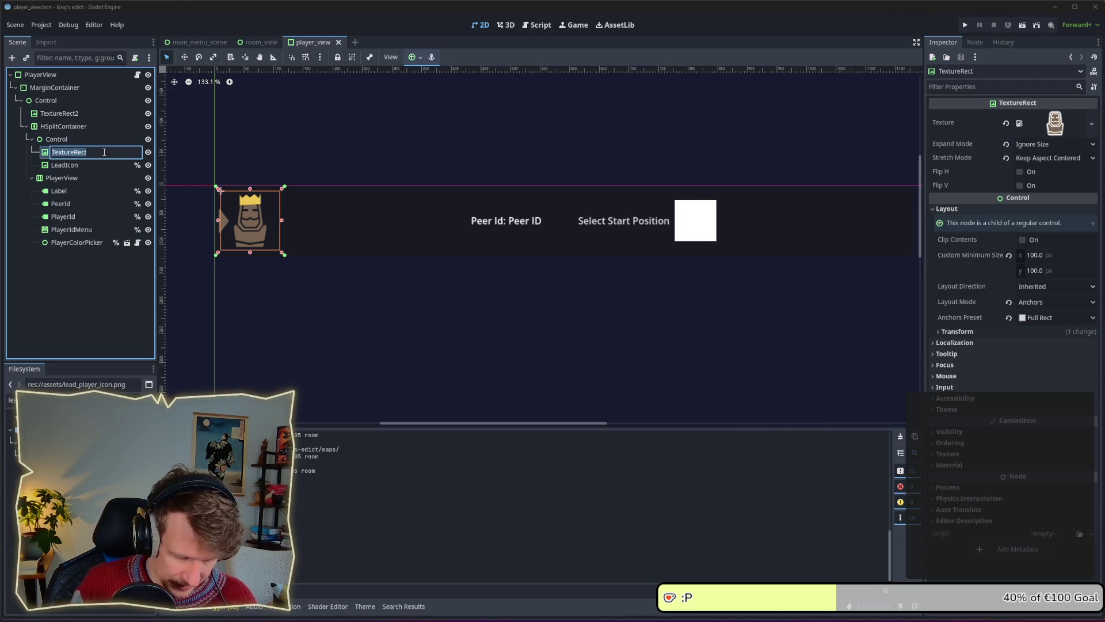
Rename the TextureRect node to PawnIcon.
type("Cl")
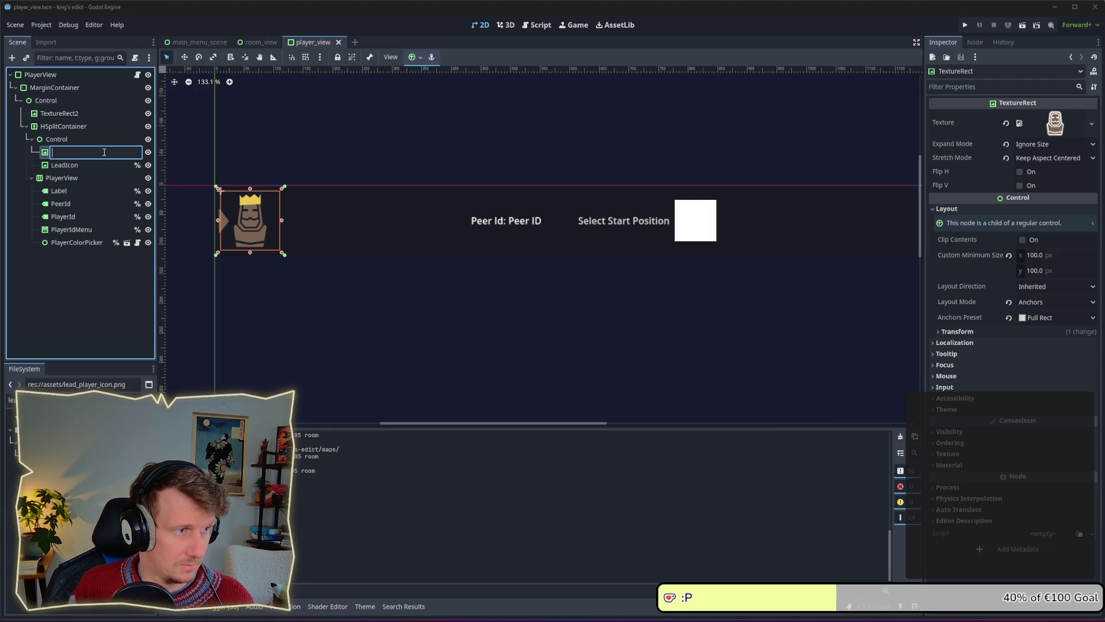
key("BackSpace")
type("CL")
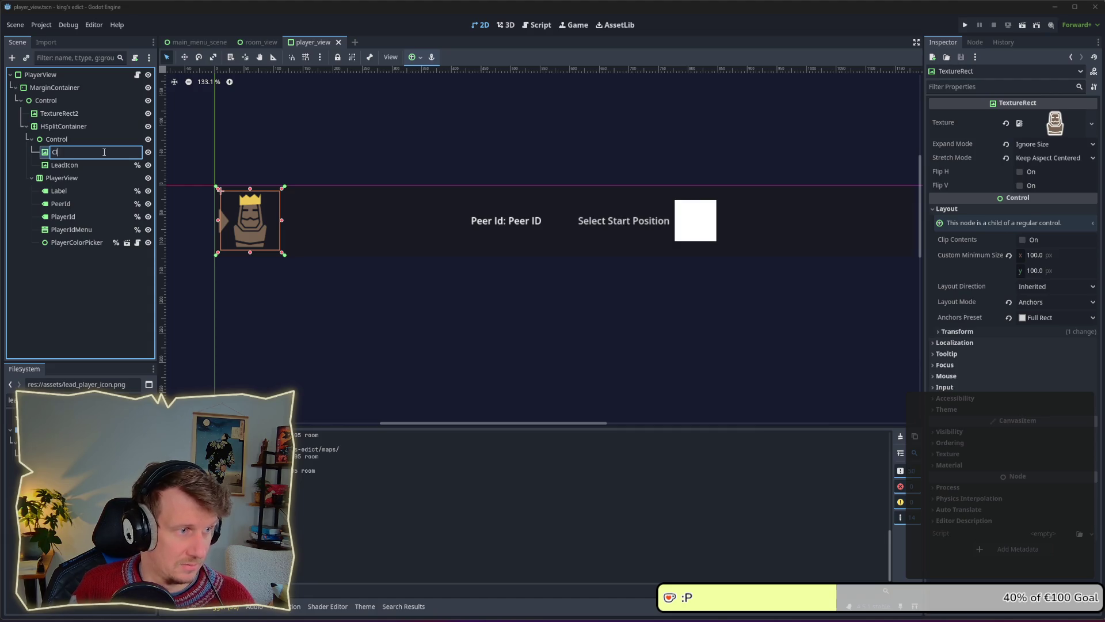
key("BackSpace")
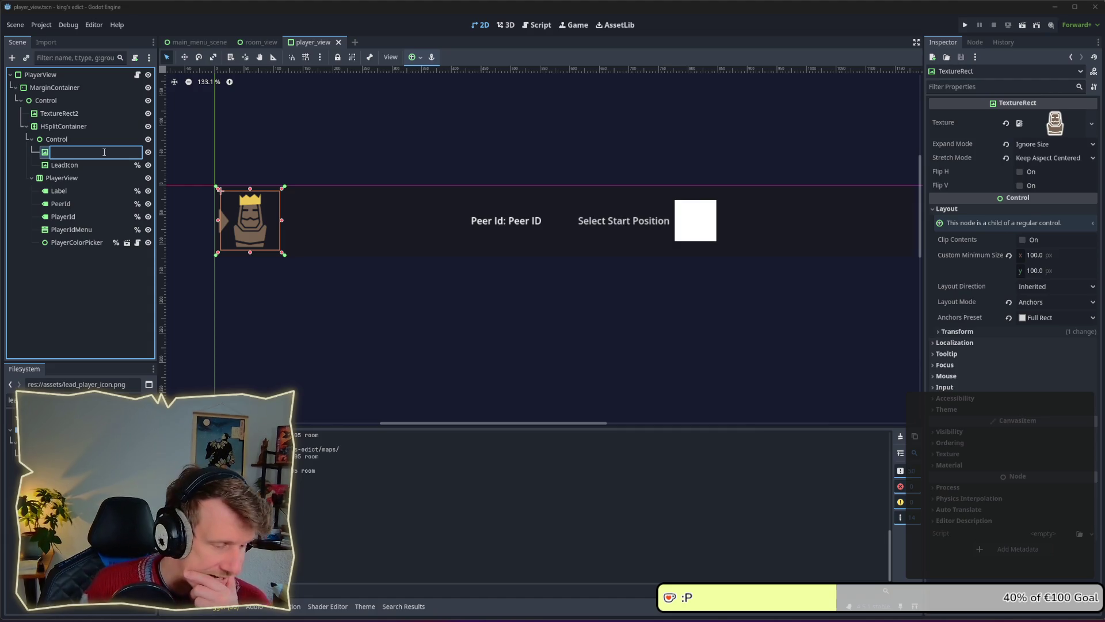
type("P")
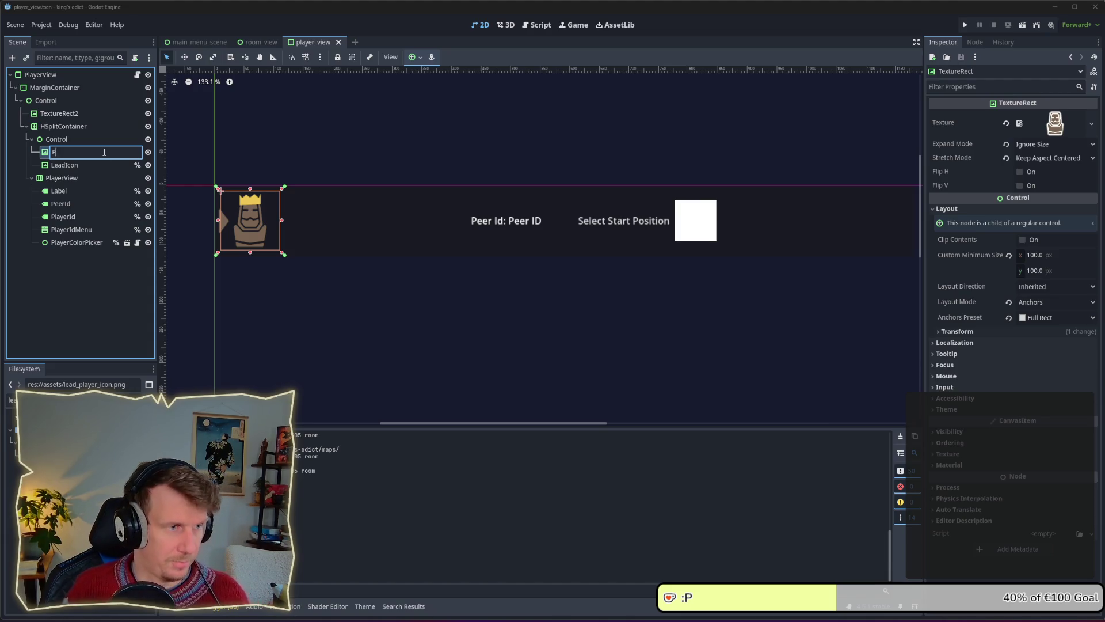
type("awnOc")
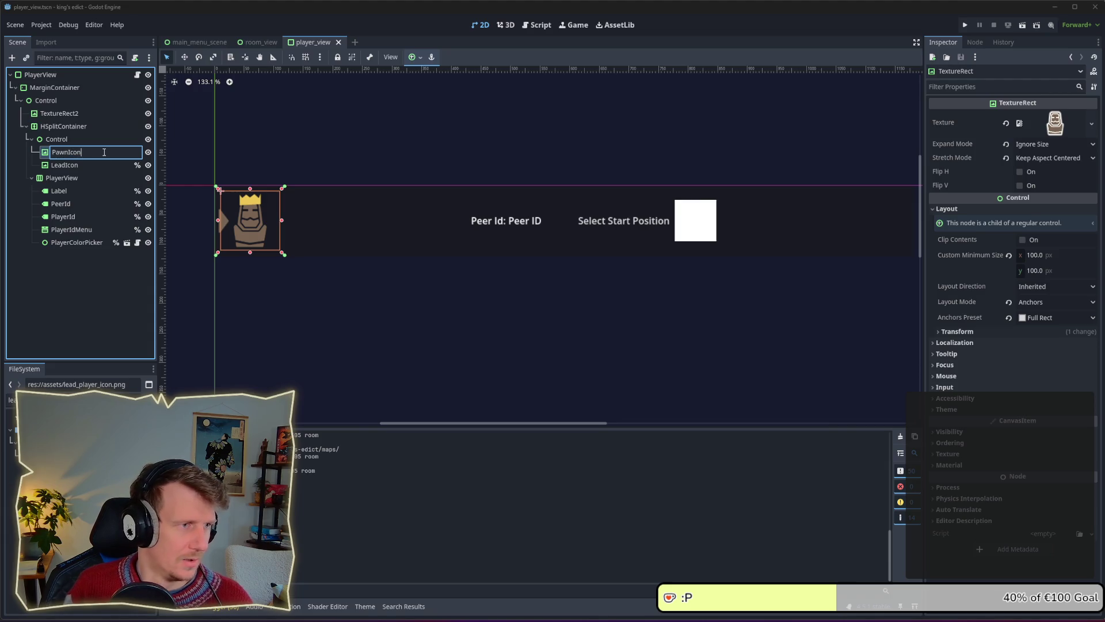
key("Return")
right_click(86, 151)
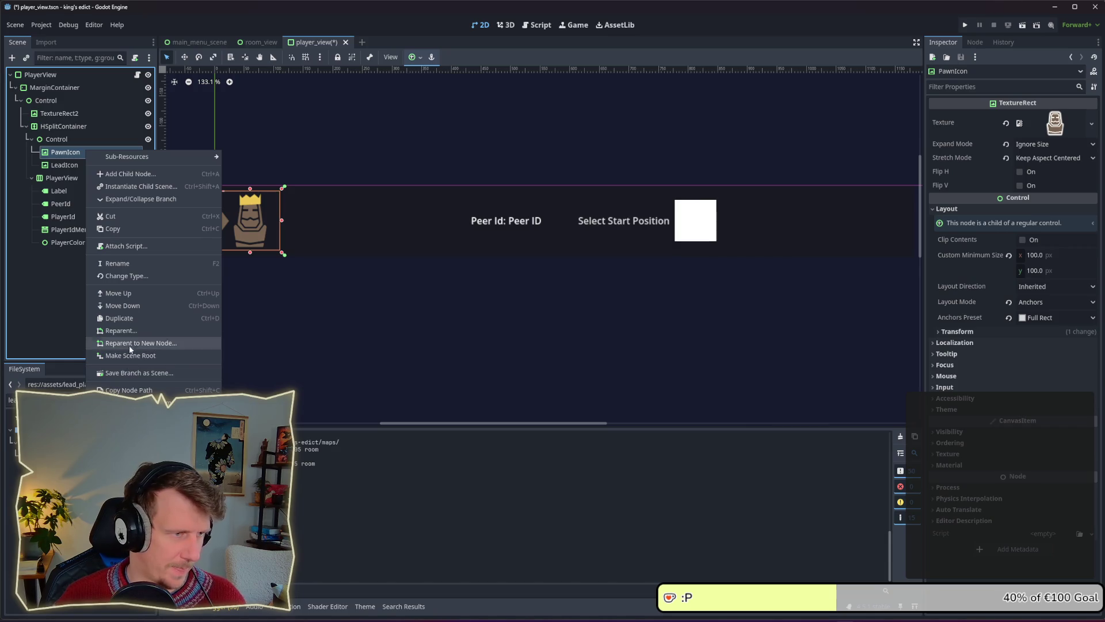
key("Escape")
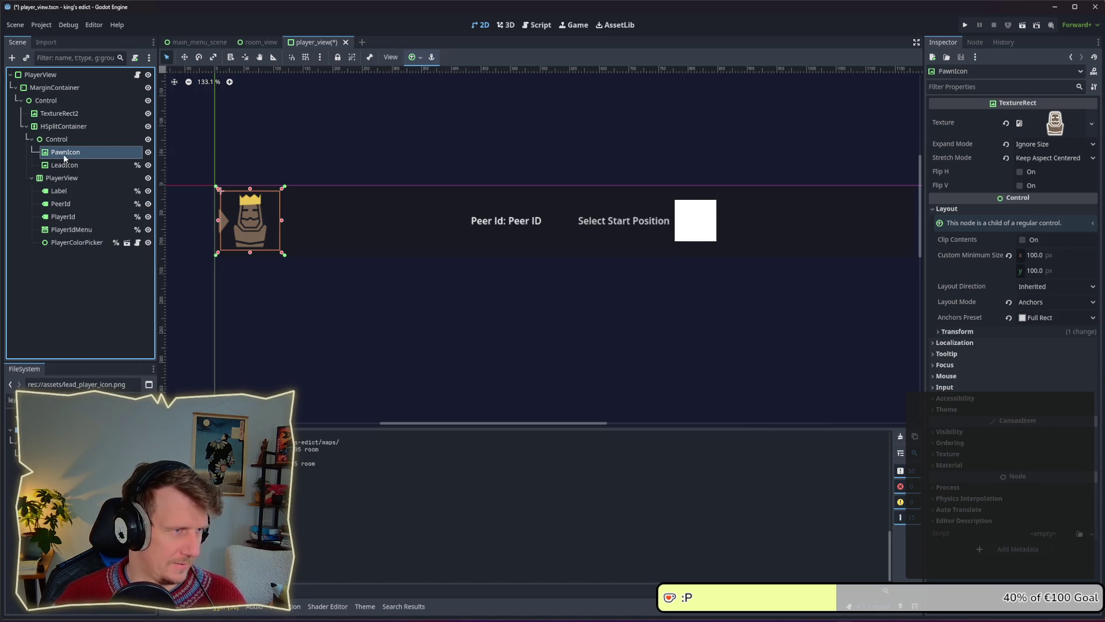
Rename the LeadIcon node to KingIcon.
left_click(66, 166)
left_click(67, 165)
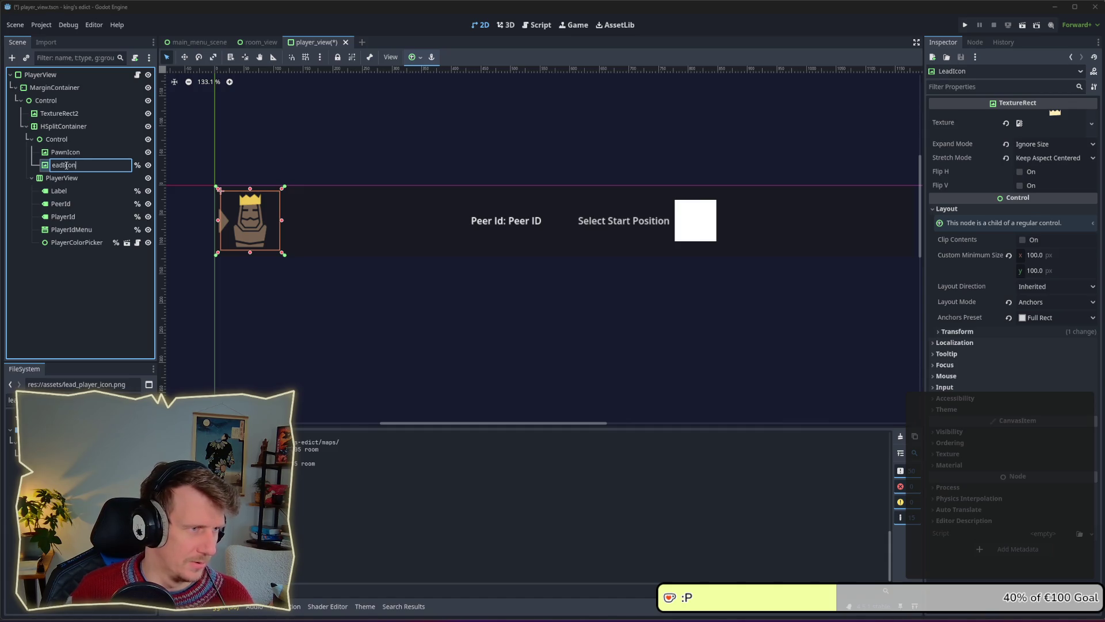
key("BackSpace")
key("BackSpace")
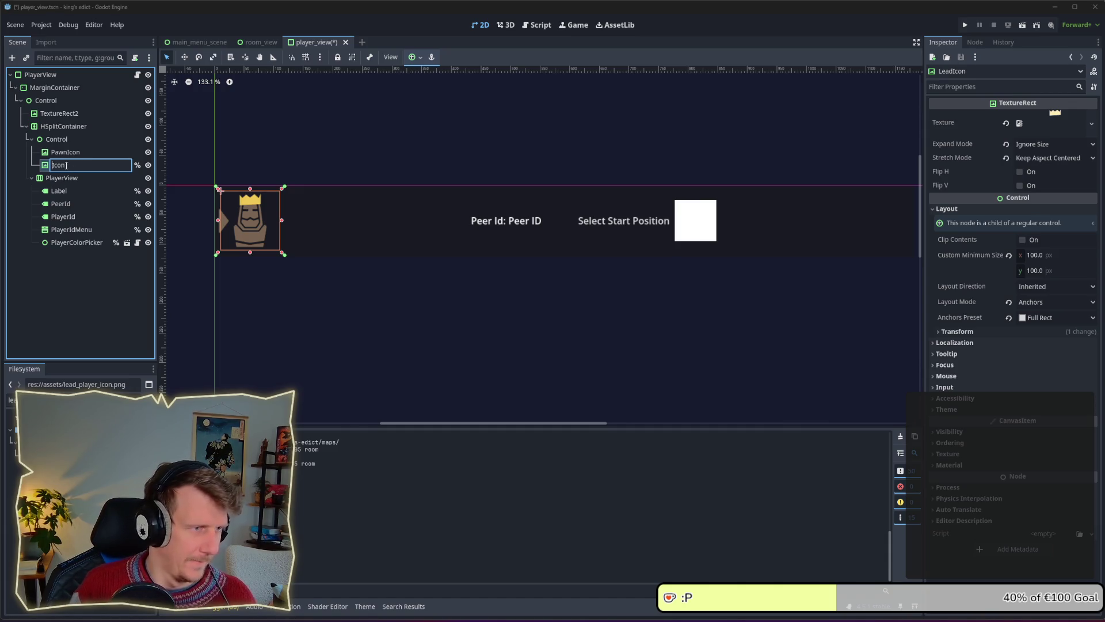
type("King")
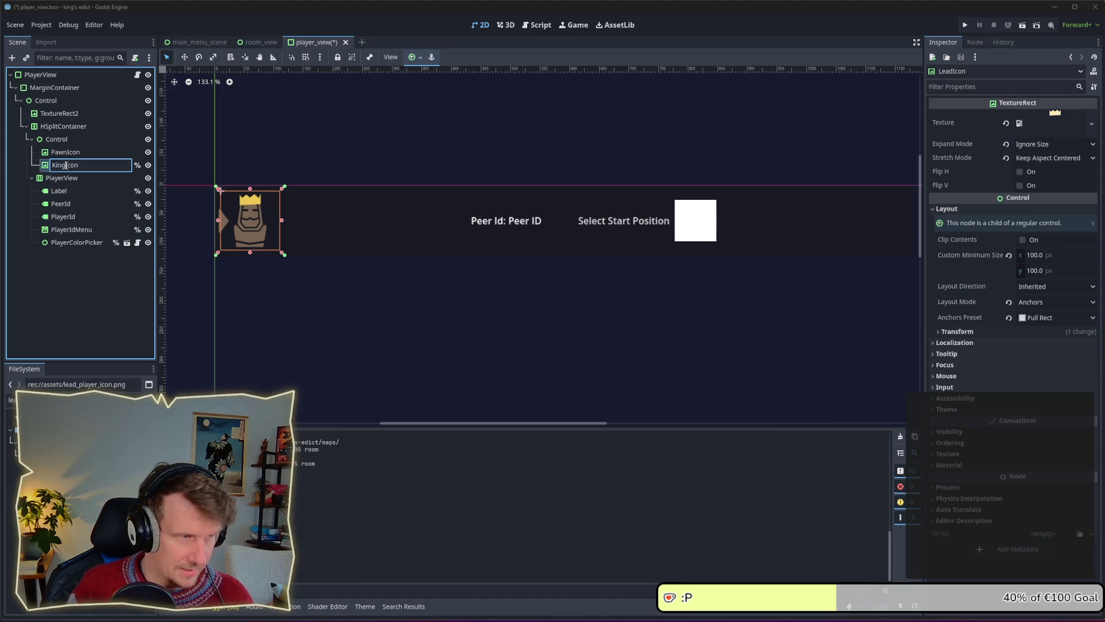
key("Return")
Mark PawnIcon as Access as Unique Name and open player_view.gd.
right_click(72, 152)
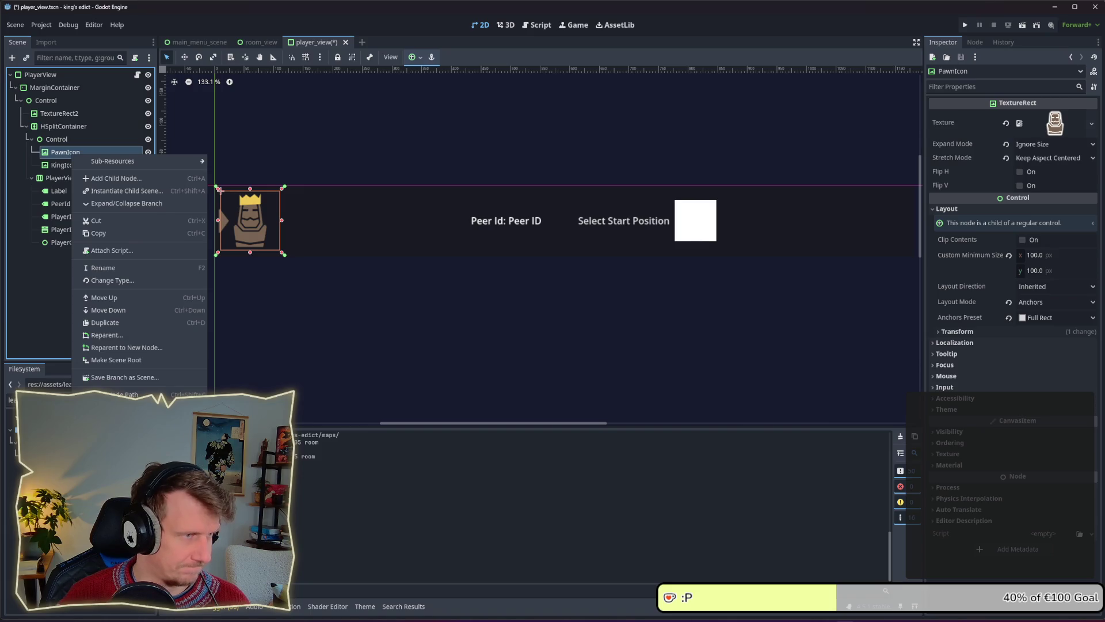
left_click(115, 407)
left_click(137, 75)
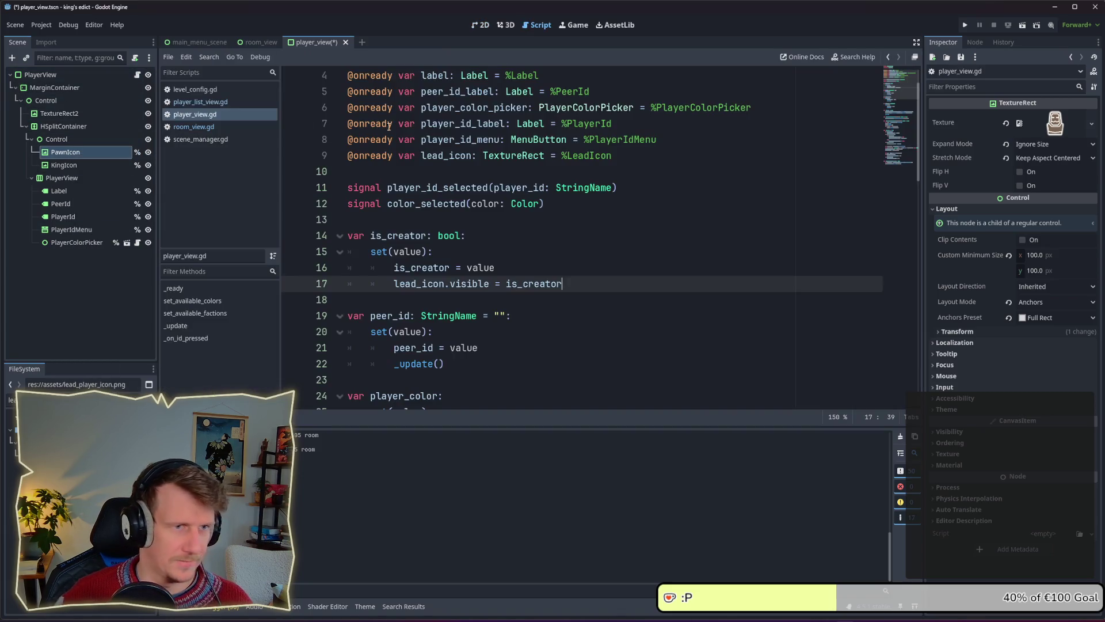
Replace the lead_icon declaration with onready references to pawn_icon and king_icon, and save.
left_click(629, 160)
left_click_drag(629, 160, 345, 155)
key("BackSpace")
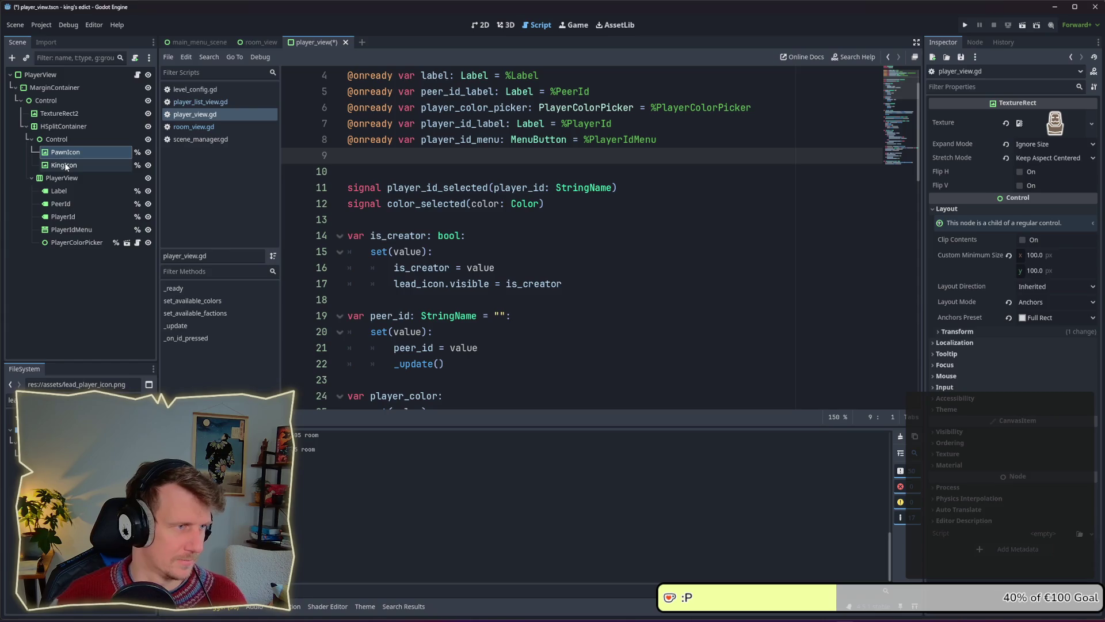
left_click(66, 166, "shift")
mouse_move(79, 159)
left_mouse_down()
mouse_move(360, 151)
mouse_move(356, 159)
left_mouse_up()
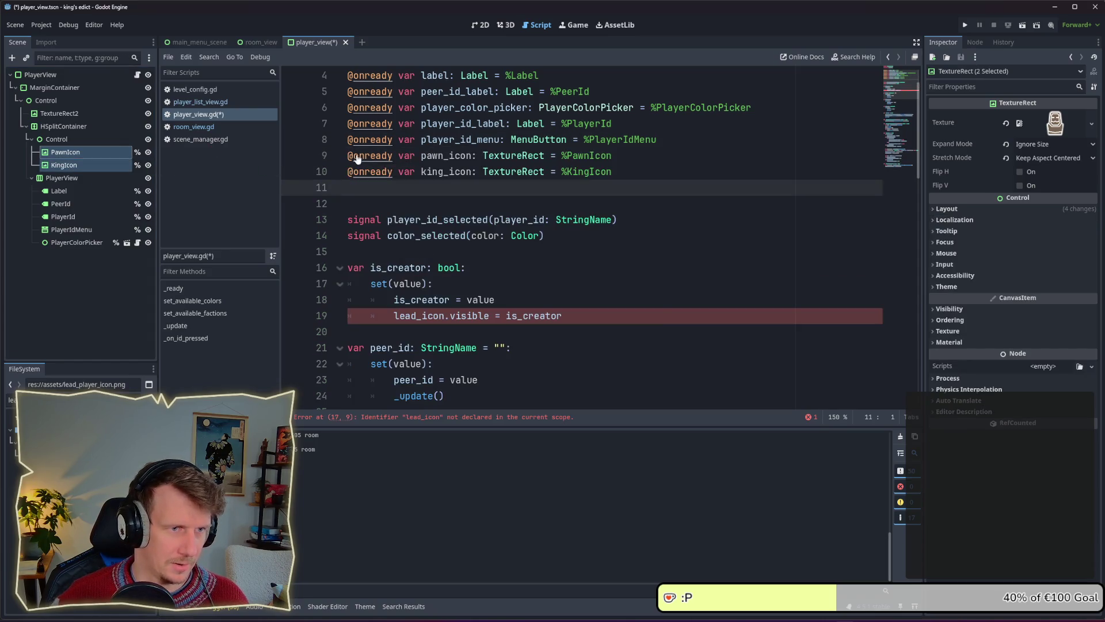
key("ctrl+s")
Change the setter's lead_icon visibility line to use pawn_icon and save.
key("ctrl+shift+Right")
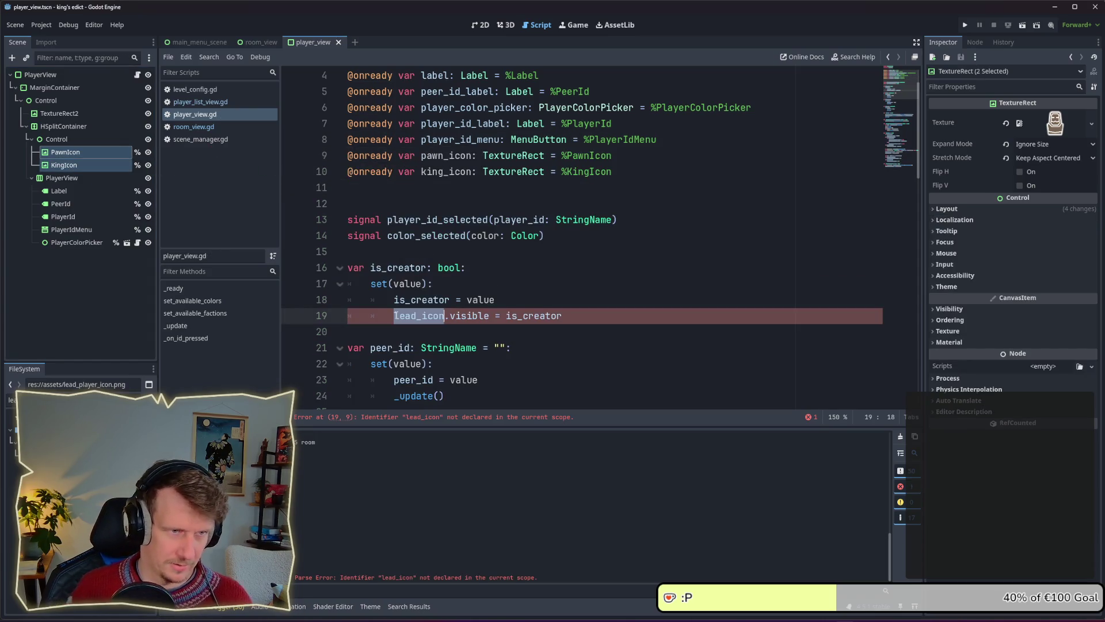
type("panw")
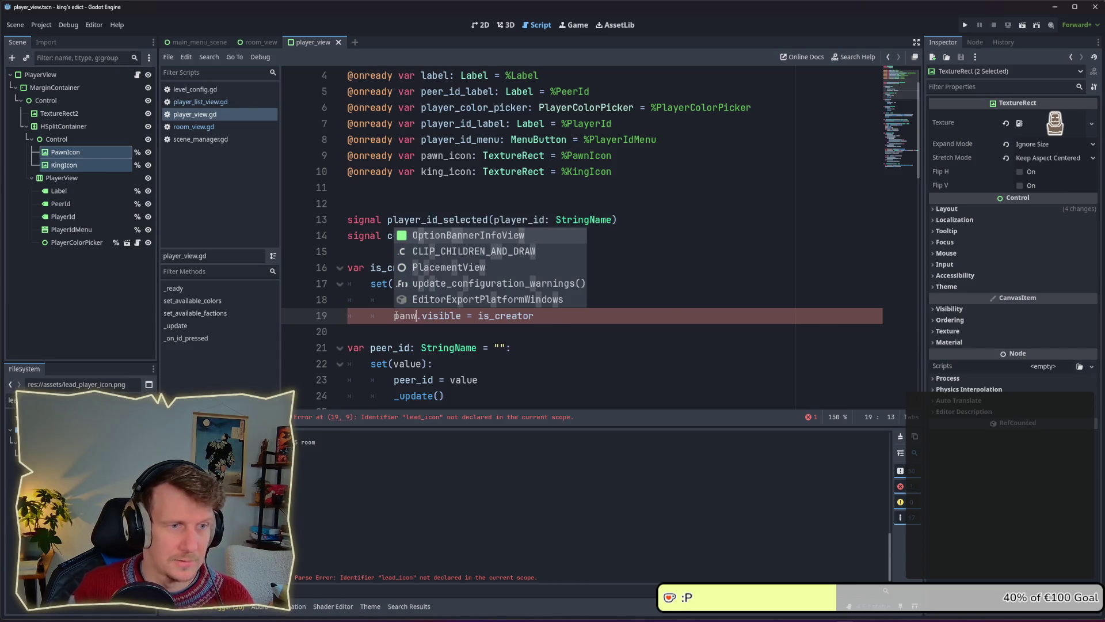
key("BackSpace")
key("BackSpace")
type("w")
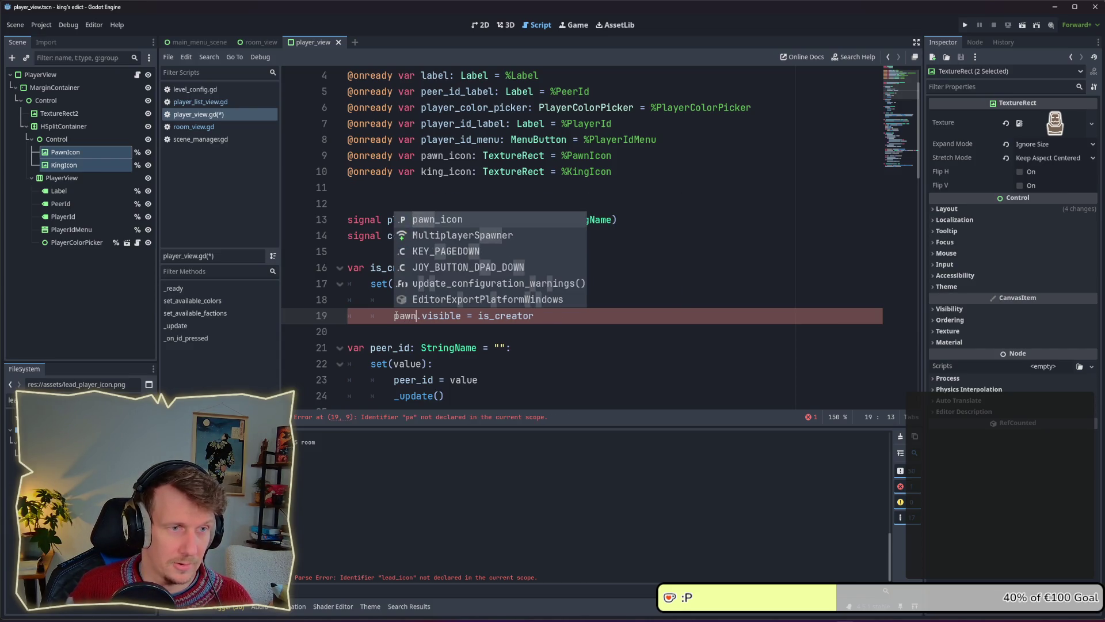
key("Return")
key("ctrl+s")
Add king_icon.visible = is_creator and make pawn_icon.visible = not is_creator.
key("ctrl+shift+d")
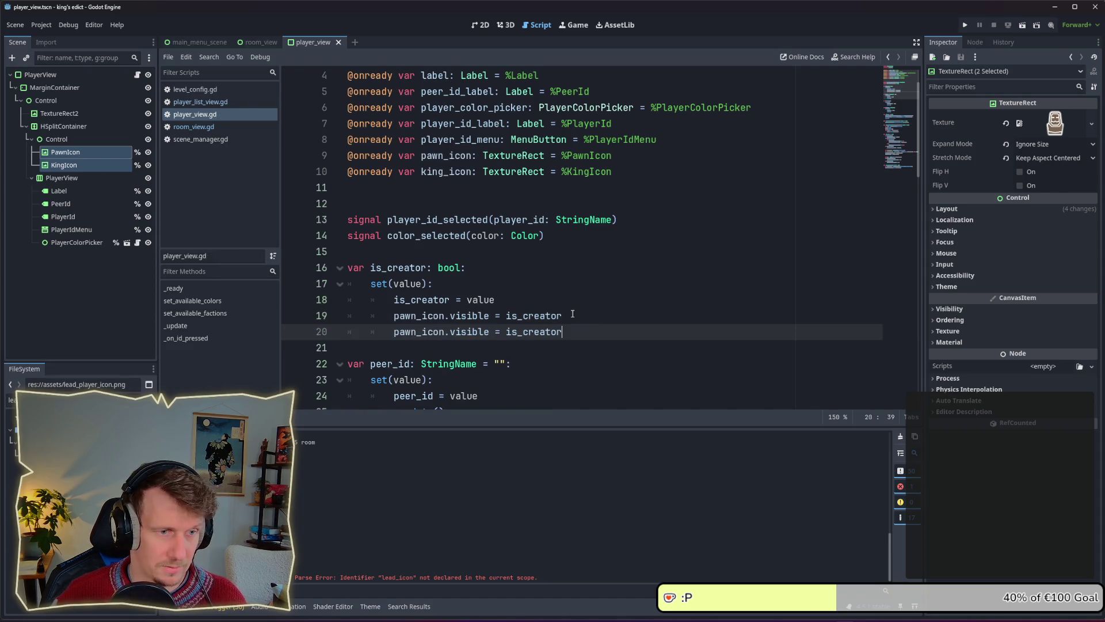
double_click(442, 316)
type("king")
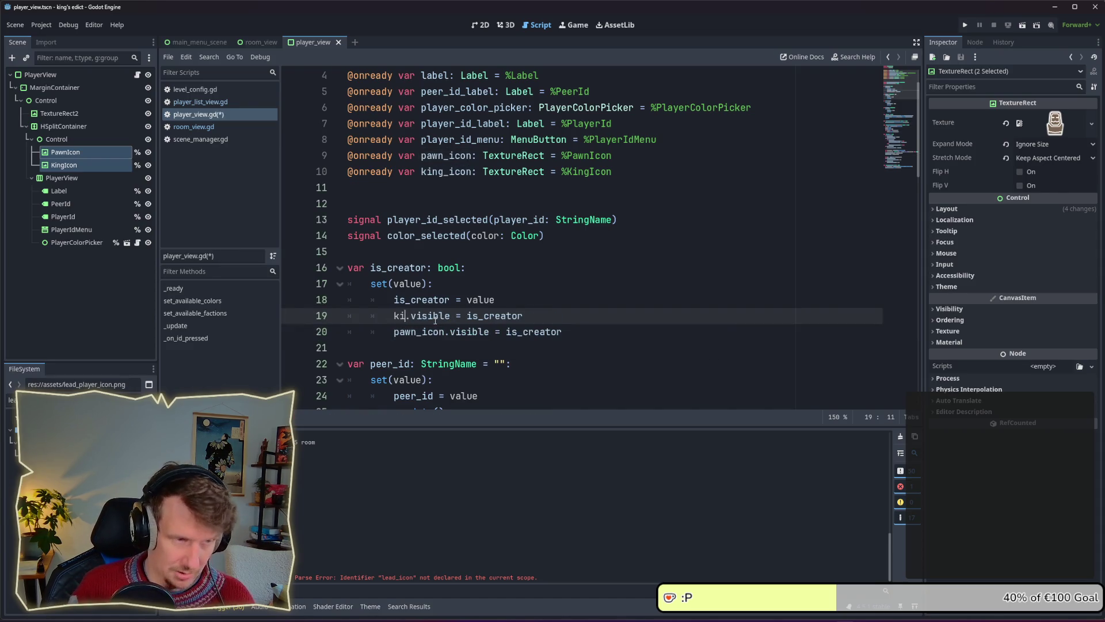
key("Return")
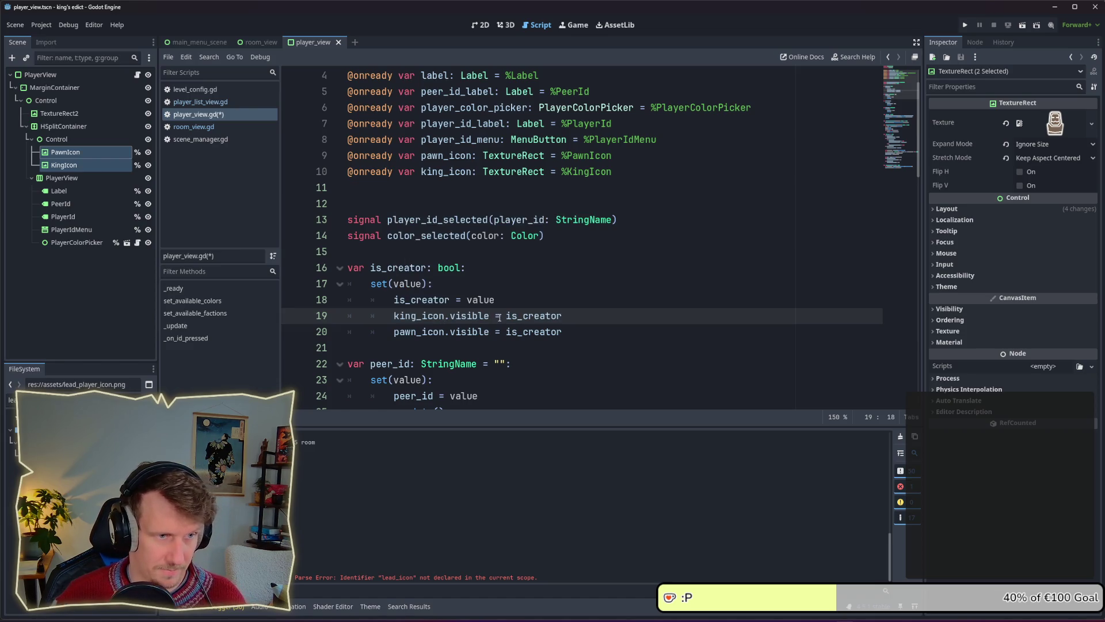
left_click(531, 305)
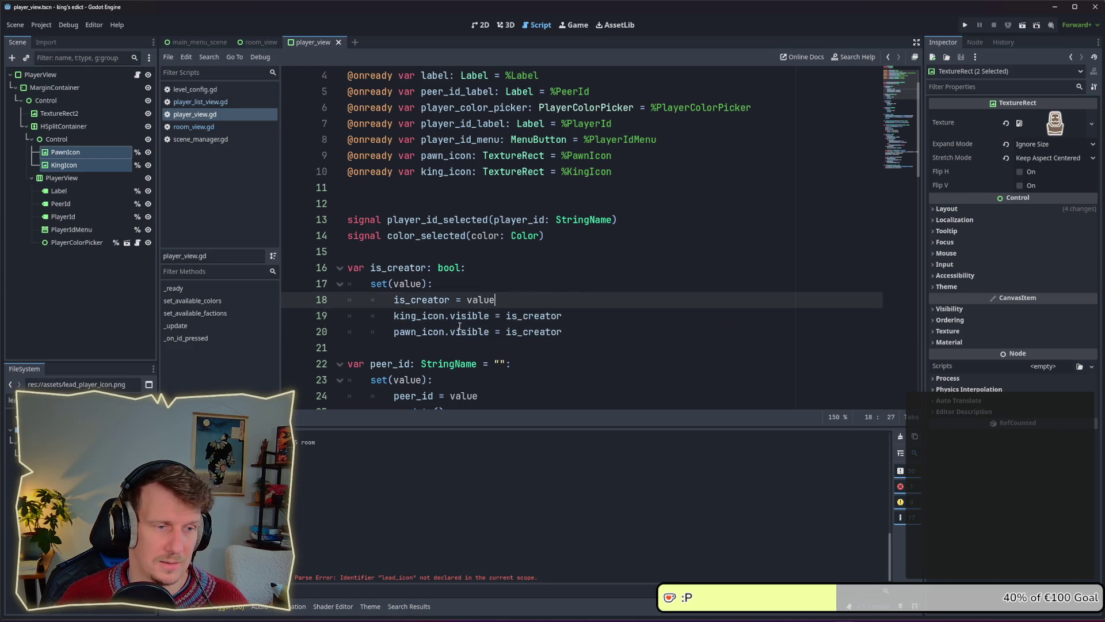
left_click(507, 316)
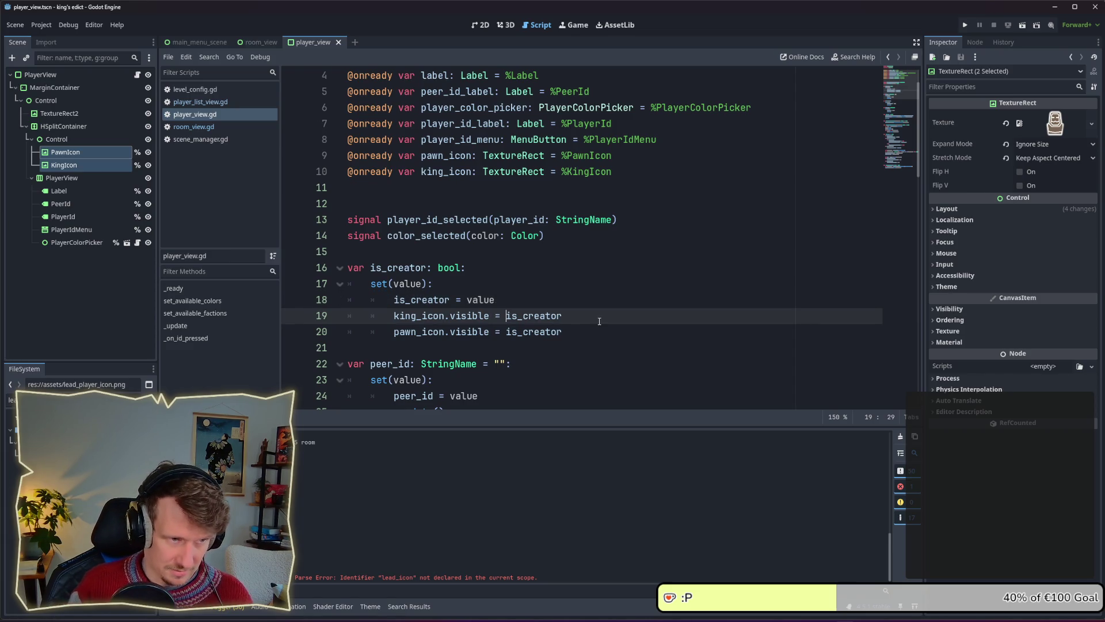
key("Down")
type("not")
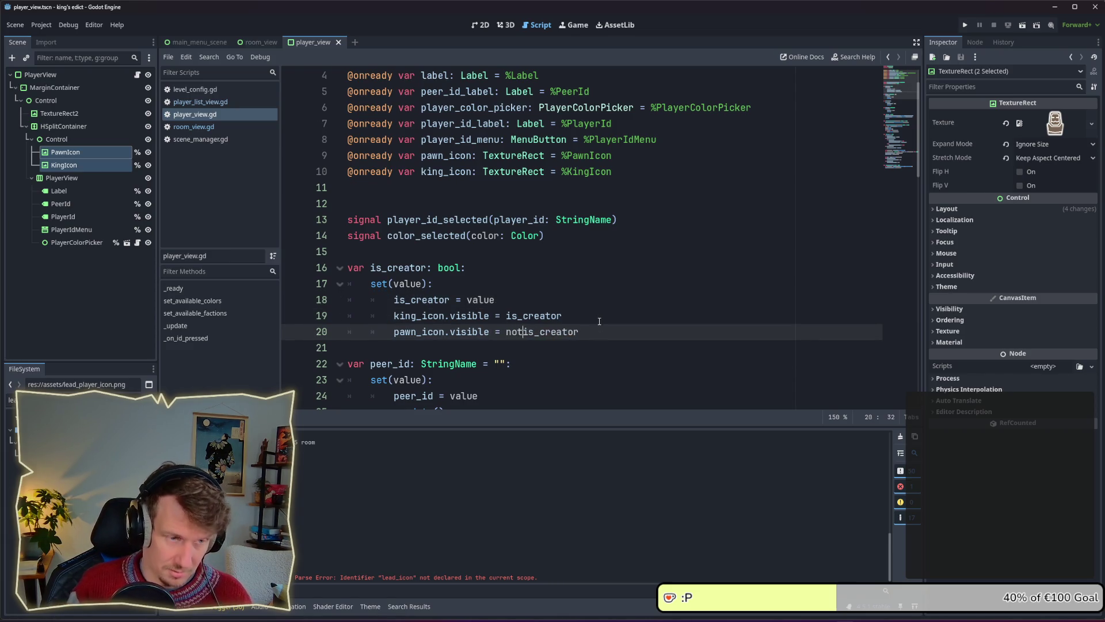
left_click(608, 320)
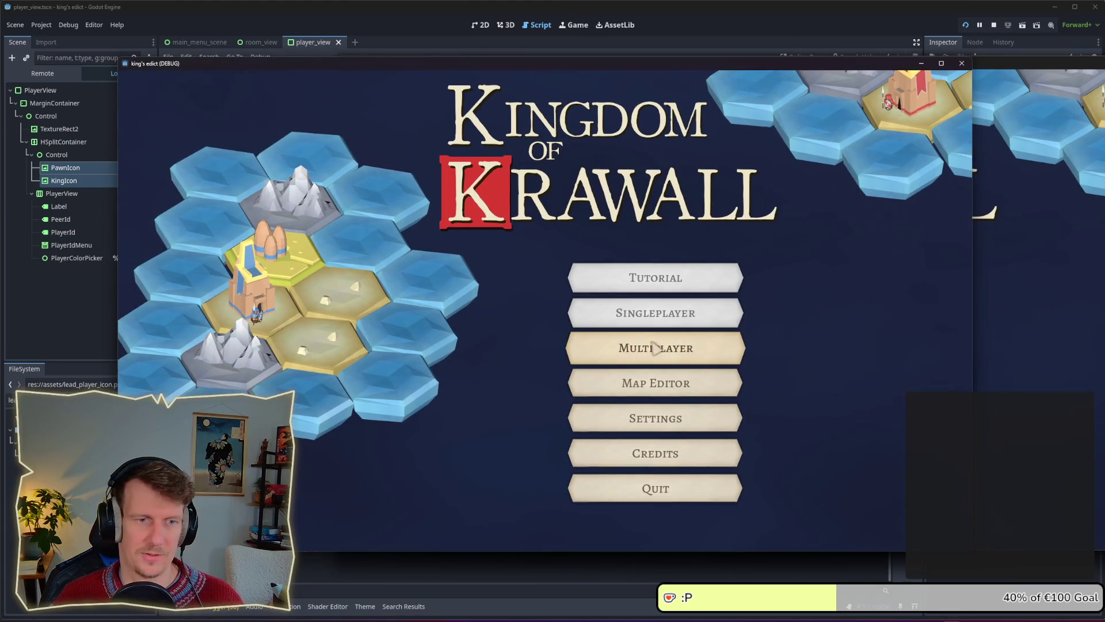
In the first game instance, create a room on i_know_this_place.map.
left_click(655, 348)
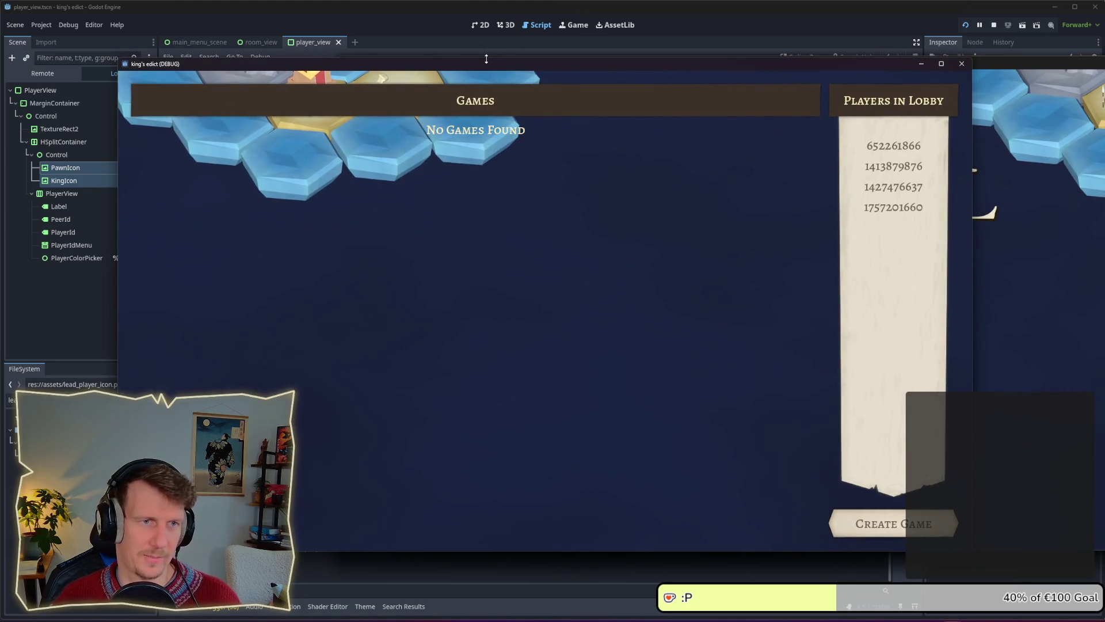
left_click_drag(486, 61, 441, 48)
left_click(821, 473)
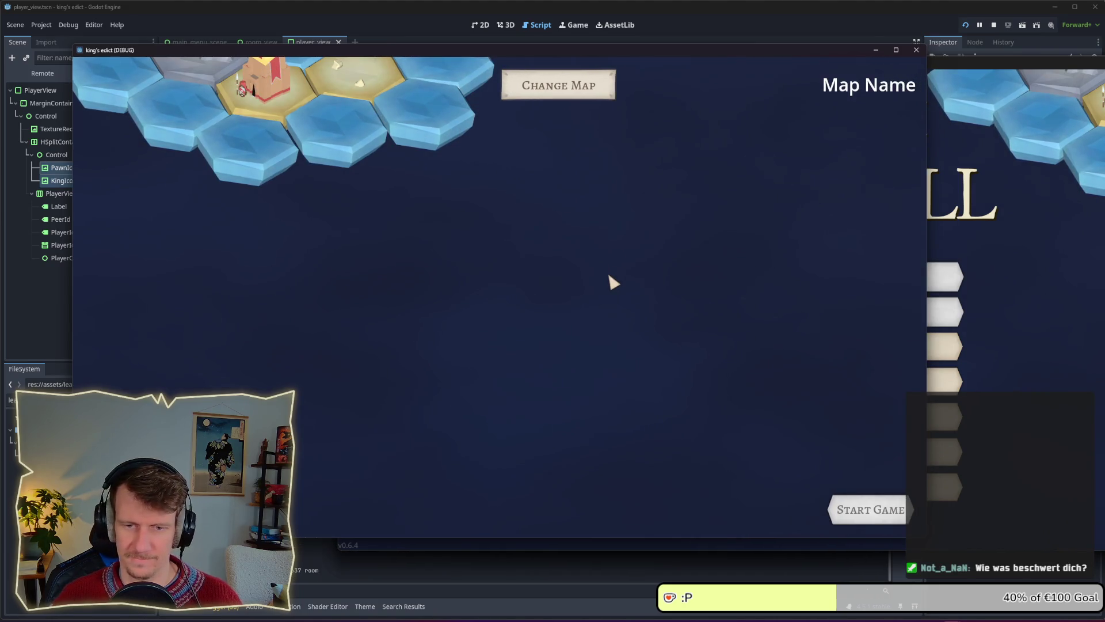
left_click(538, 87)
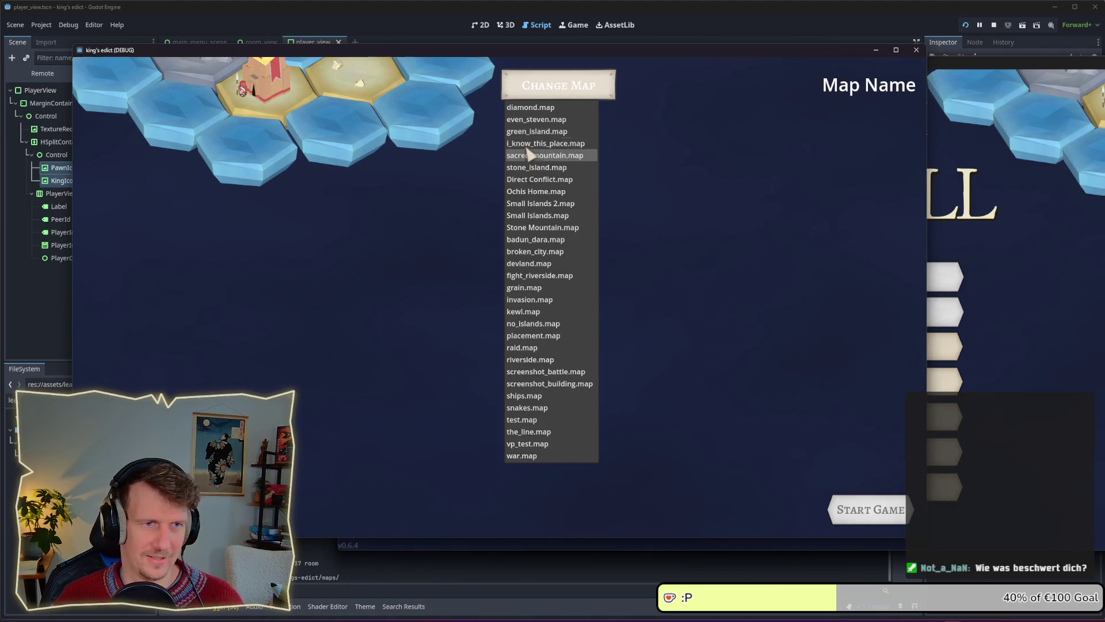
left_click(528, 154)
Join the open room from the second game instance's multiplayer lobby.
left_click(1090, 324)
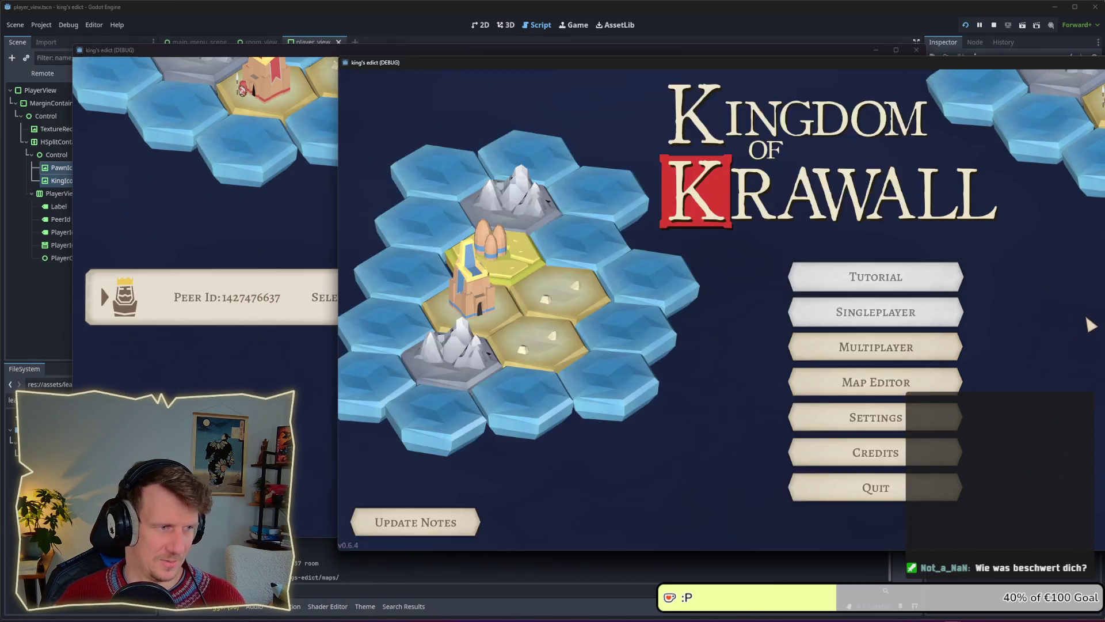
left_click(880, 342)
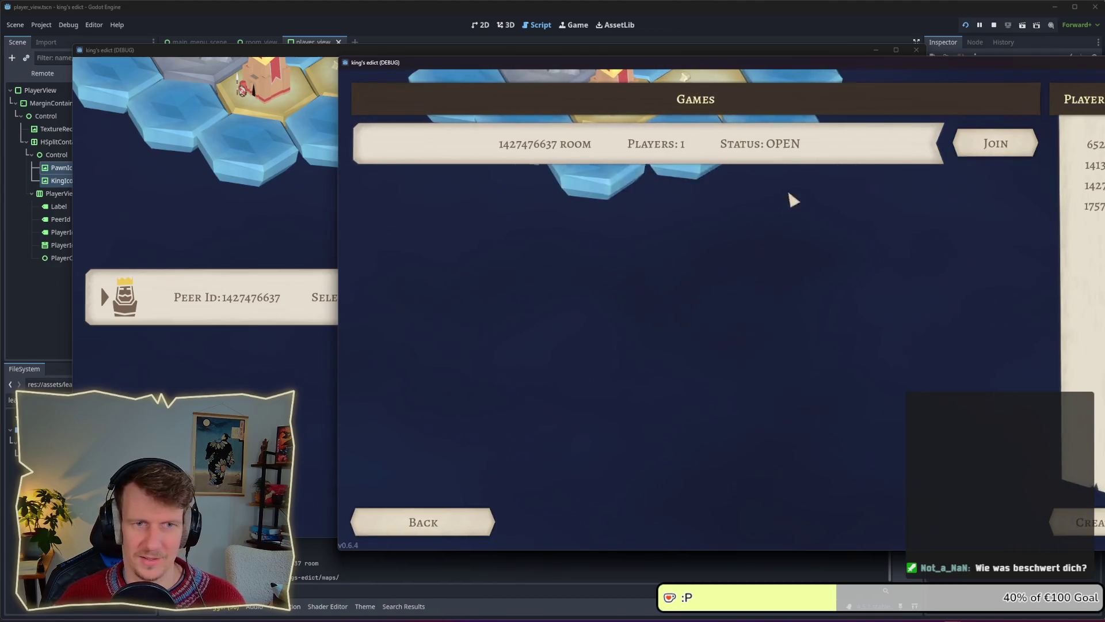
left_click(996, 143)
Switch the host's map to stone_island.map and check the crown and pawn icons in both windows.
left_click(216, 176)
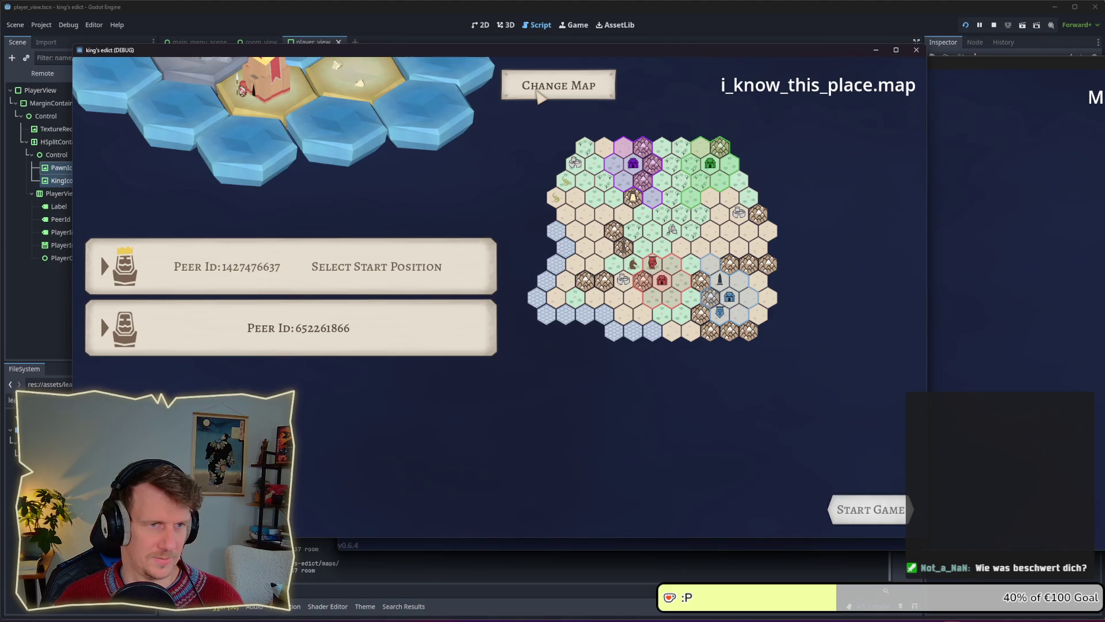
left_click(542, 95)
left_click(524, 178)
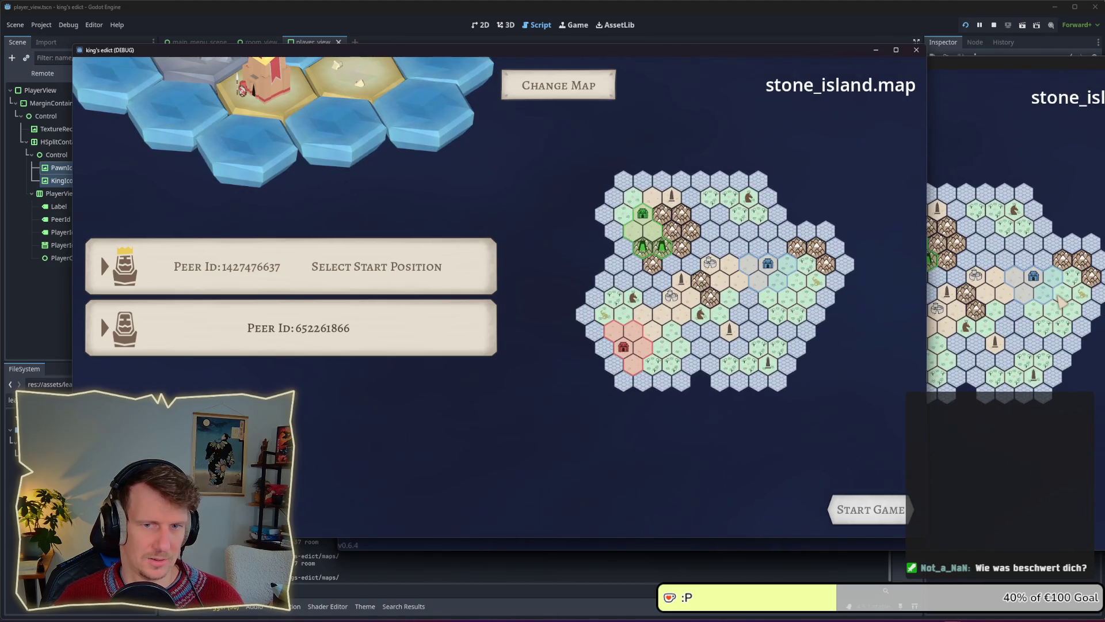
left_click(1057, 179)
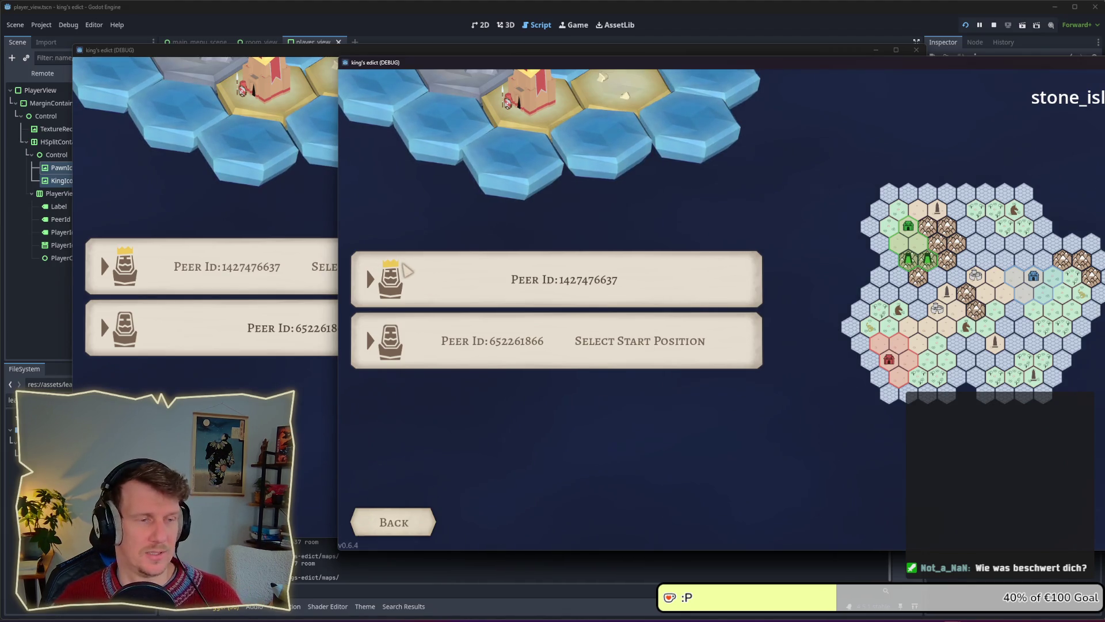
key("alt+Tab")
key("alt+Tab")
key("alt+Tab")
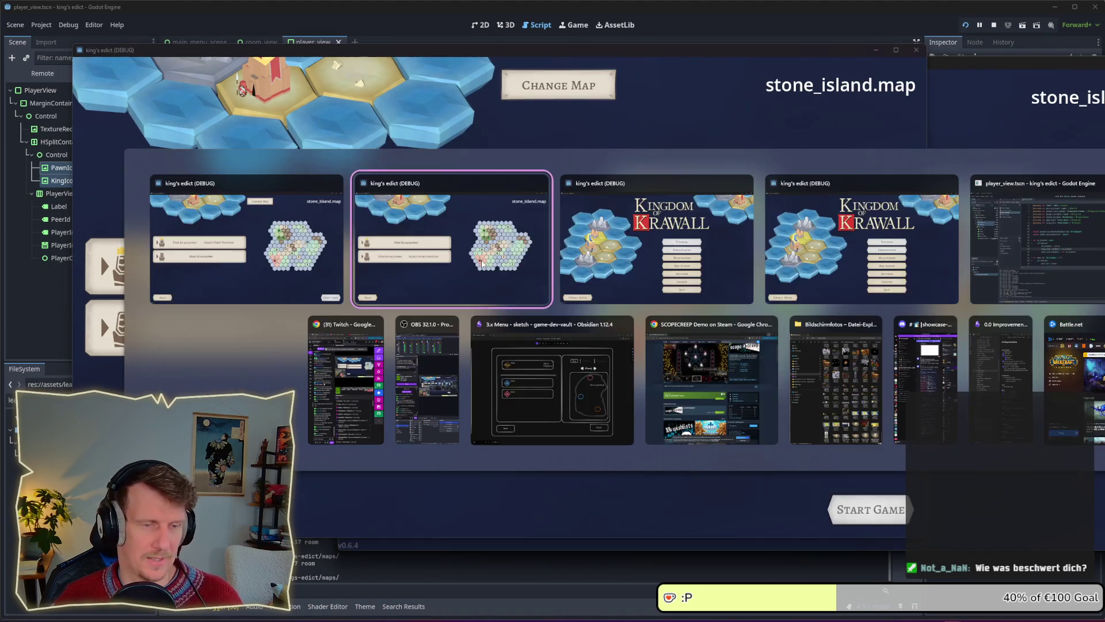
key("alt+Tab")
key("alt+Tab")
key("alt+Tab")
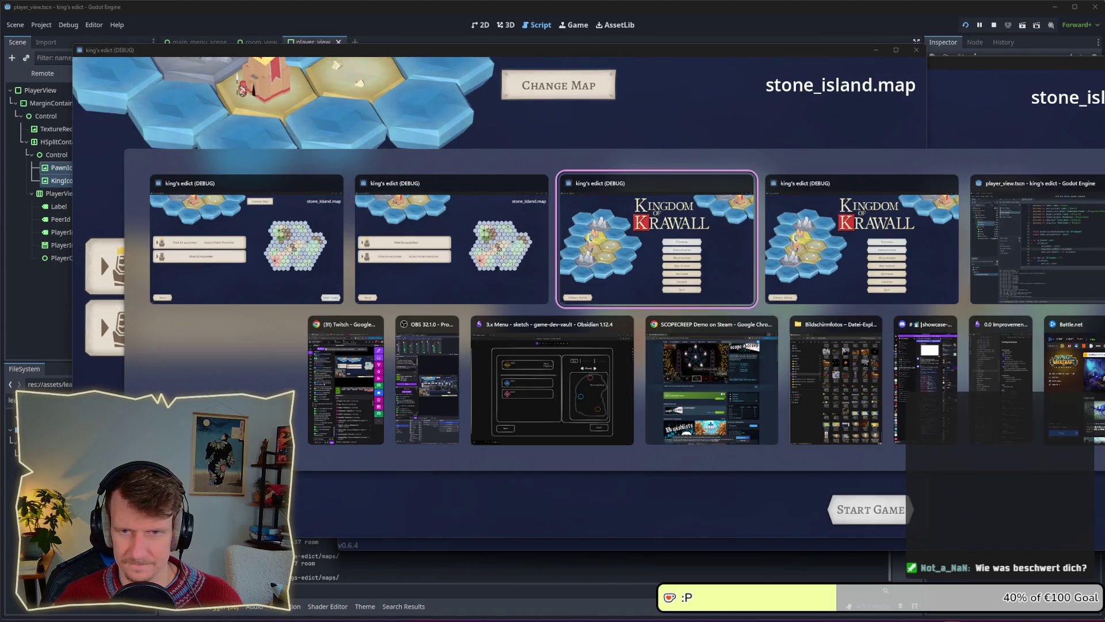
Fill the lead_player_icon crown with a pale cream sampled from the canvas.
scroll(709, 248, "down", 6)
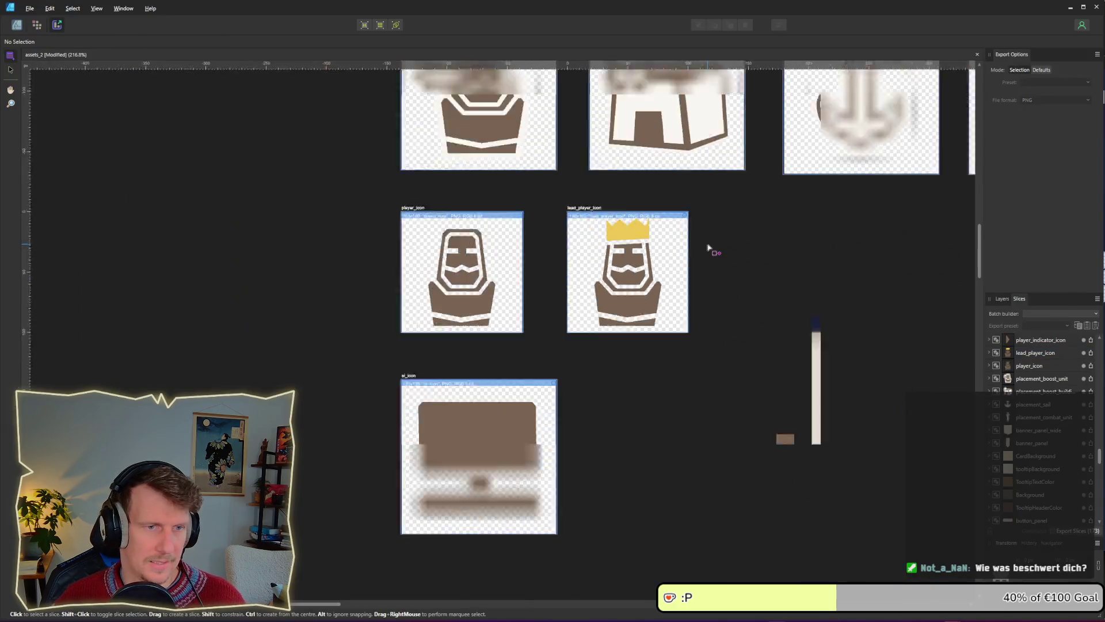
left_click(525, 190)
left_click(16, 25)
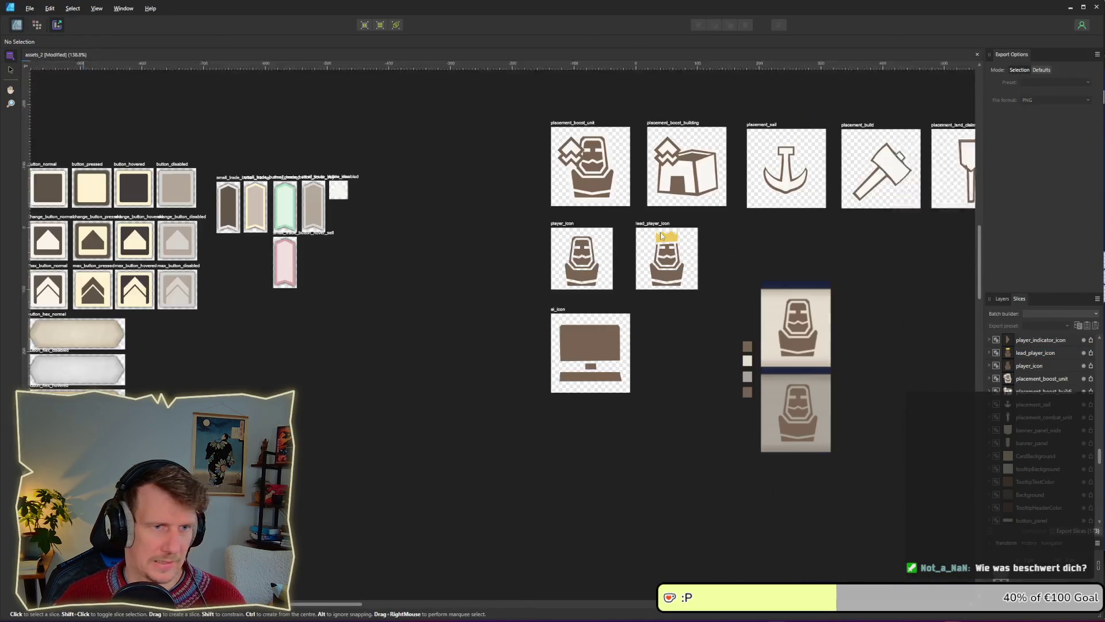
scroll(309, 253, "down", 6)
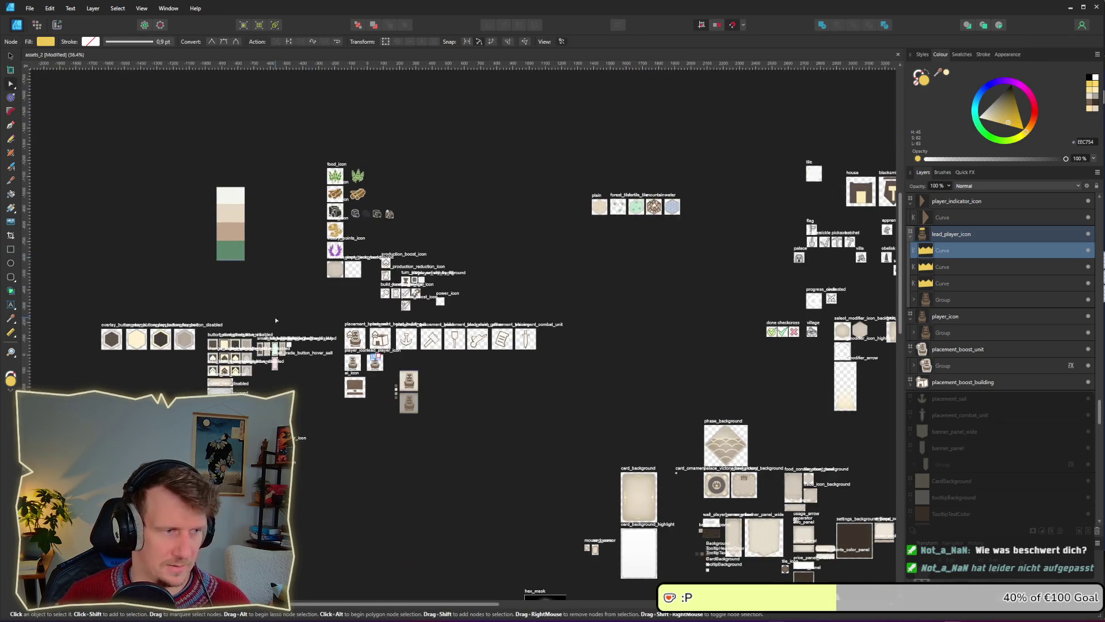
scroll(309, 254, "up", 3)
scroll(440, 347, "right", 5)
scroll(403, 328, "down", 2)
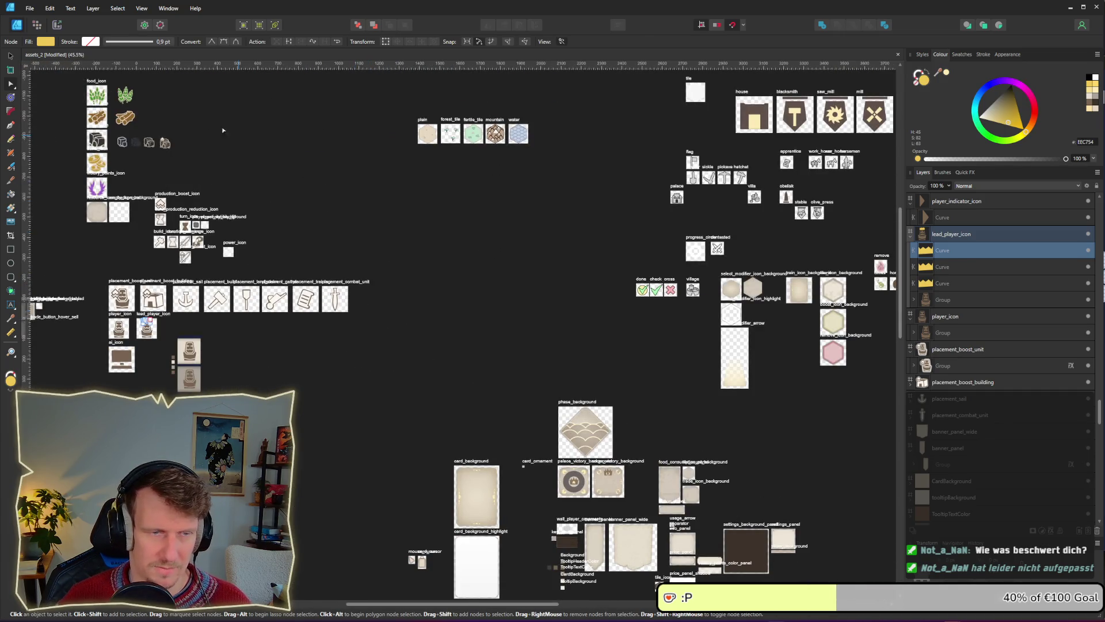
left_click(46, 42)
mouse_move(123, 59)
left_mouse_down()
mouse_move(832, 278)
mouse_move(792, 289)
mouse_move(831, 121)
left_mouse_up()
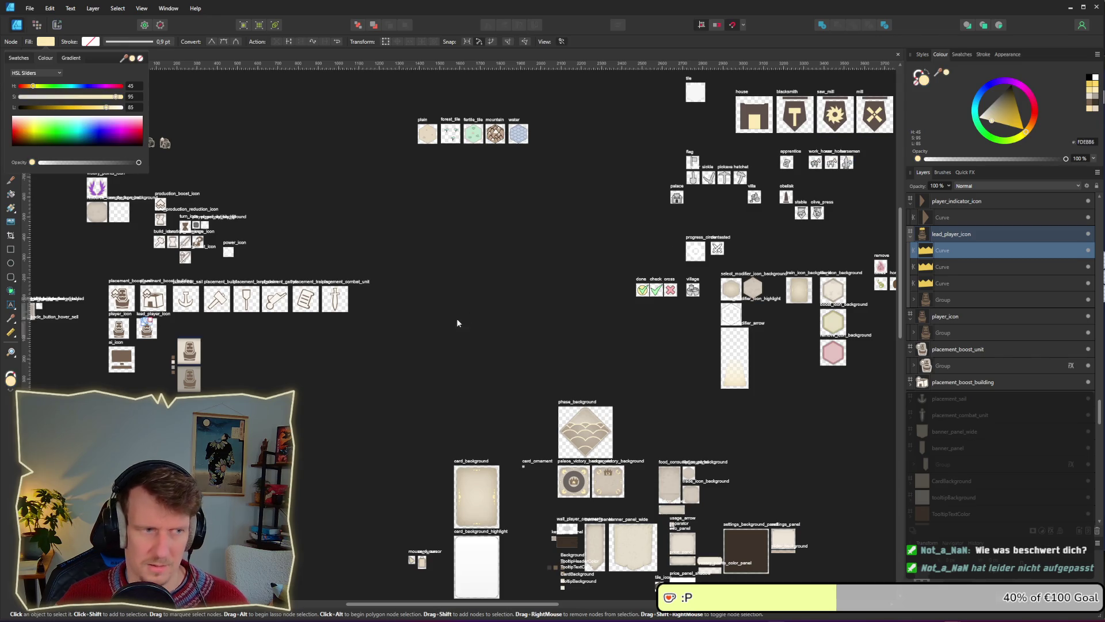
left_click(331, 366)
scroll(199, 360, "up", 3)
left_click_drag(50, 362, 402, 389)
Export the lead_player_icon slice as PNG, overwriting the existing file.
scroll(436, 345, "up", 4)
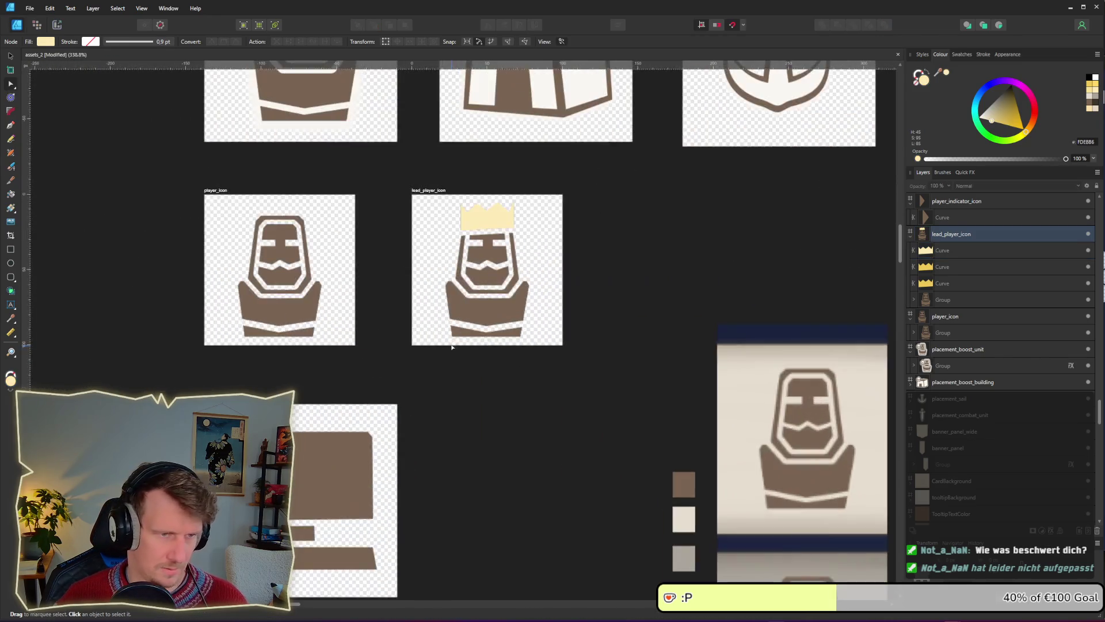
left_click(57, 25)
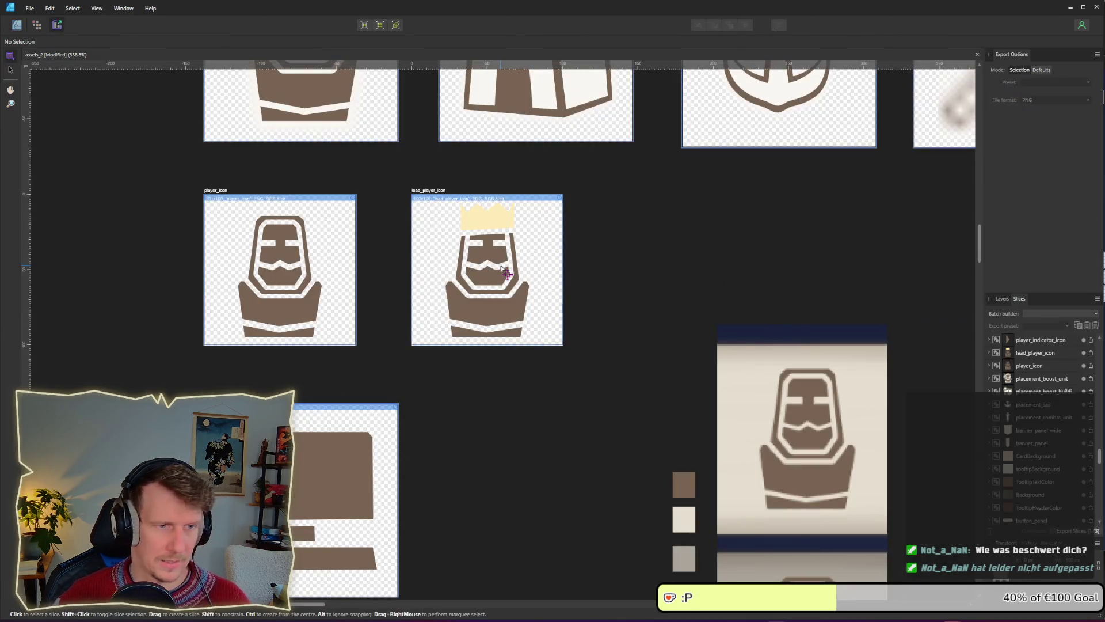
left_click(1091, 352)
key("Return")
key("y")
Look over the running game and Godot editor, then return to Affinity Designer 2.
key("alt+Tab")
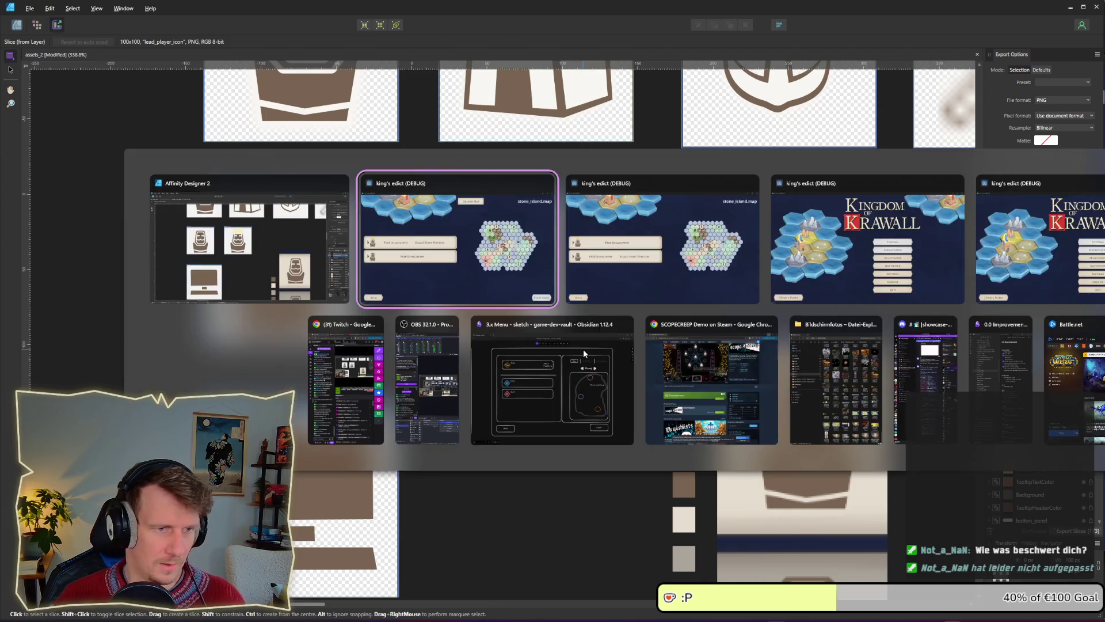
key("alt+Tab")
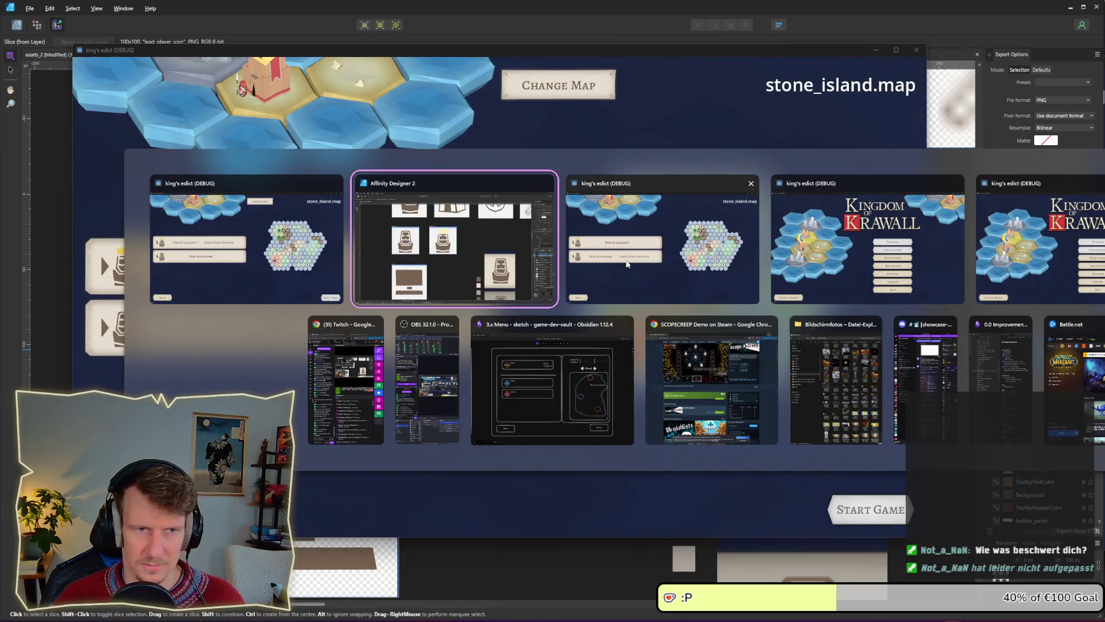
key("alt+Tab")
key("alt+Tab")
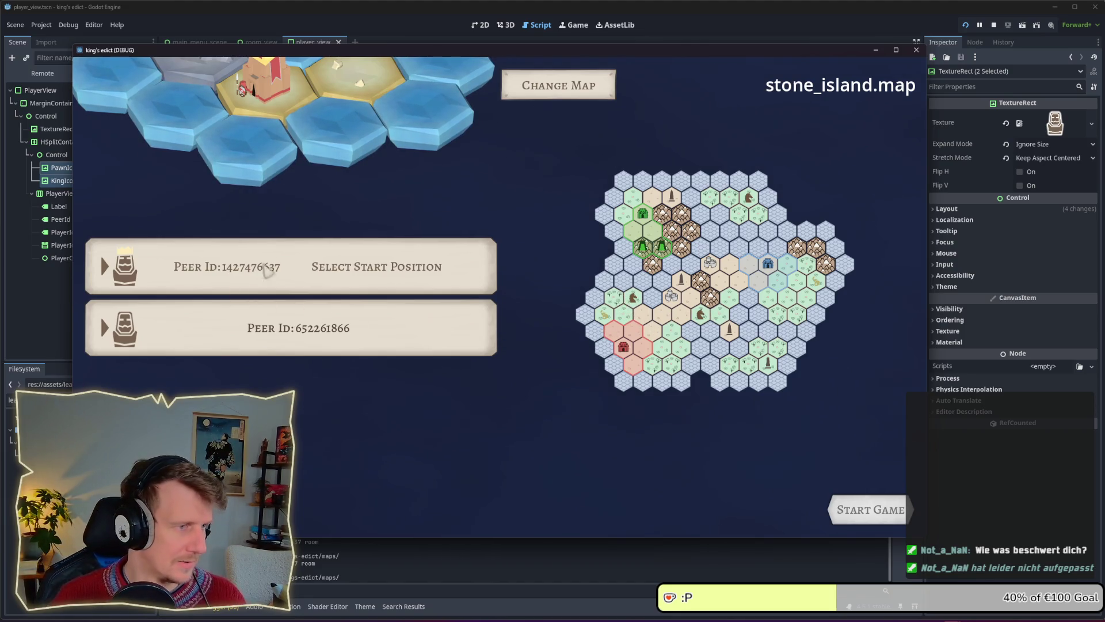
key("alt+Tab")
key("Tab")
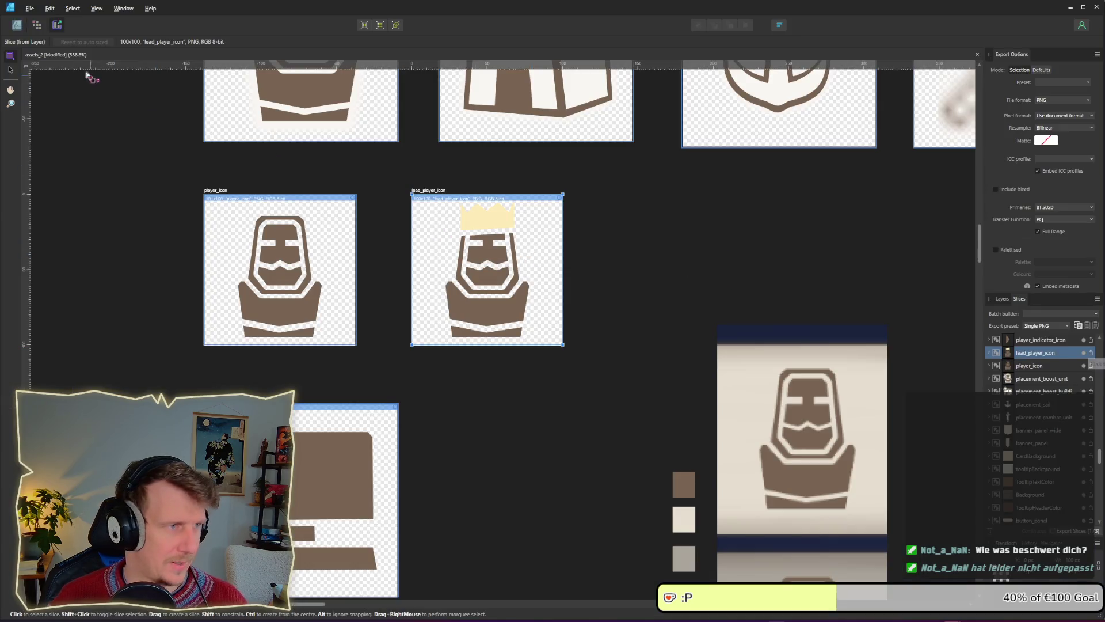
Recolour the crown with the face's brown 7A6552 using the Fill eyedropper.
key("ctrl+1")
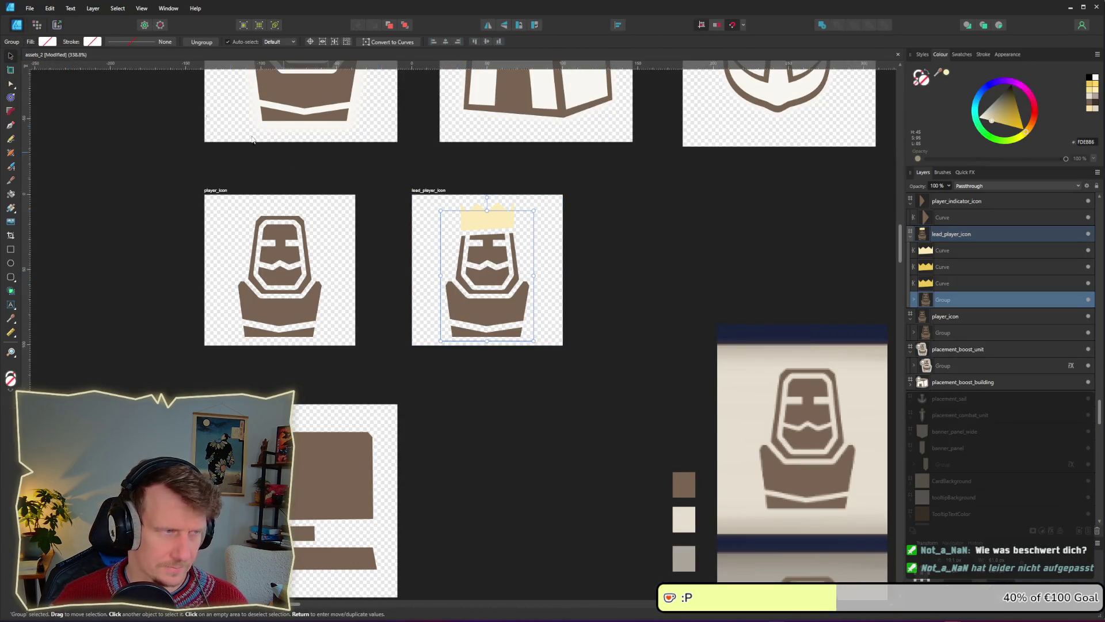
left_click(492, 219)
left_click(46, 41)
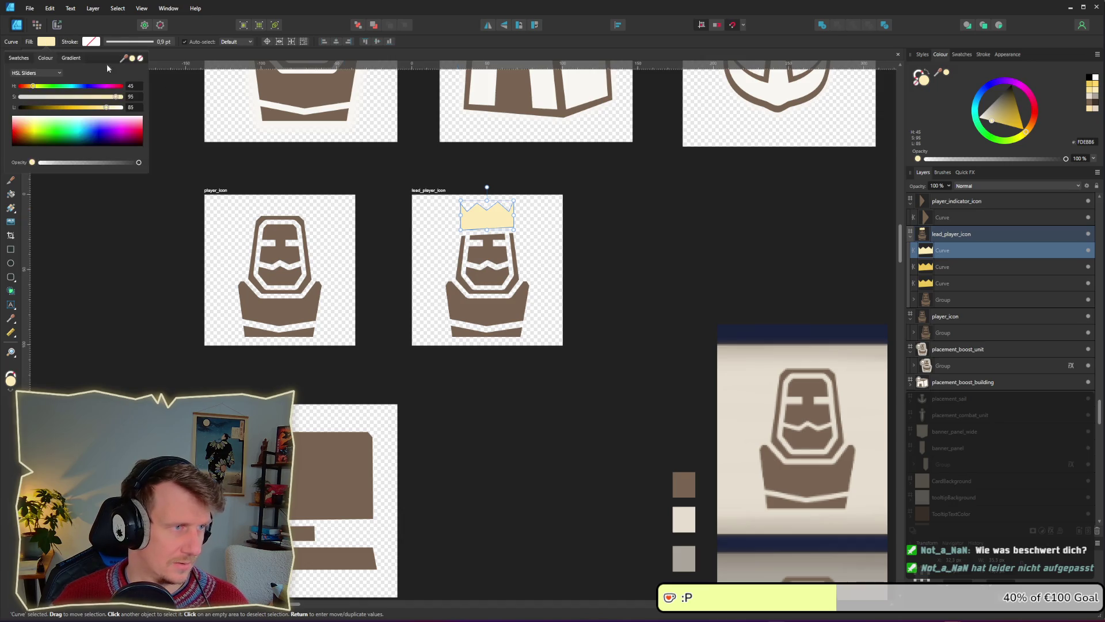
left_click_drag(939, 72, 481, 279)
left_click(654, 287)
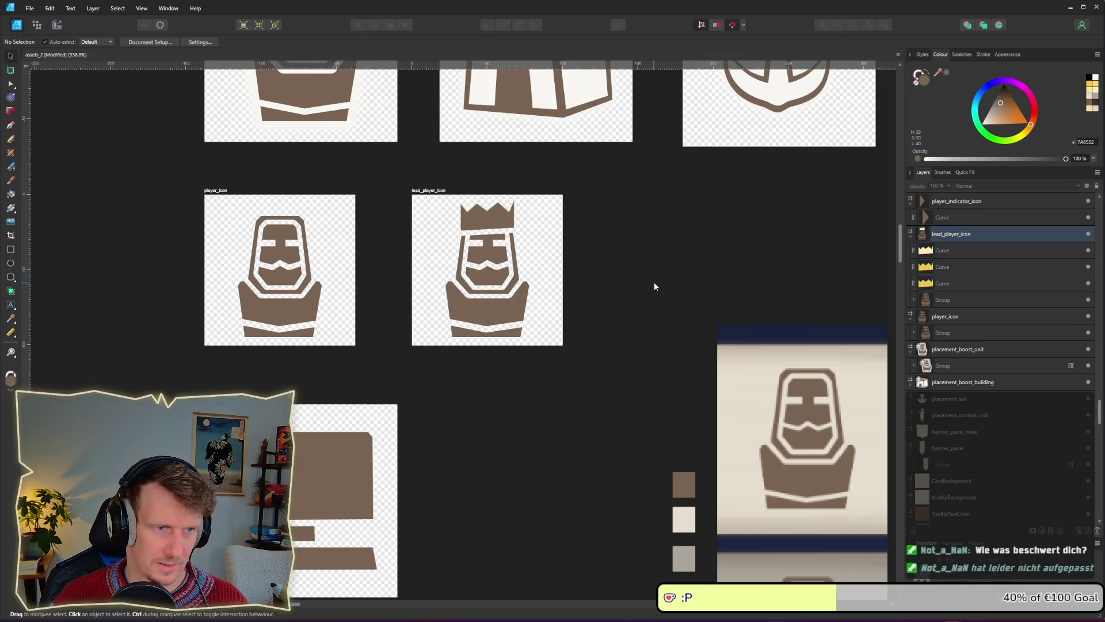
Re-export the lead_player_icon slice and bring the running game to the front.
left_click(57, 25)
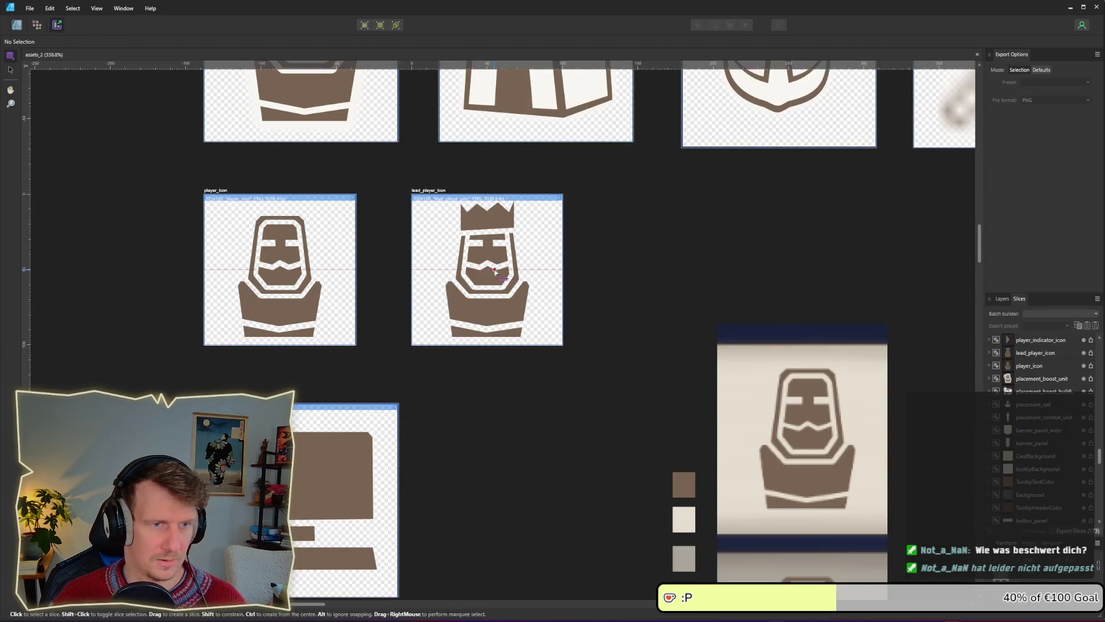
key("Return")
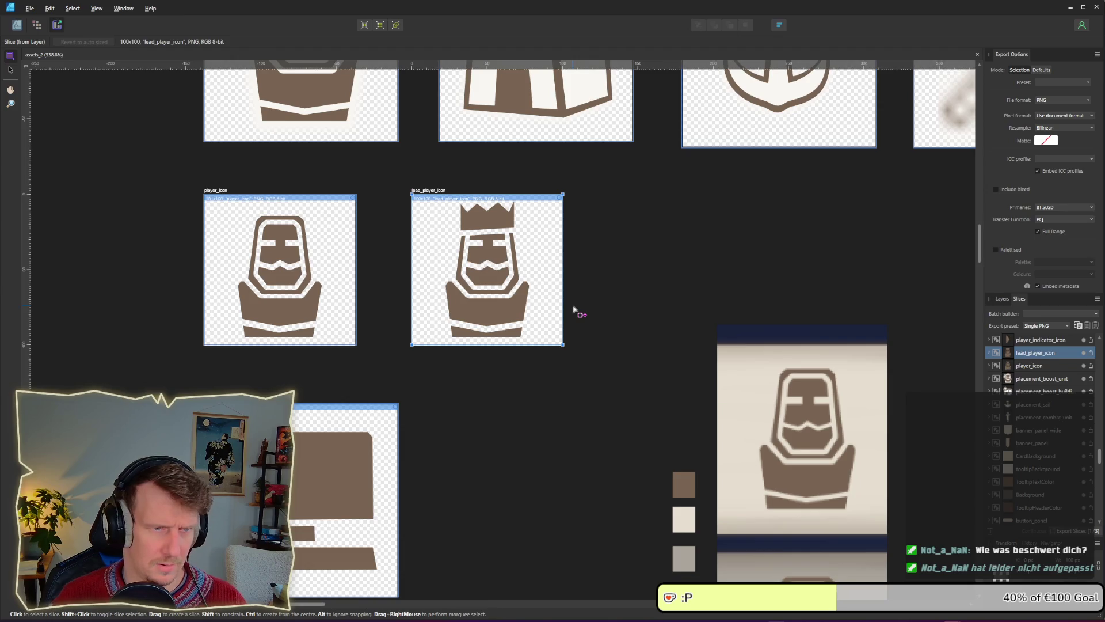
key("alt+Tab")
key("Tab")
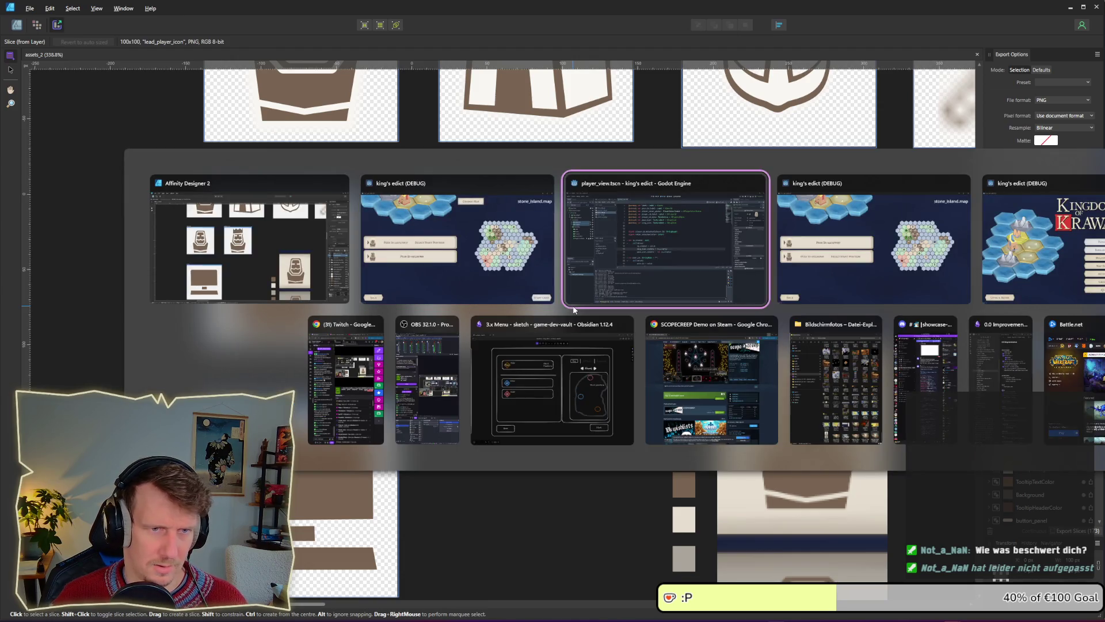
key("alt+Tab")
key("Tab")
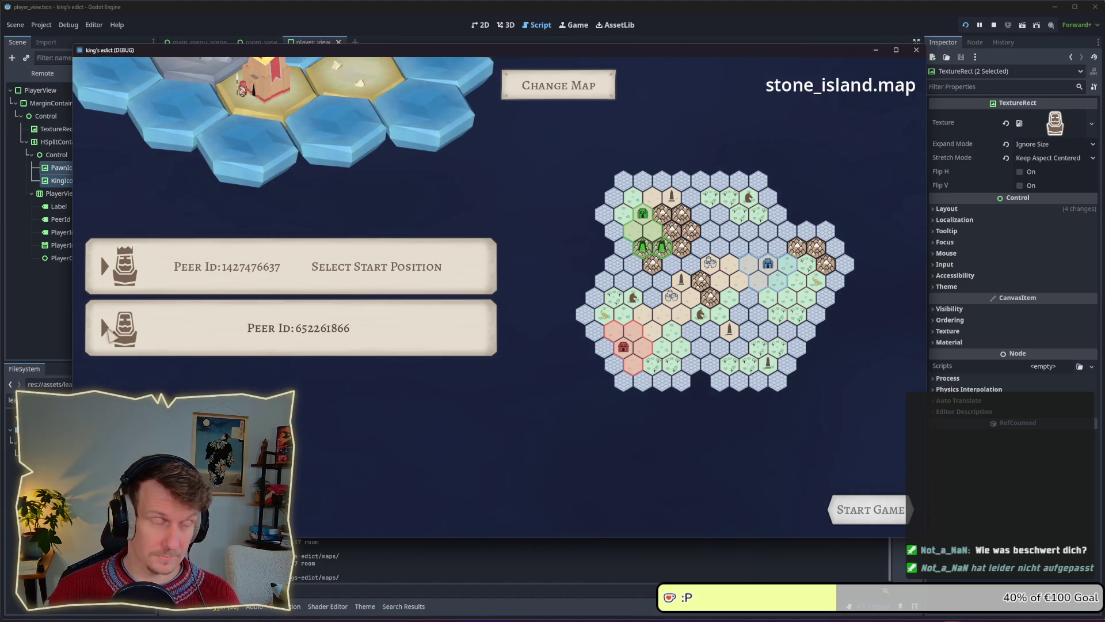
Stop the running game with F8 after checking the brown-crowned king icon.
key("F8")
type("OwnPlayerIco")
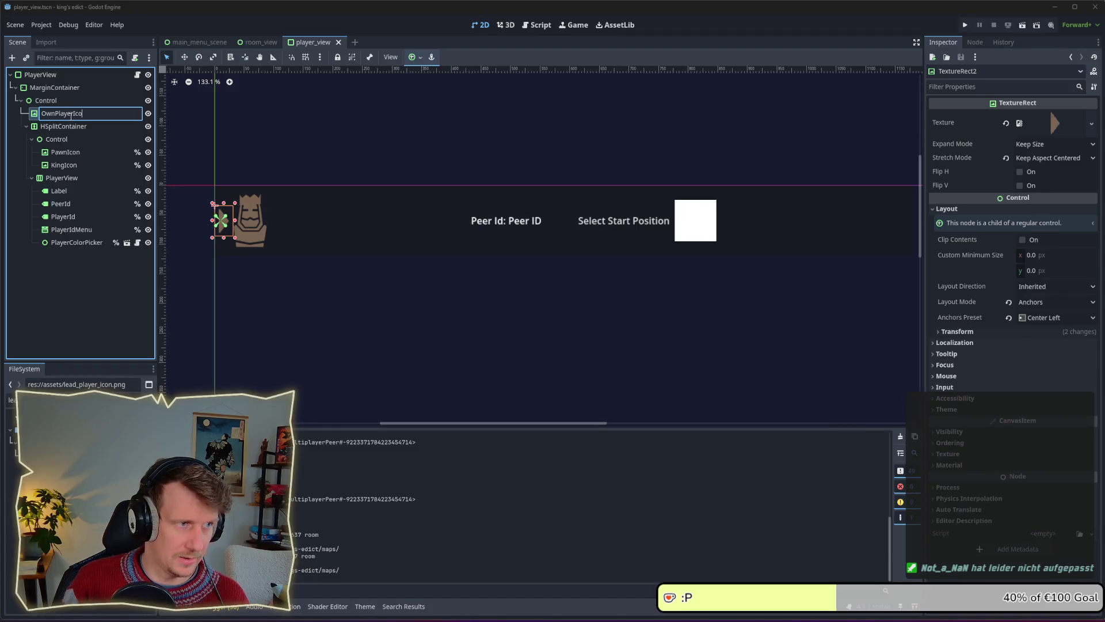
Rename the arrow node OwnPlayerIcon, give it unique-name access, save, and open player_view.gd.
type("n")
key("Return")
right_click(71, 116)
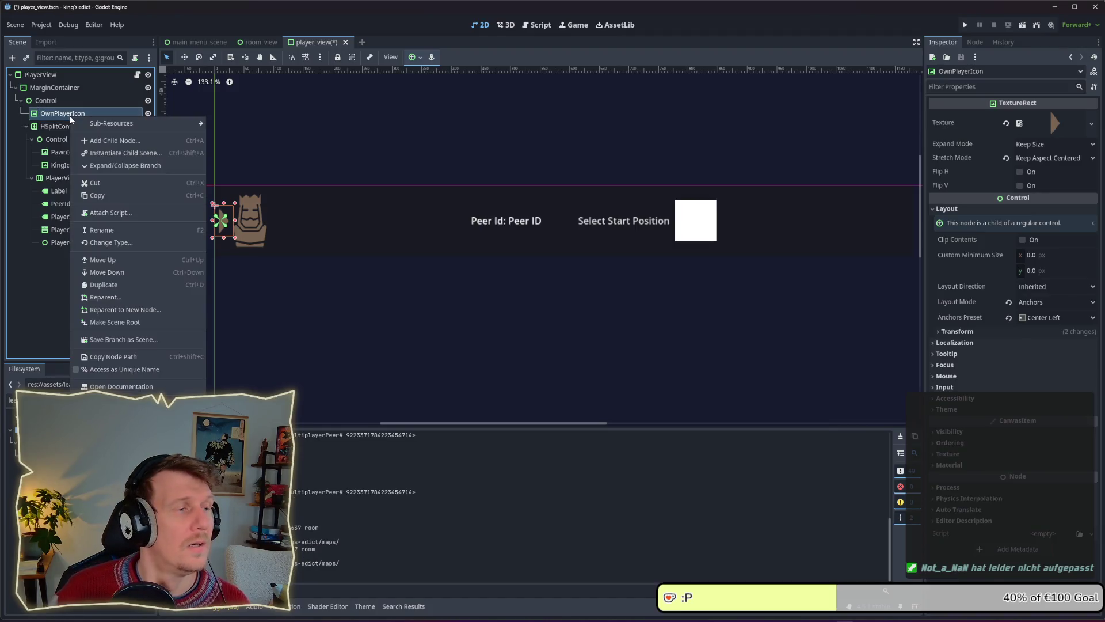
left_click(52, 134)
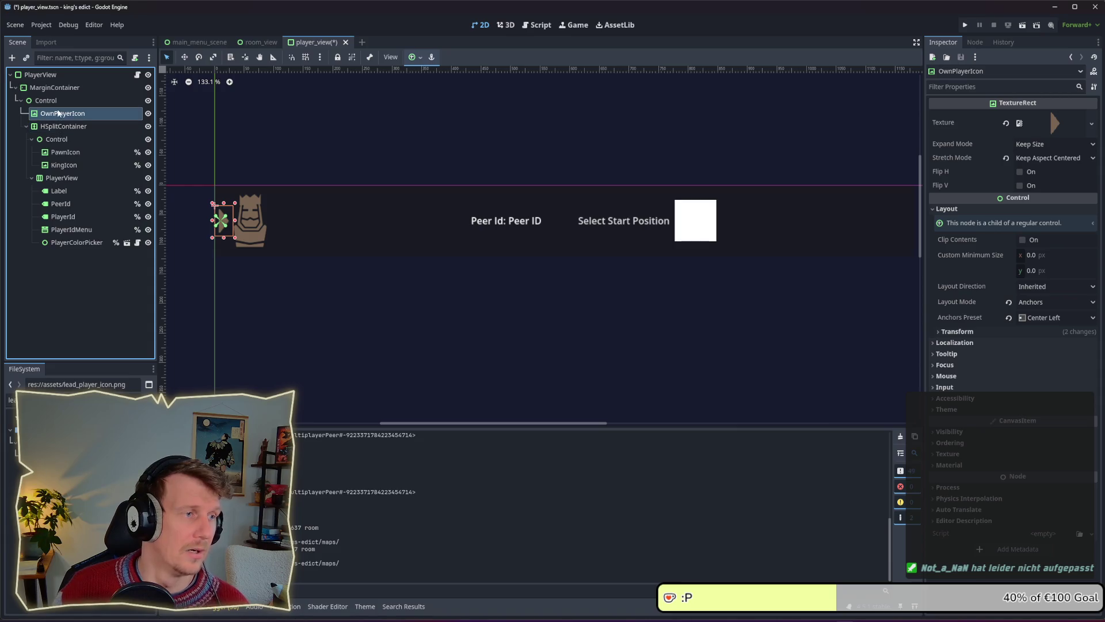
right_click(60, 114)
left_click(109, 364)
key("ctrl+s")
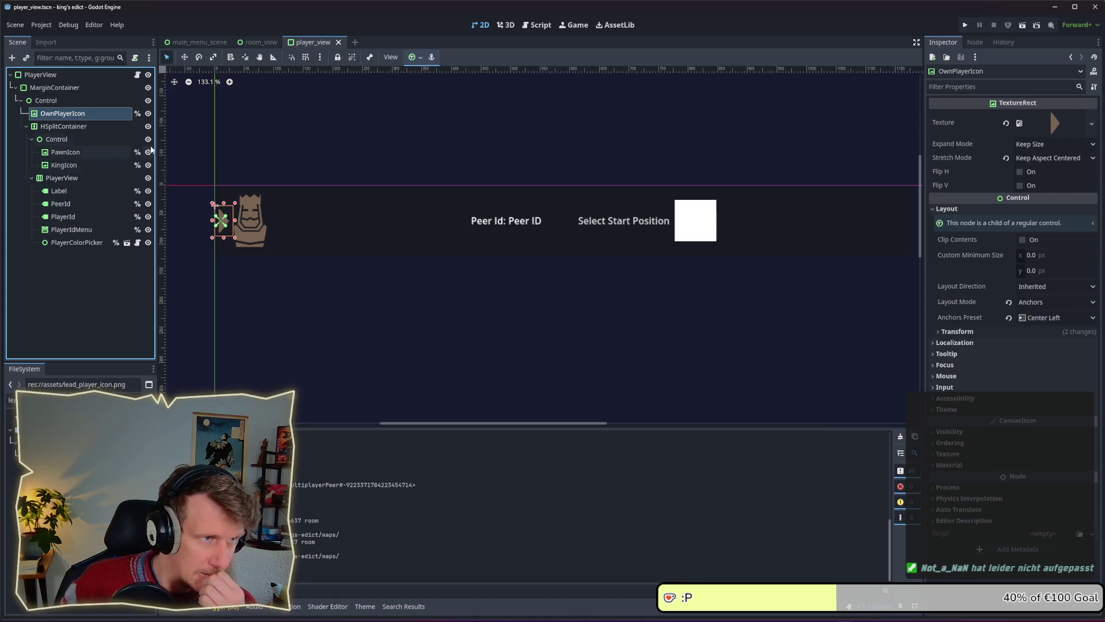
left_click(137, 75)
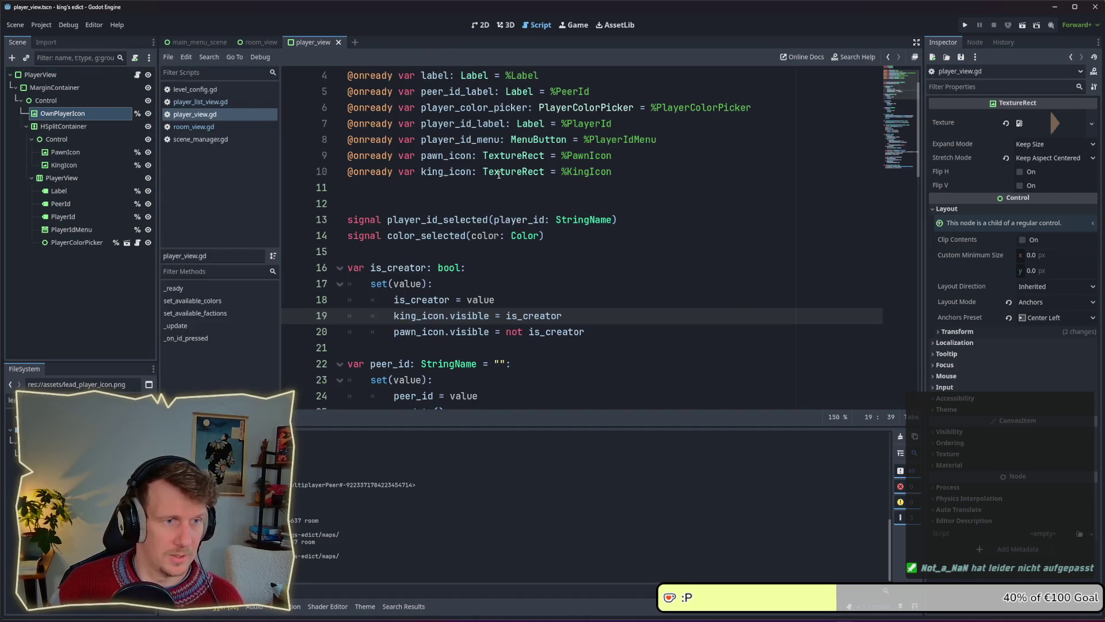
Add own_player_icon.visible = own after the player_id_menu visibility check in _update.
scroll(498, 174, "up", 1)
mouse_move(66, 113)
left_mouse_down()
mouse_move(369, 211)
mouse_move(358, 237)
left_mouse_up()
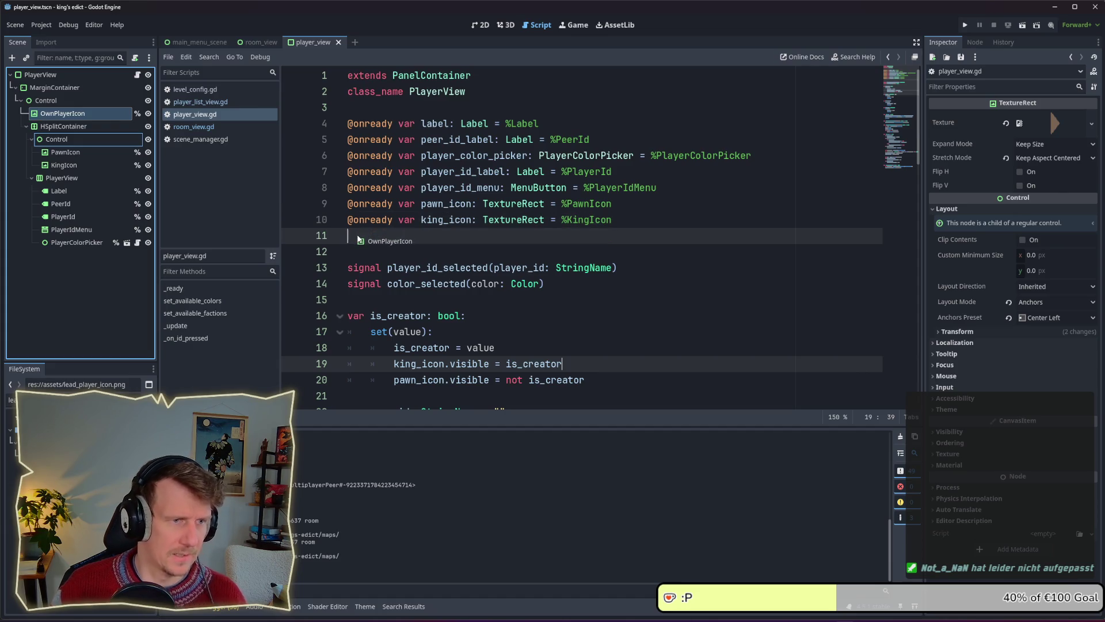
left_click_drag(358, 237, 358, 237)
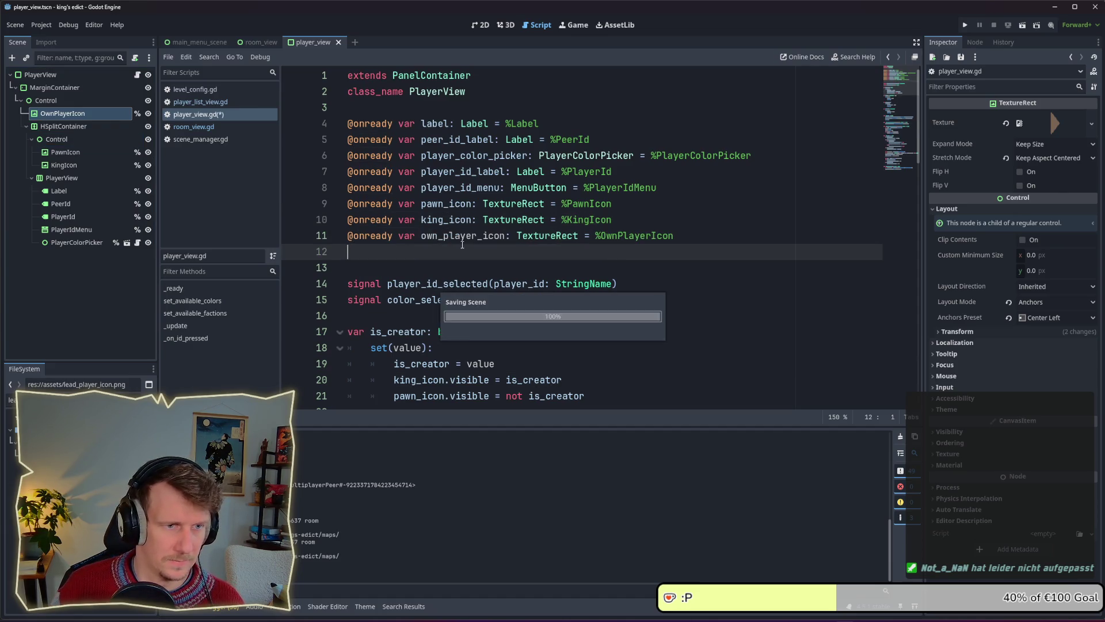
scroll(569, 241, "down", 5)
scroll(569, 242, "down", 7)
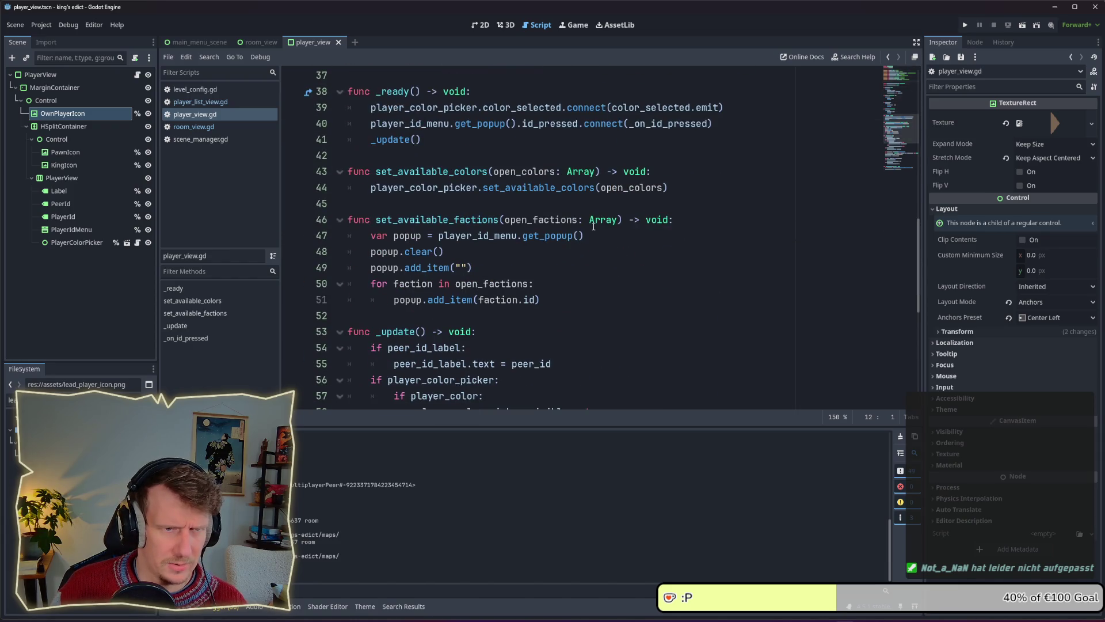
scroll(597, 221, "down", 6)
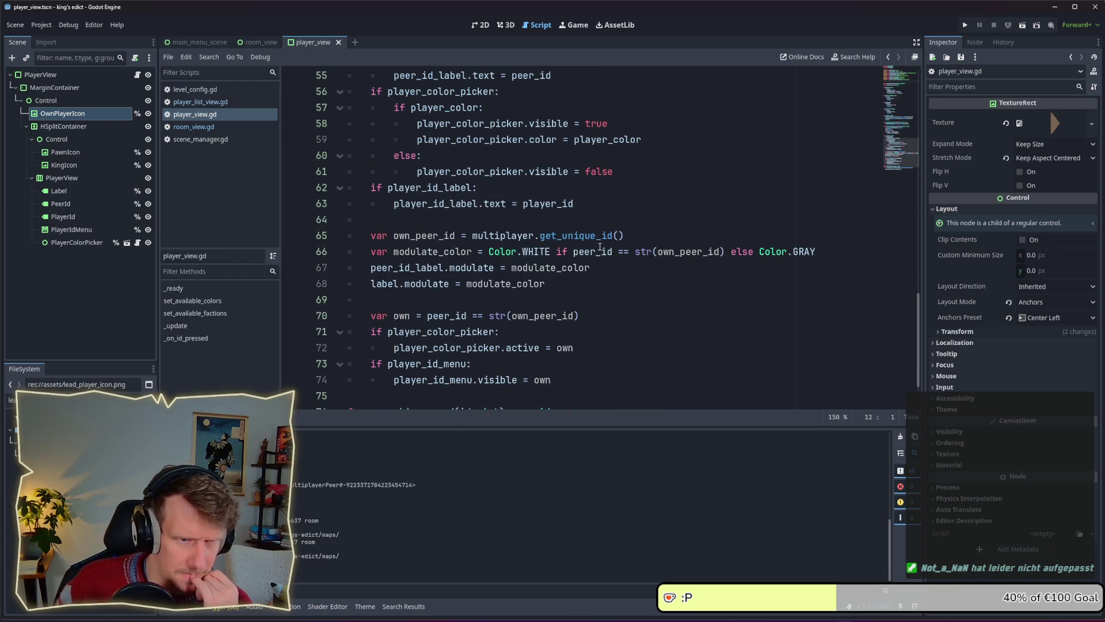
left_click(568, 284)
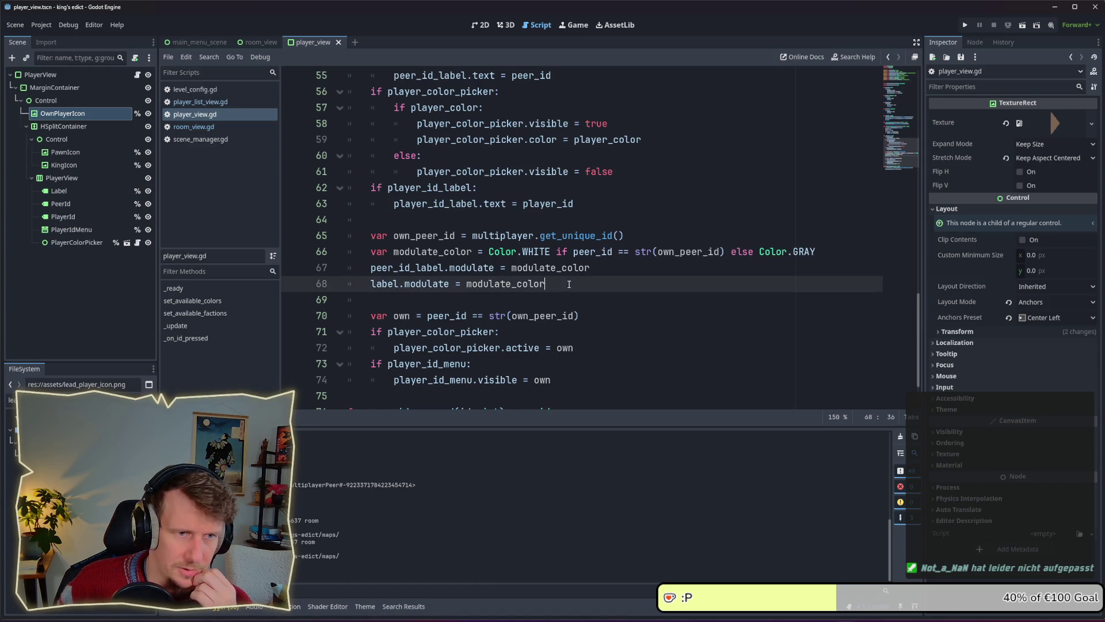
scroll(562, 247, "down", 2)
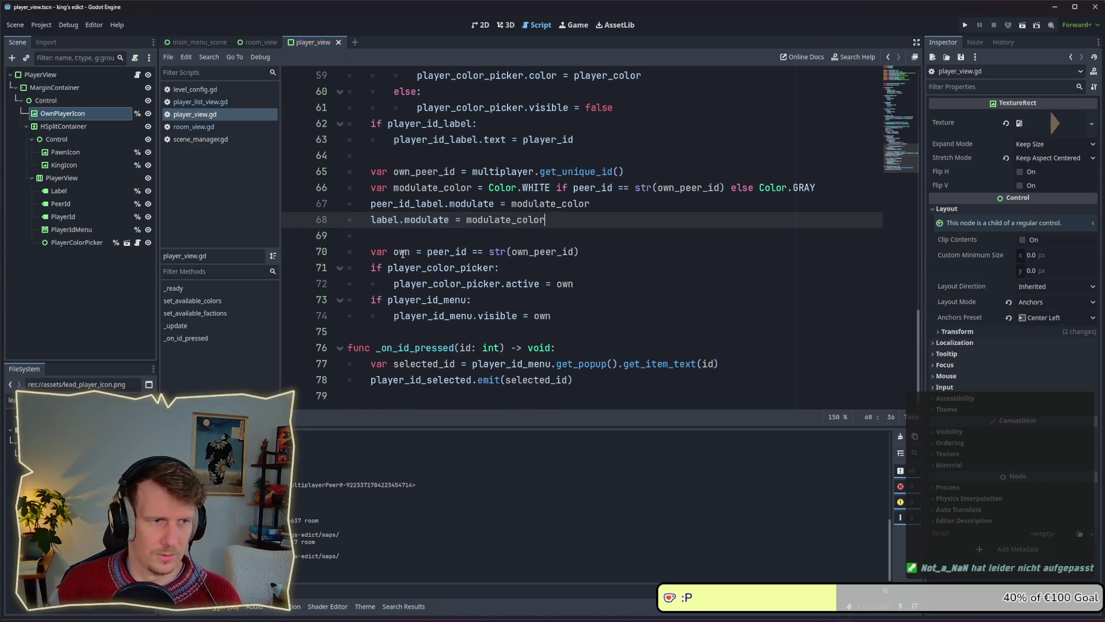
left_click(422, 259)
left_click(567, 316)
key("Return")
key("Return")
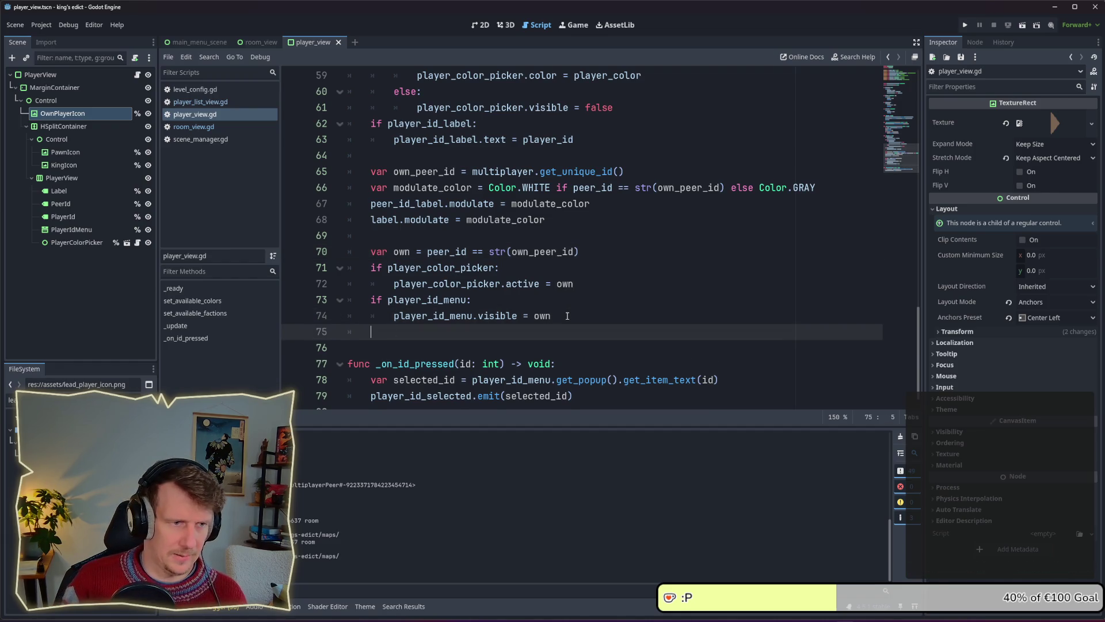
type("o")
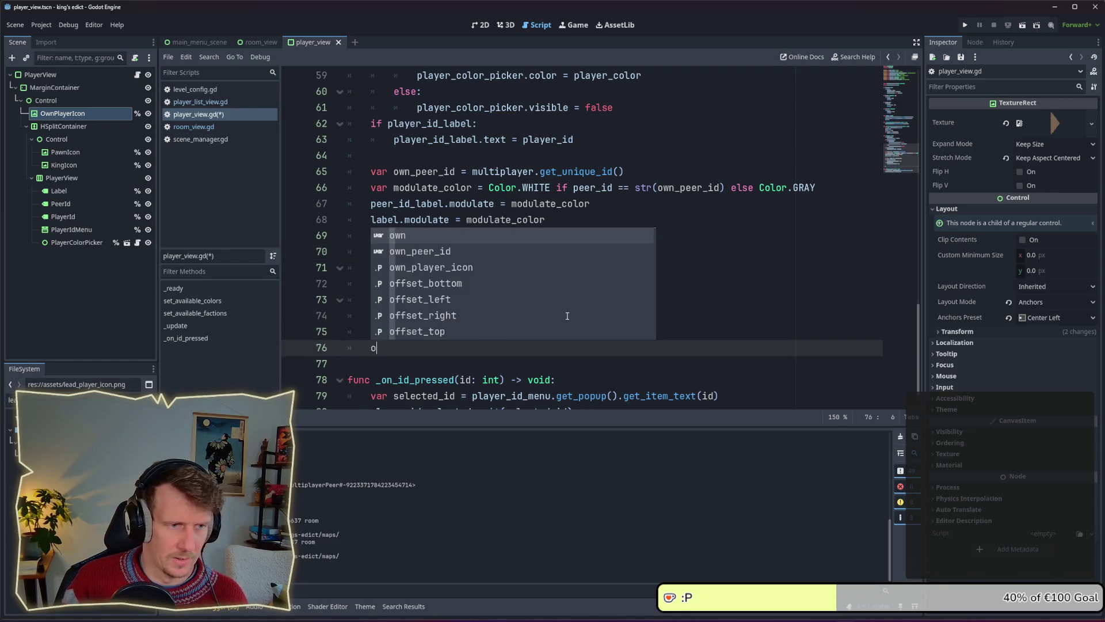
key("Down")
key("Down")
key("Return")
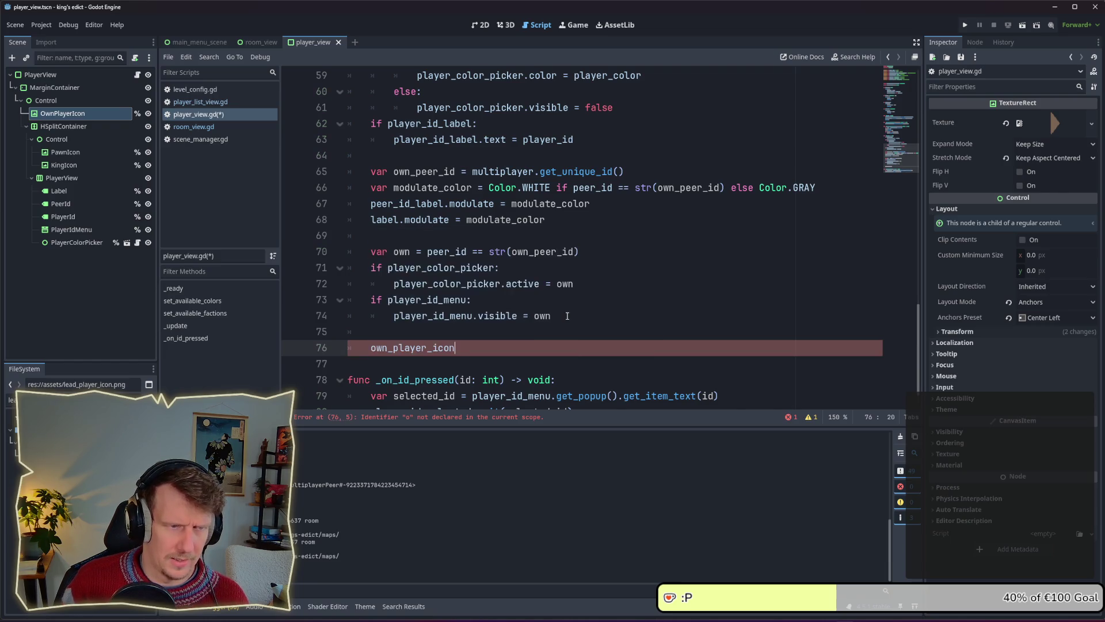
type(".visible = own")
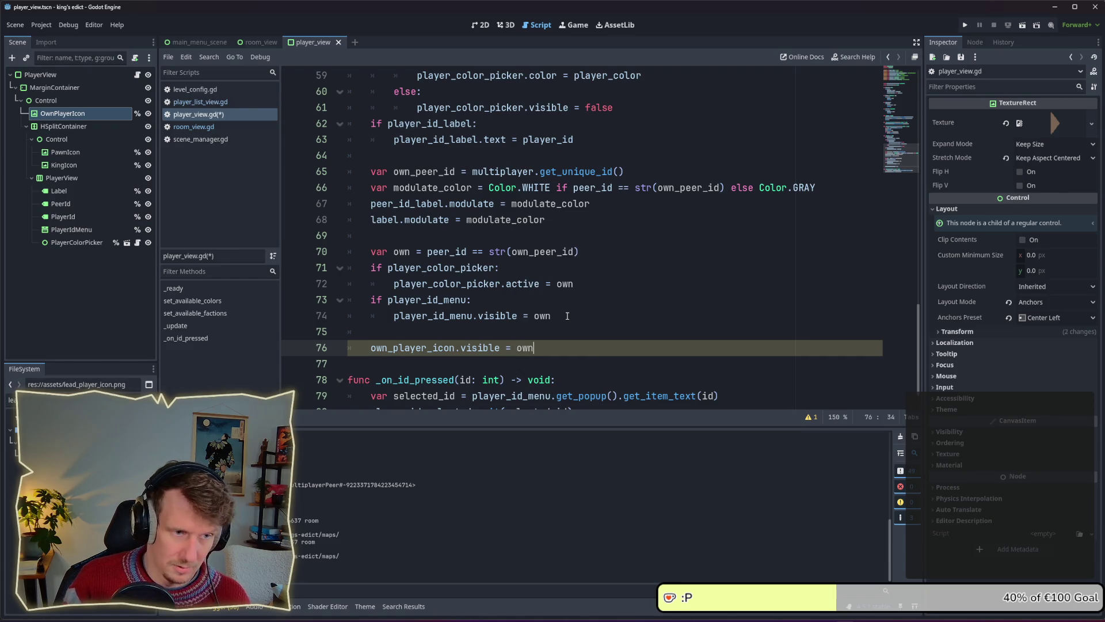
Save player_view.gd and launch the project.
left_click(473, 316)
key("ctrl+s")
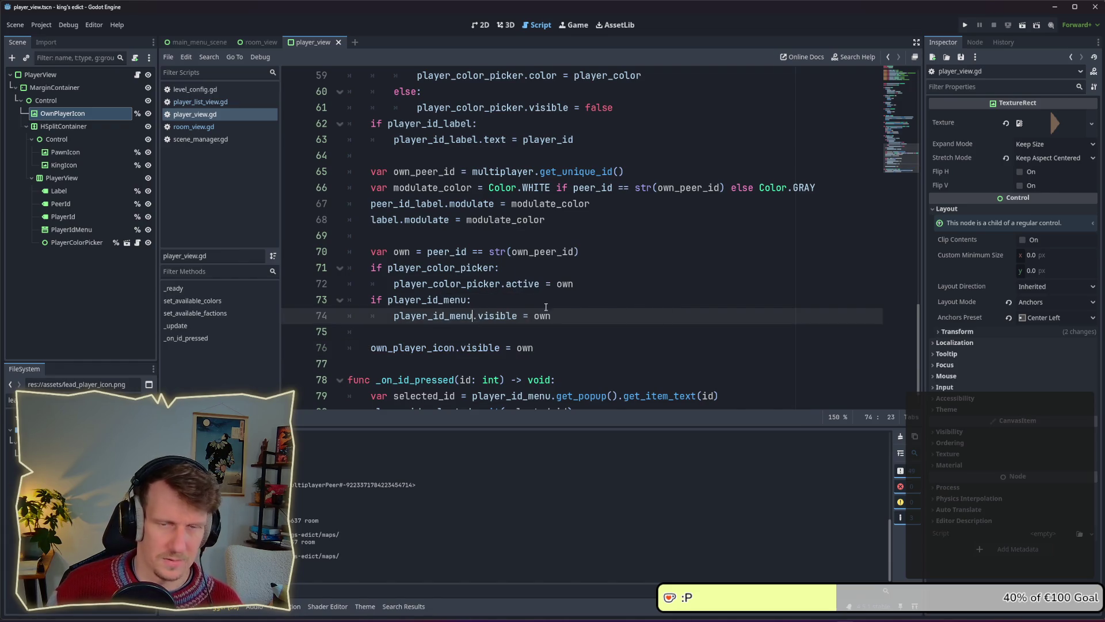
triple_click(560, 349)
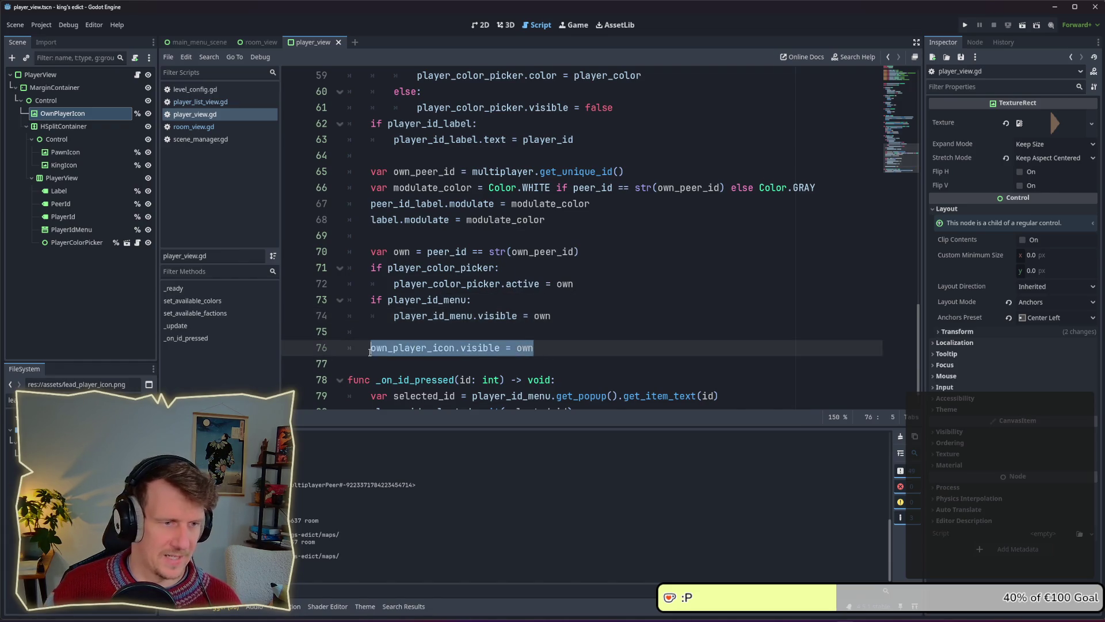
left_click(564, 332)
key("F5")
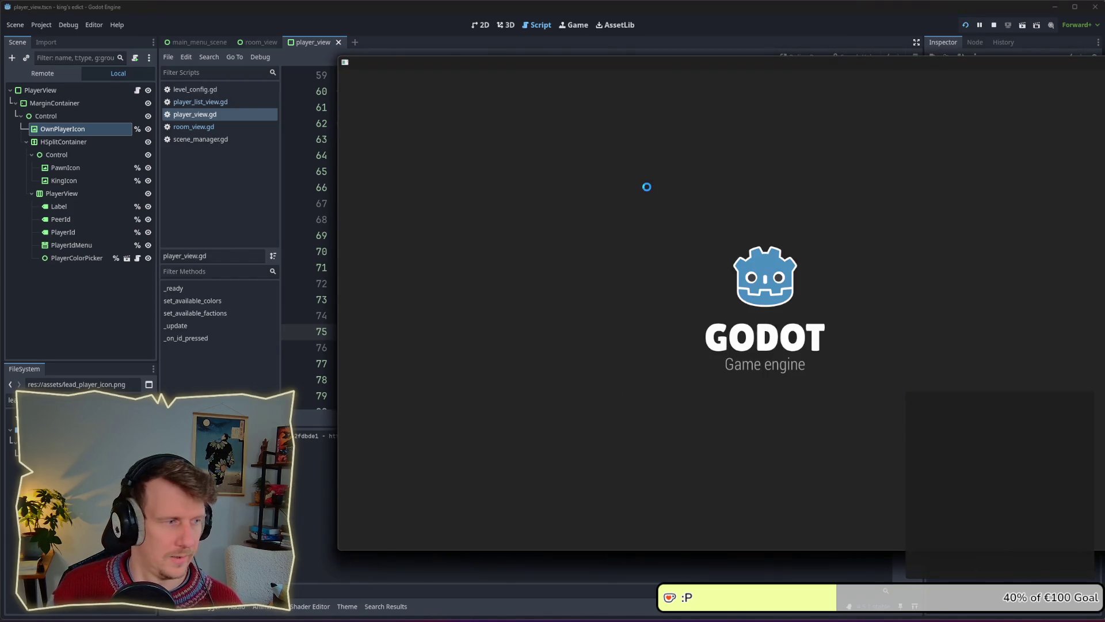
Host a new lobby room in the running game with i_know_this_place.map.
left_click(835, 344)
left_click_drag(720, 62, 461, 56)
left_click(881, 516)
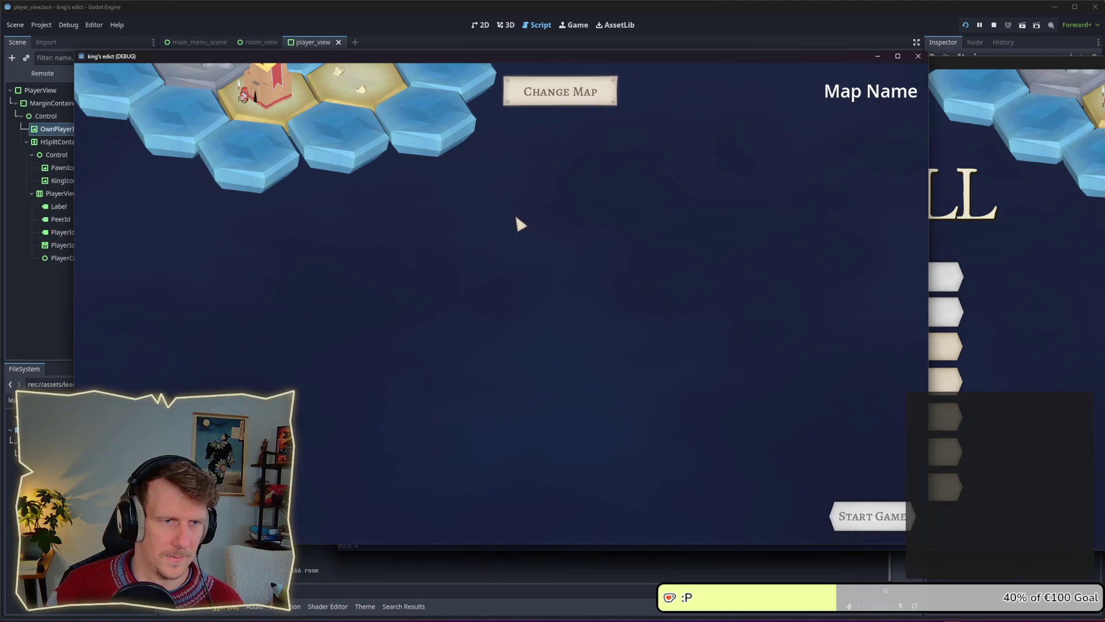
left_click(558, 92)
left_click(544, 150)
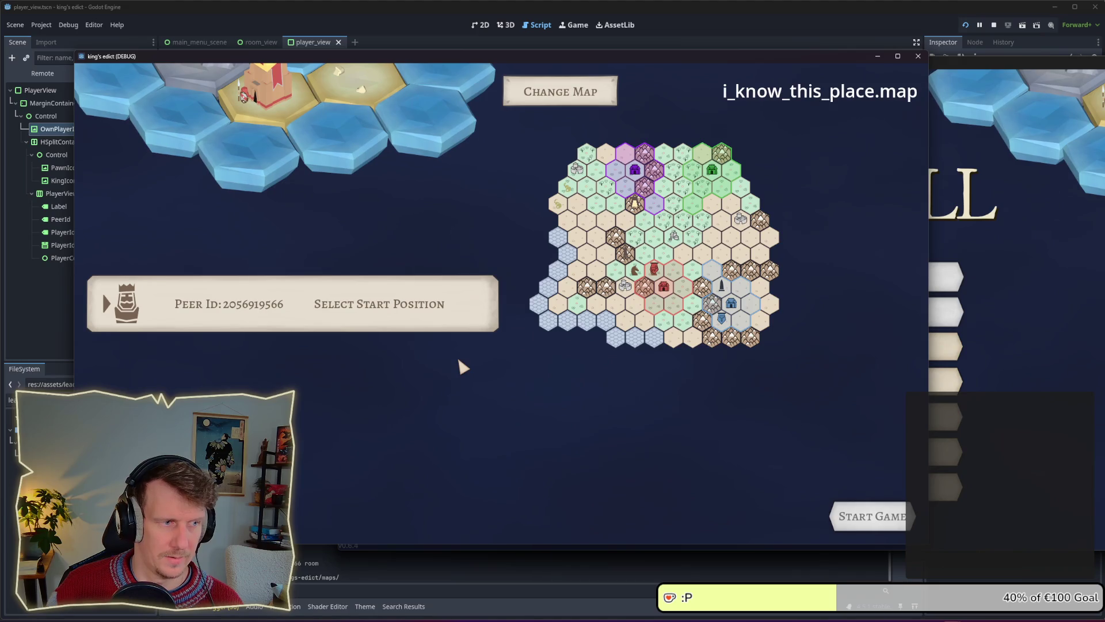
Join the open room as a second player from the other game instance.
left_click(1064, 395)
left_click(869, 349)
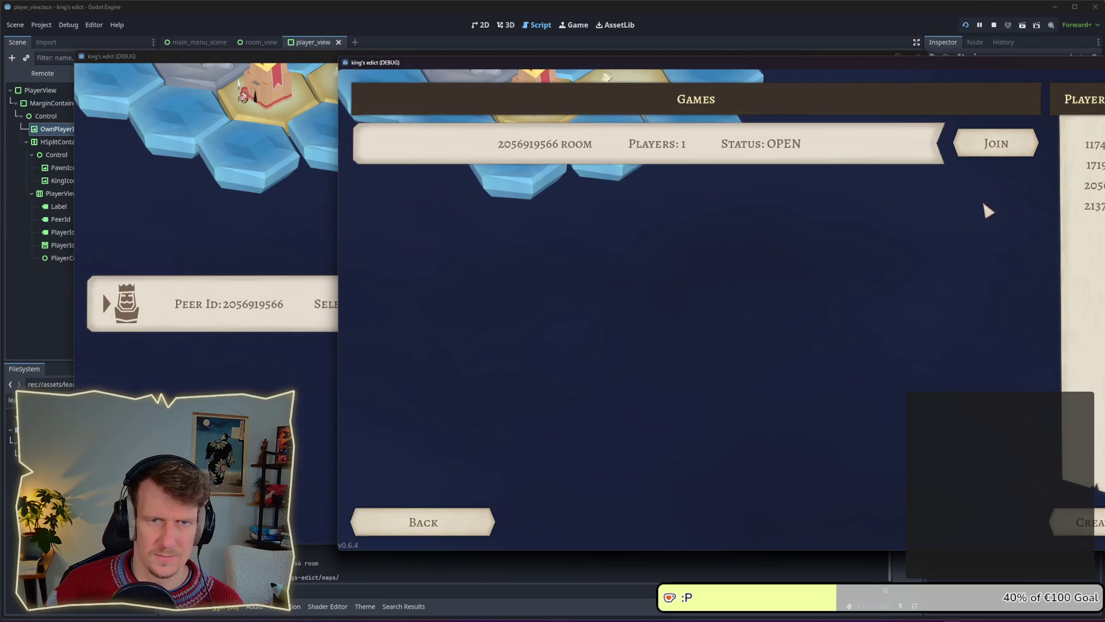
left_click(1008, 143)
left_click(315, 427)
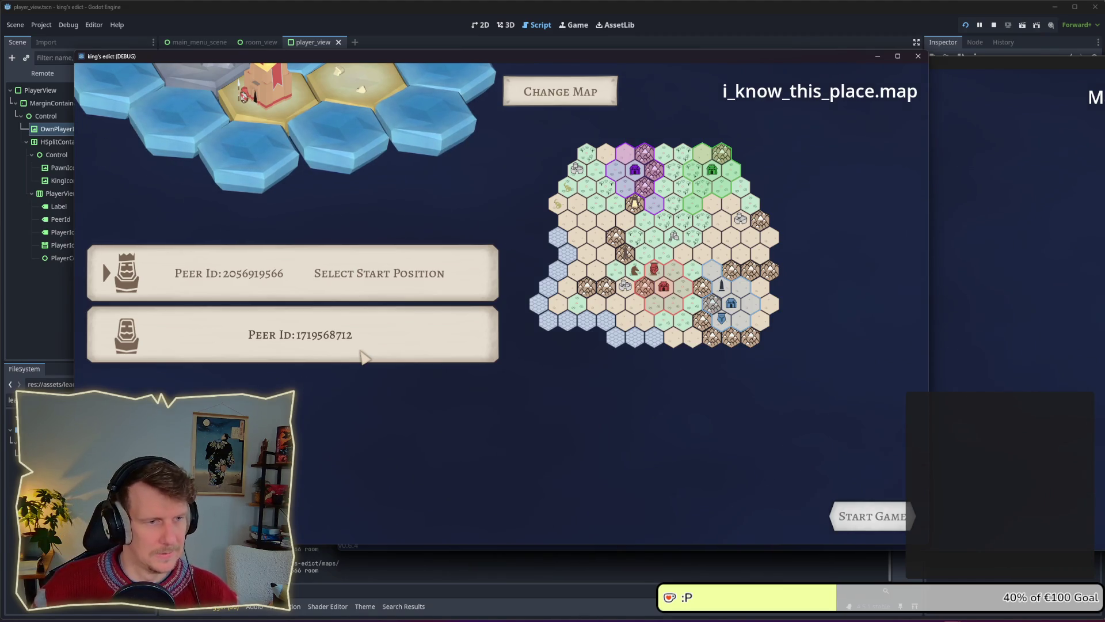
Change the room's map to sacred_mountain.map.
key("alt+Tab")
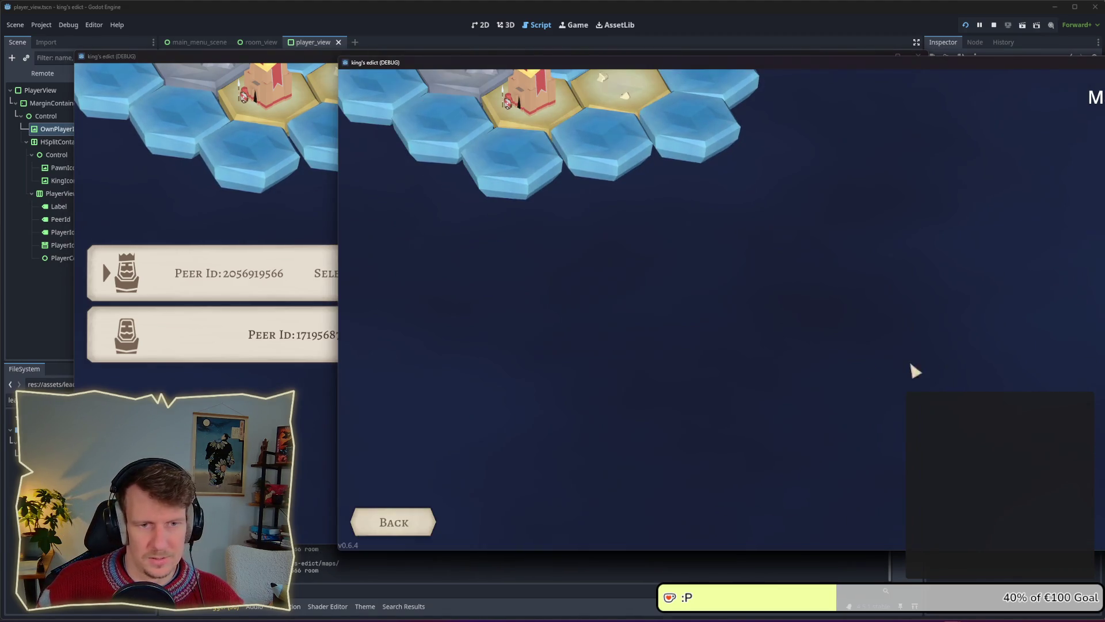
key("alt+Tab")
left_click(553, 98)
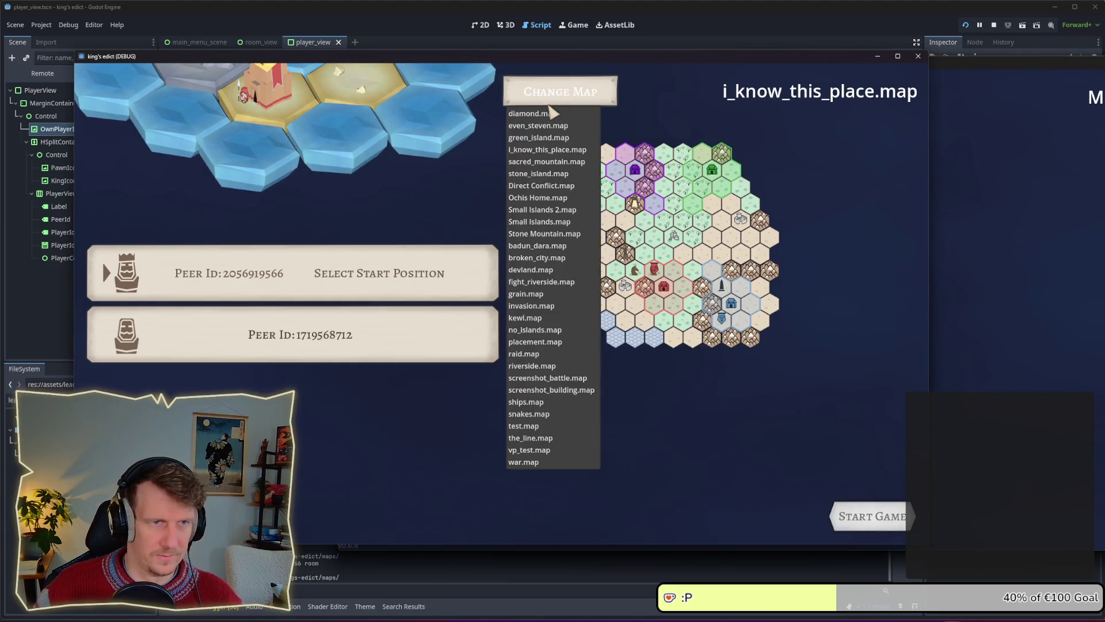
left_click(537, 168)
Compare both players' windows for the own-row arrow, then return to Affinity's Designer persona.
left_click(968, 413)
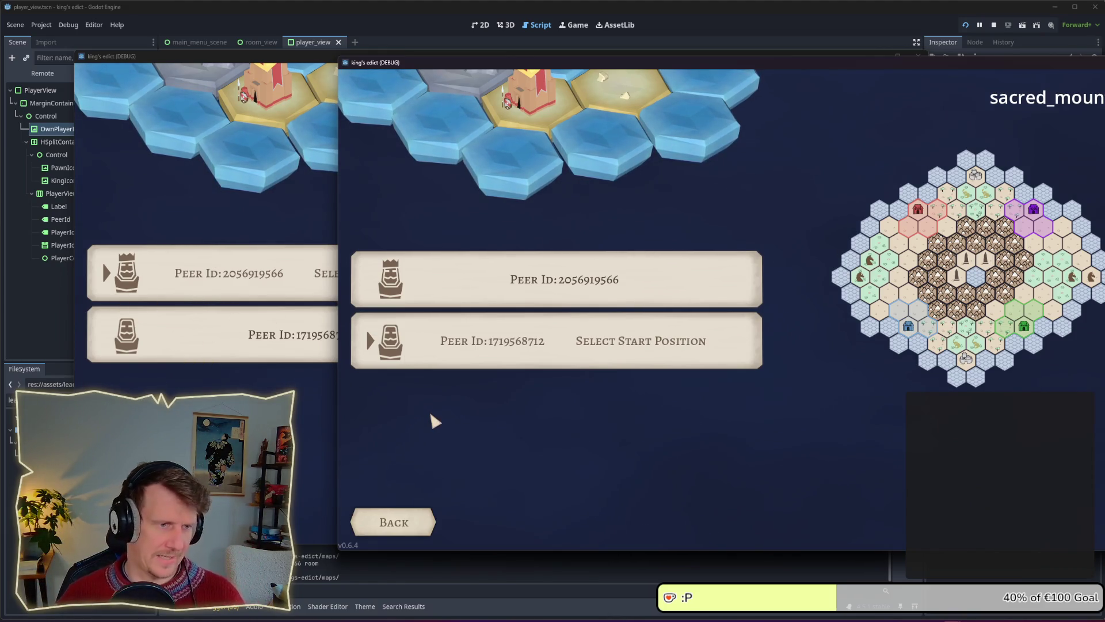
left_click(295, 426)
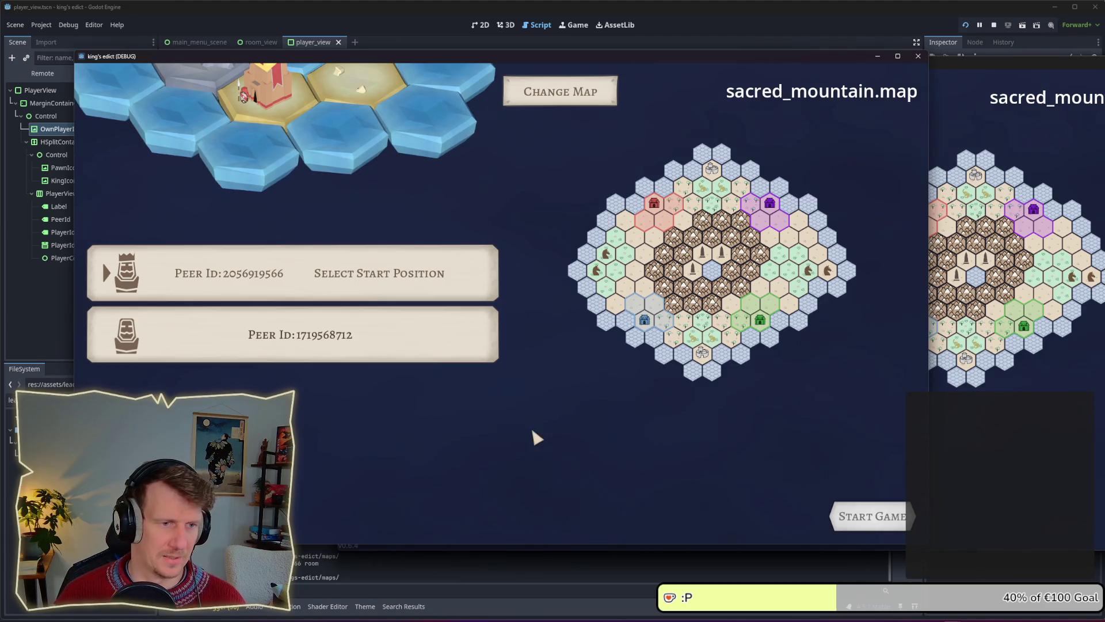
left_click(1042, 461)
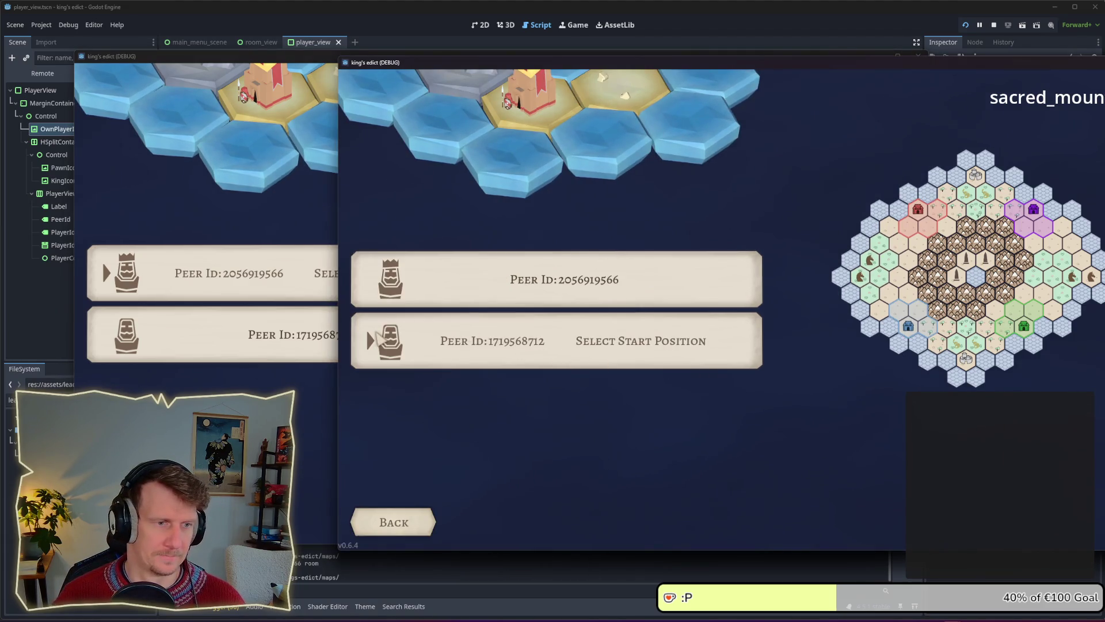
left_click(886, 19)
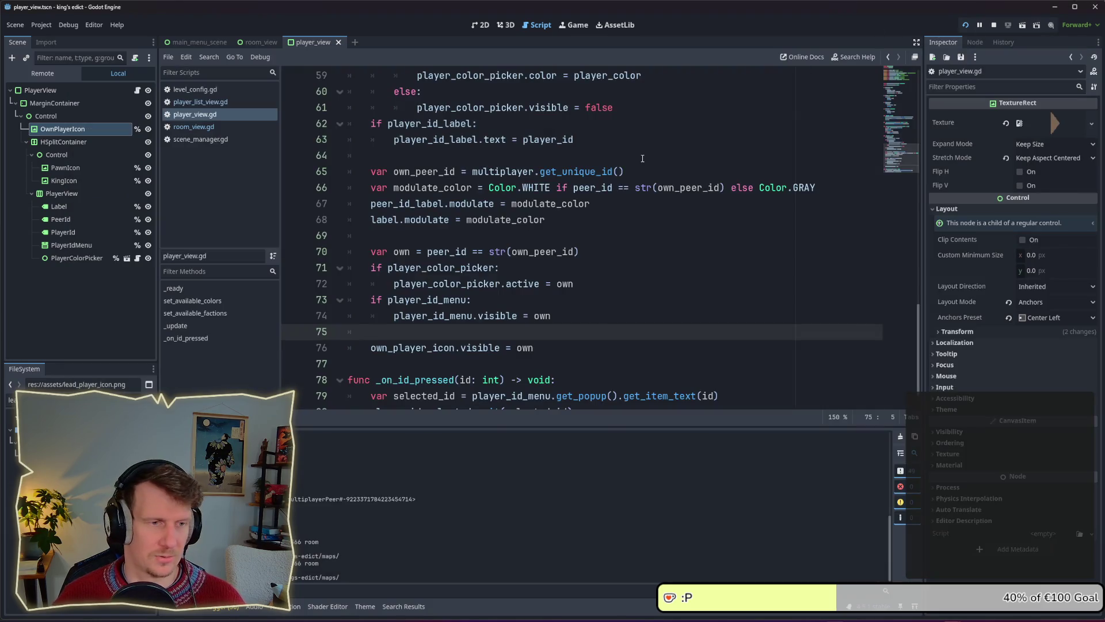
key("alt+Tab")
key("Tab")
key("Tab")
key("Tab")
left_click(16, 24)
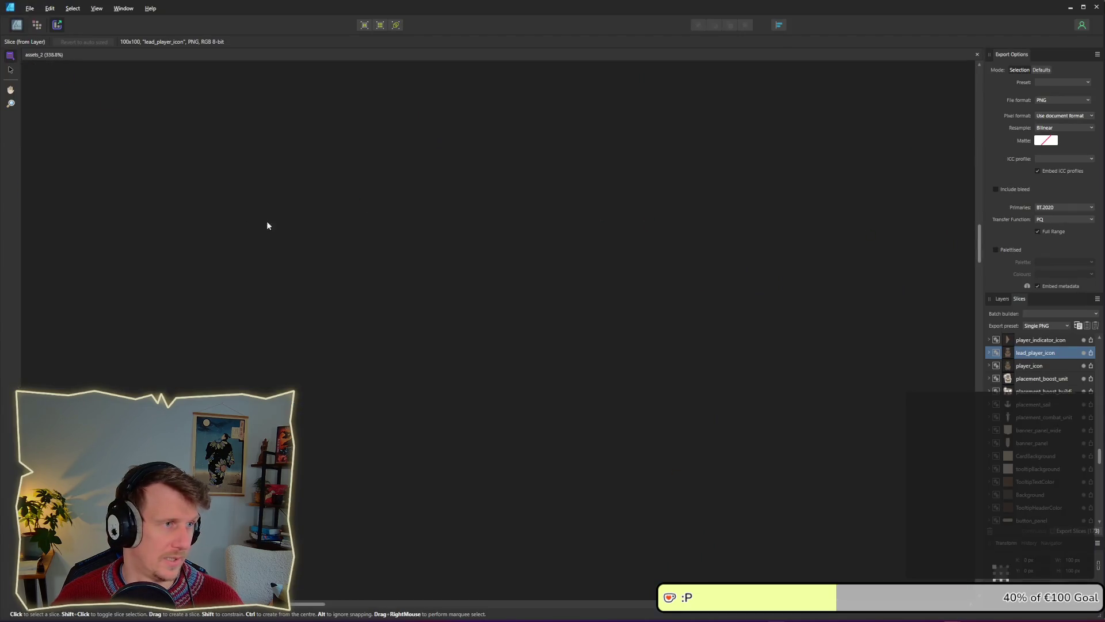
Fill the player_indicator_icon arrow with pale yellow FDEBB6 sampled from the canvas.
scroll(286, 235, "down", 5)
scroll(287, 237, "left", 3)
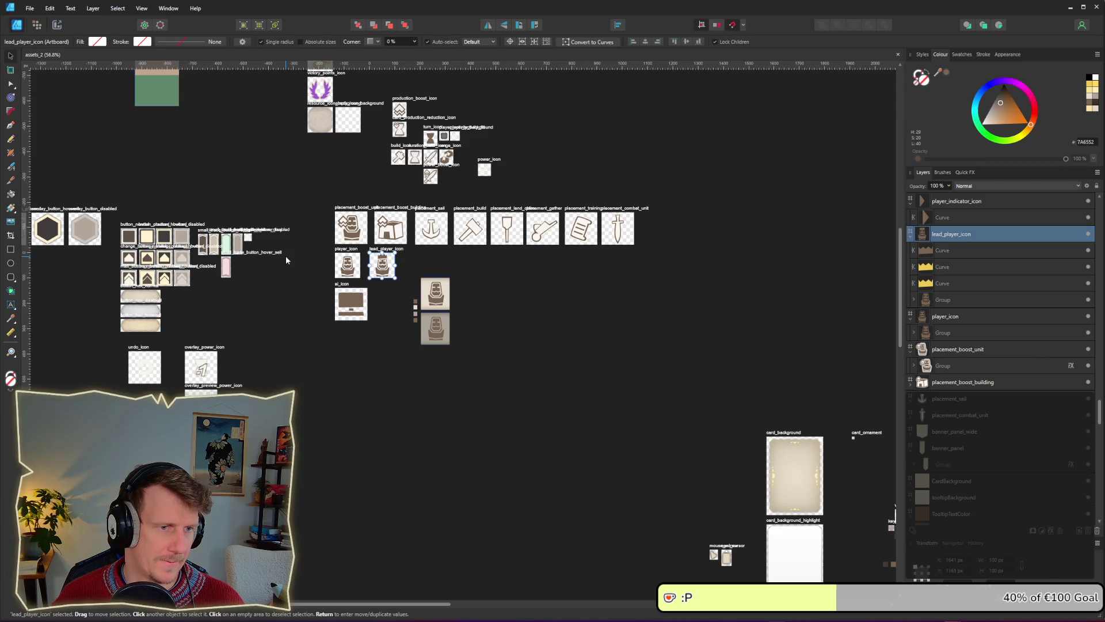
scroll(673, 363, "up", 5)
scroll(624, 316, "right", 10)
scroll(550, 344, "down", 1)
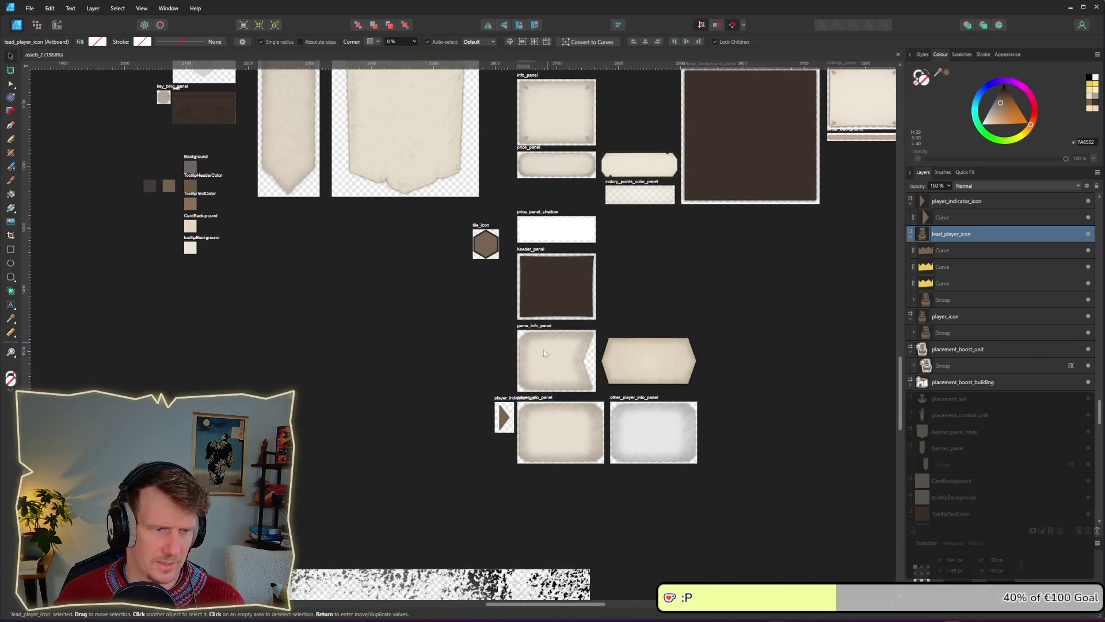
left_click(505, 419)
scroll(392, 306, "up", 5)
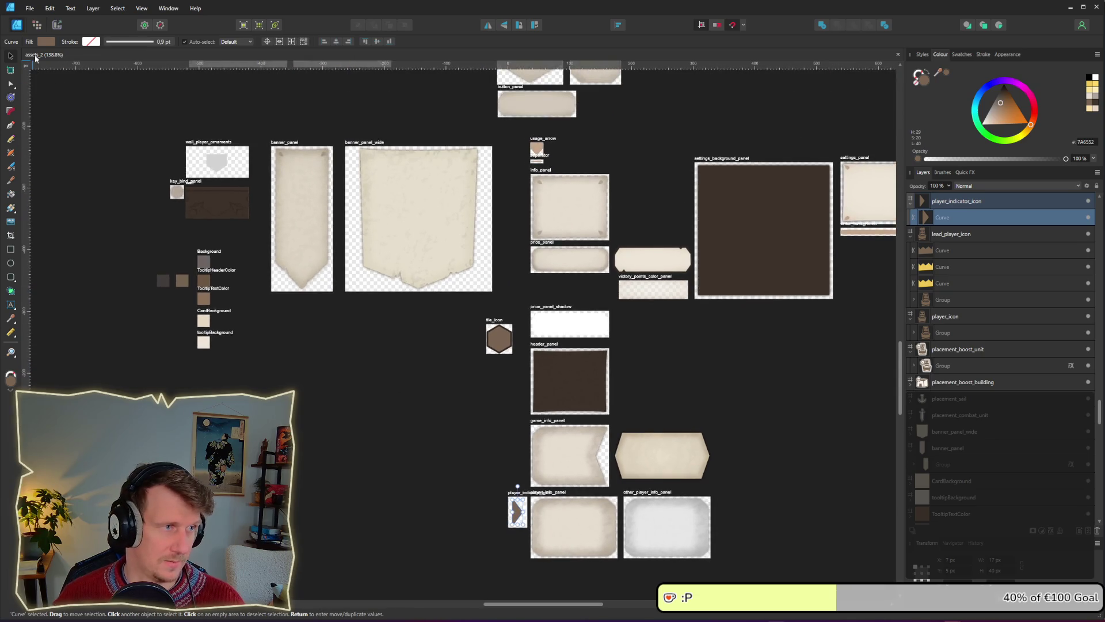
left_click(46, 42)
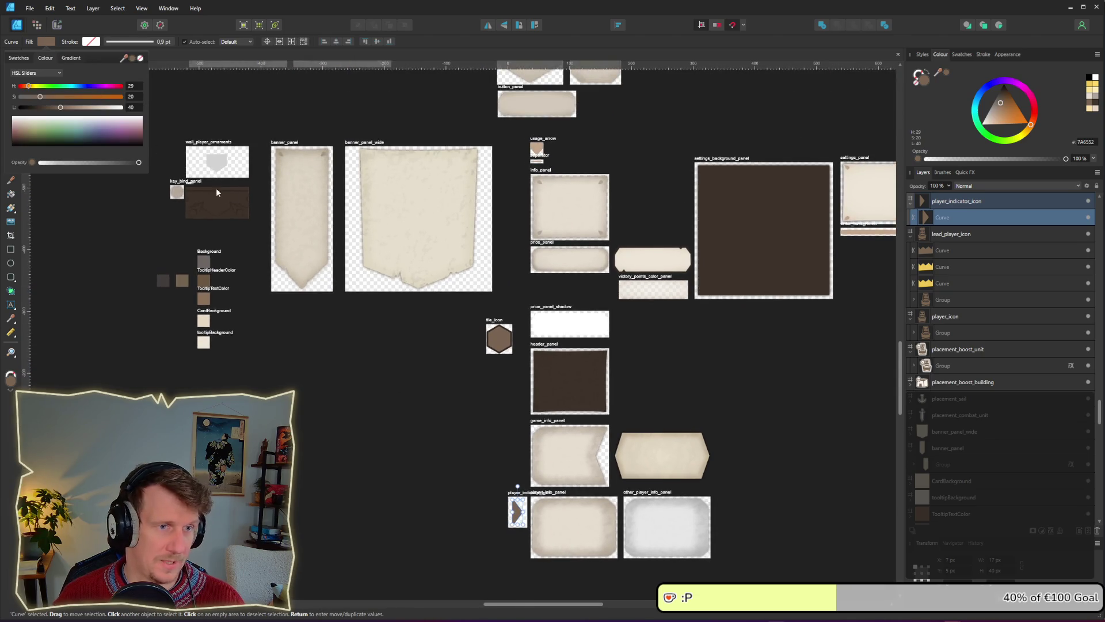
scroll(248, 173, "down", 2)
left_click_drag(124, 58, 217, 103)
left_click(275, 314)
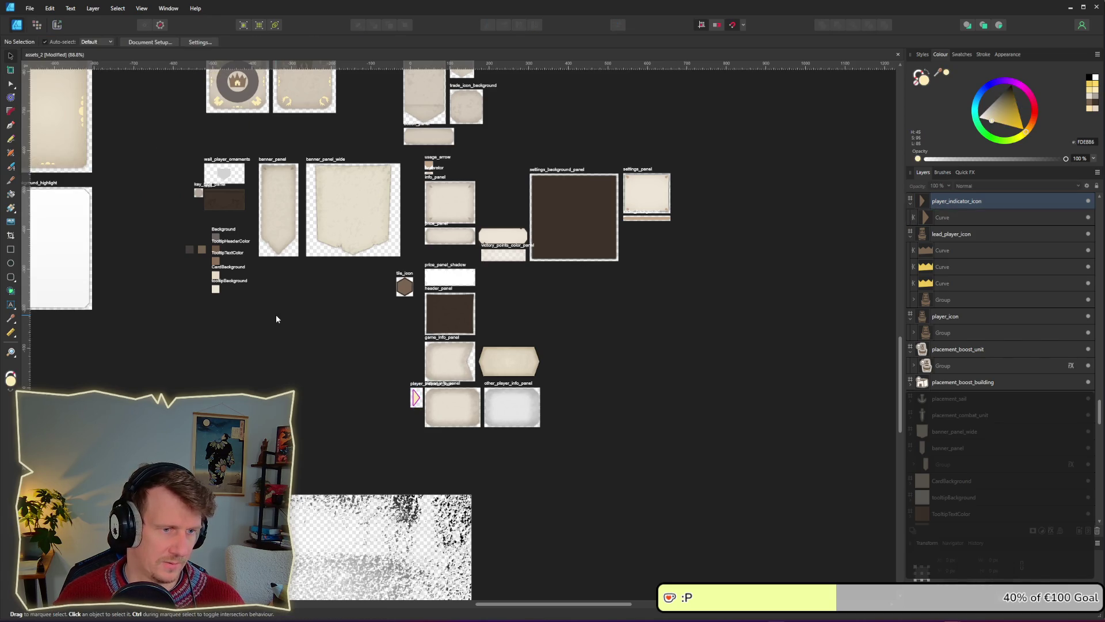
Export the player_indicator_icon slice, replacing the old PNG.
key("ctrl+3")
scroll(375, 386, "up", 5)
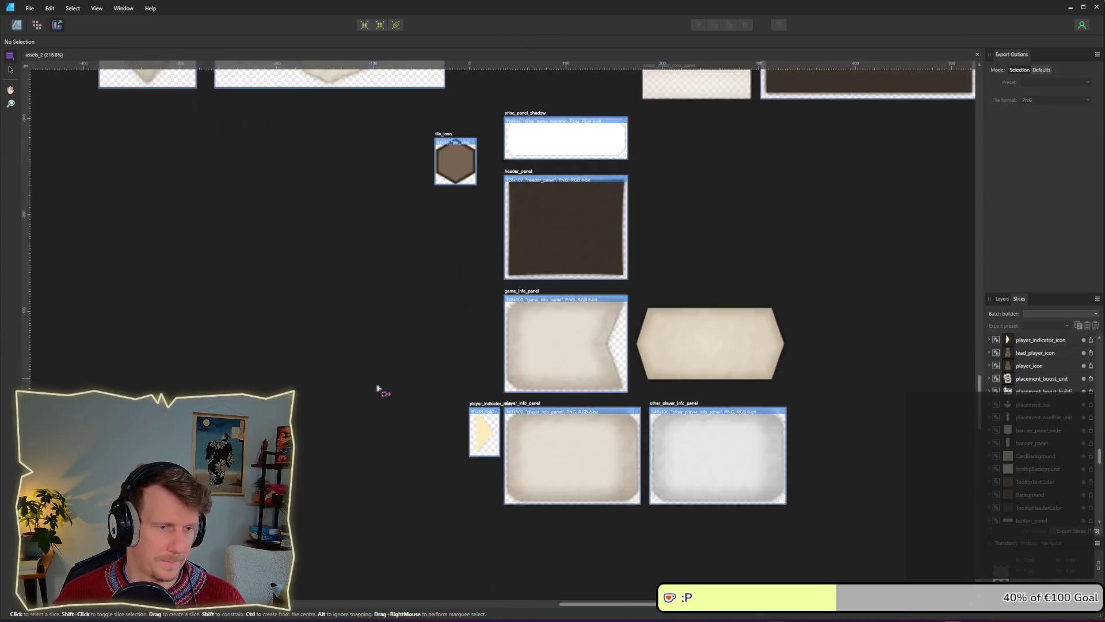
left_click(1091, 341)
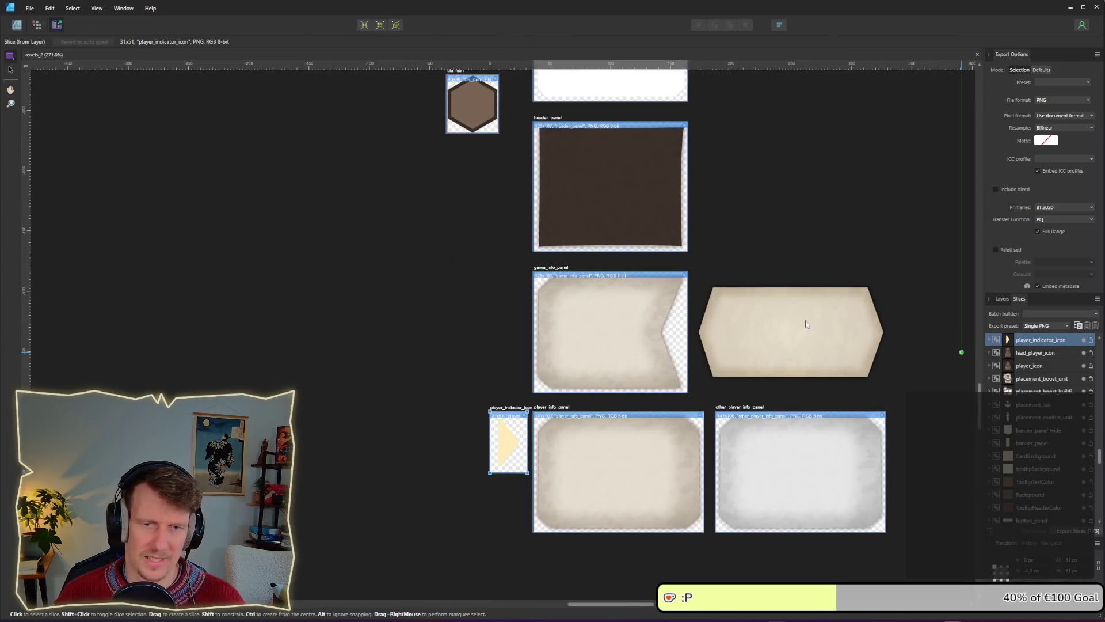
key("Return")
key("y")
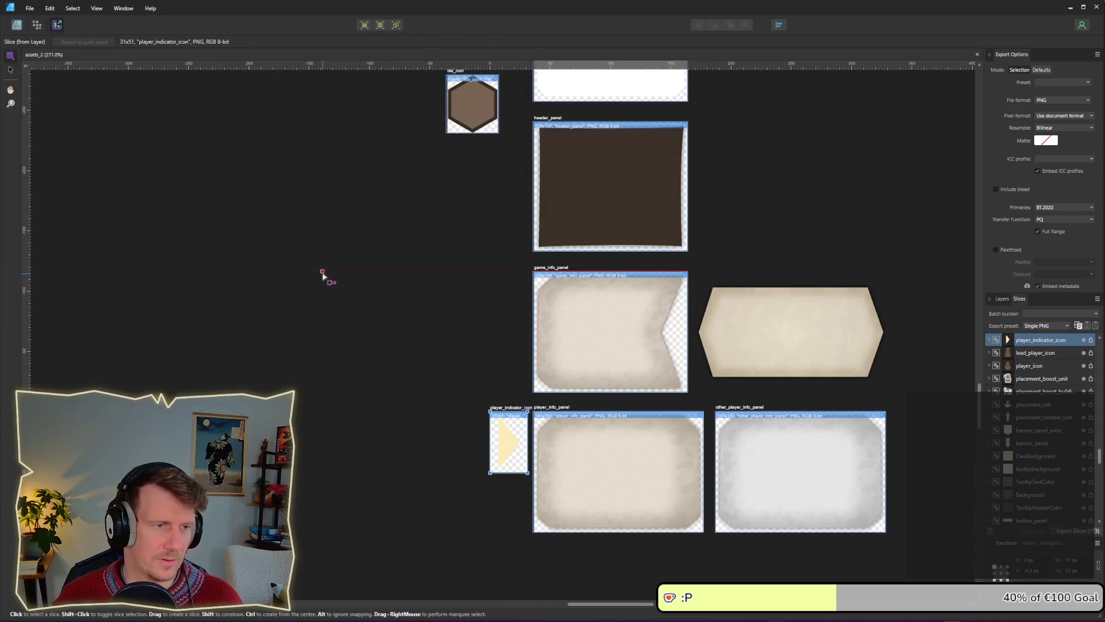
key("alt+Tab")
key("alt+Tab")
key("alt+Tab")
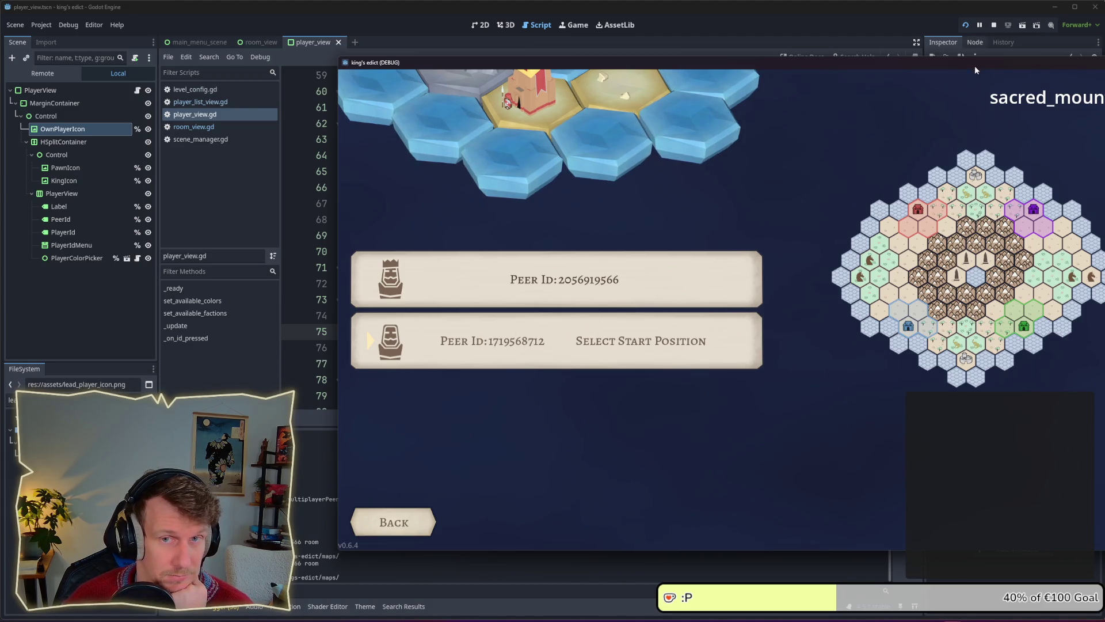
Restart one game instance and raise the sacred_mountain.map lobby window.
left_click(965, 24)
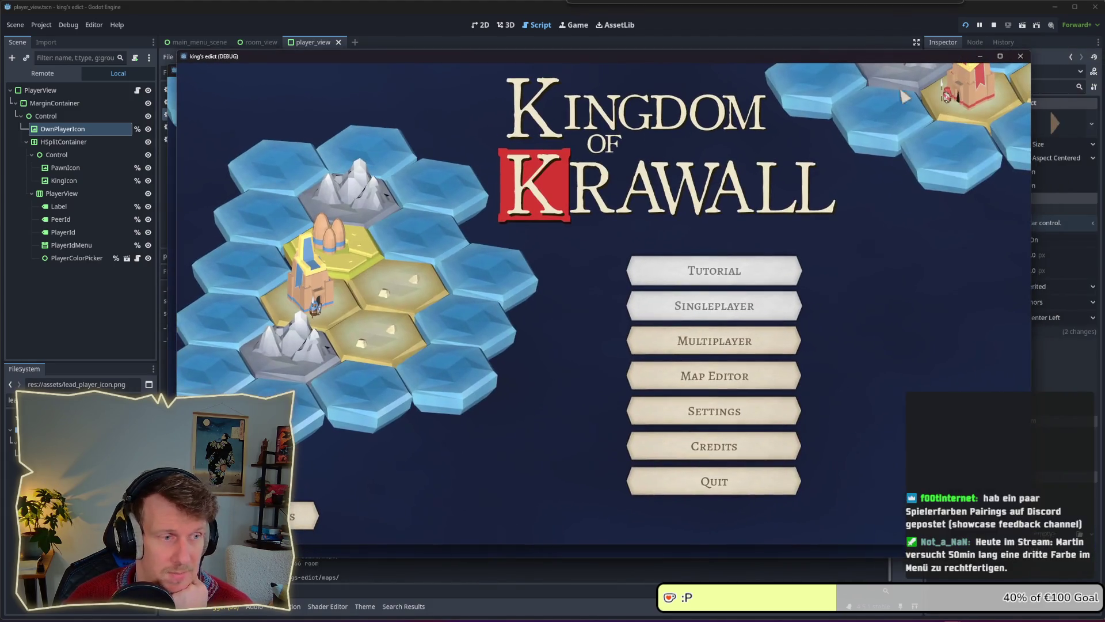
left_click(865, 550)
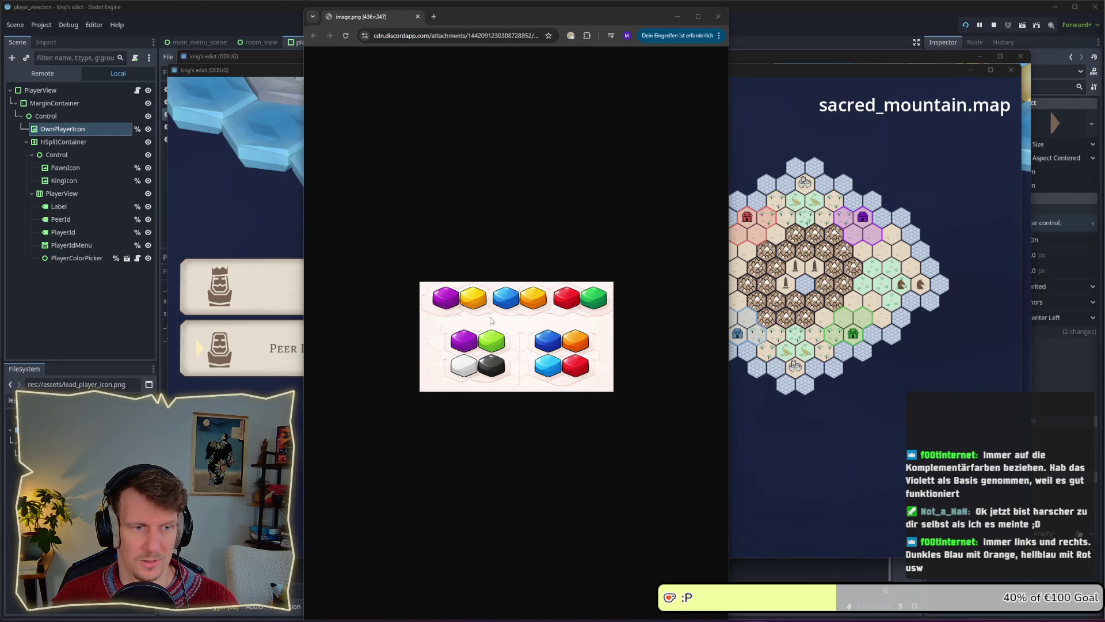
Zoom the colour-pairing image to 200%, then switch back to the game window.
key("ctrl+plus")
key("ctrl+plus")
key("ctrl+plus")
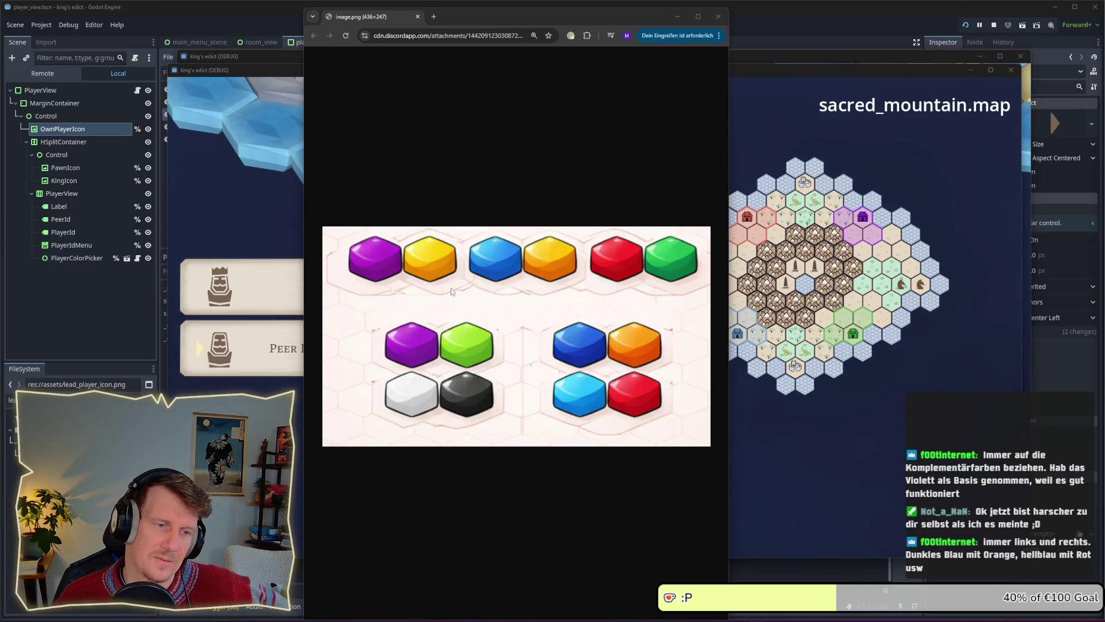
key("alt+Tab")
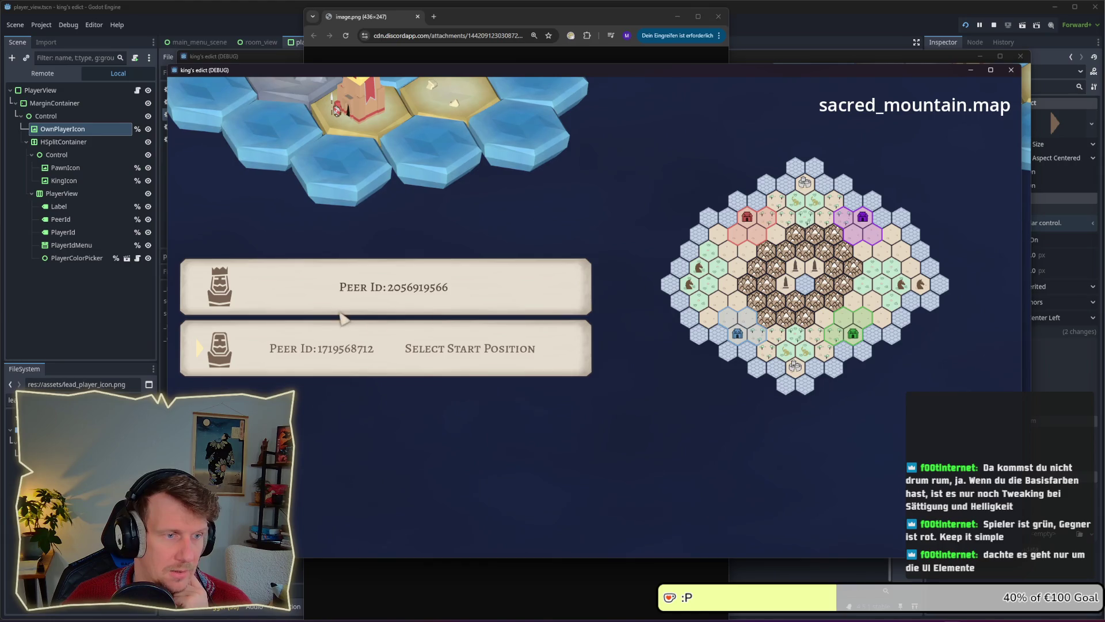
Join the lobby as a third peer and assign start positions 1 and 3.
left_click_drag(885, 73, 839, 78)
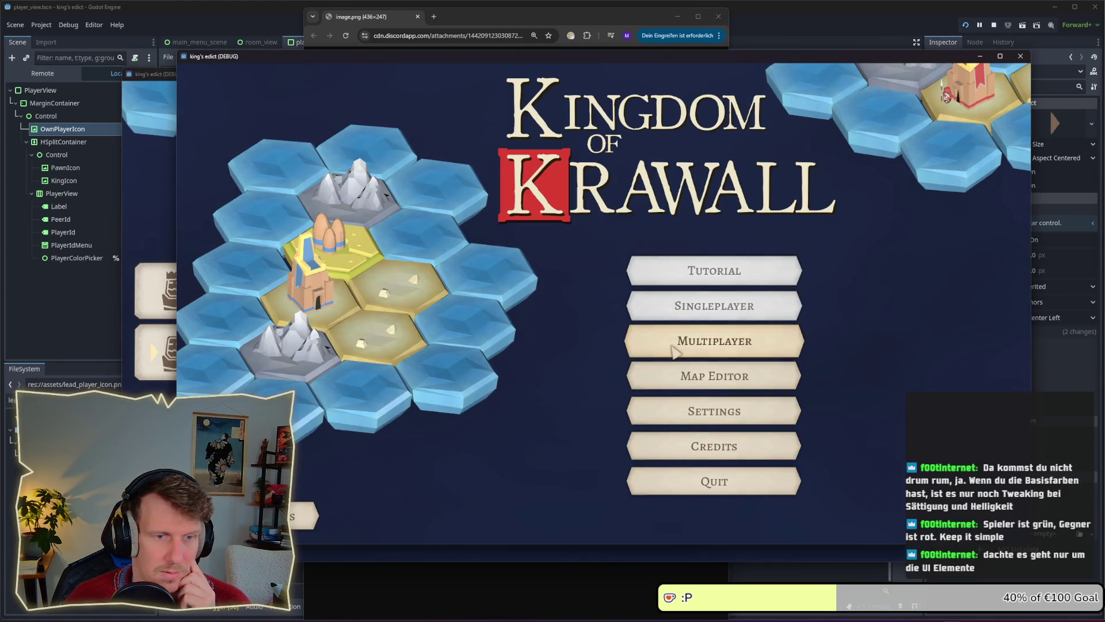
left_click(674, 351)
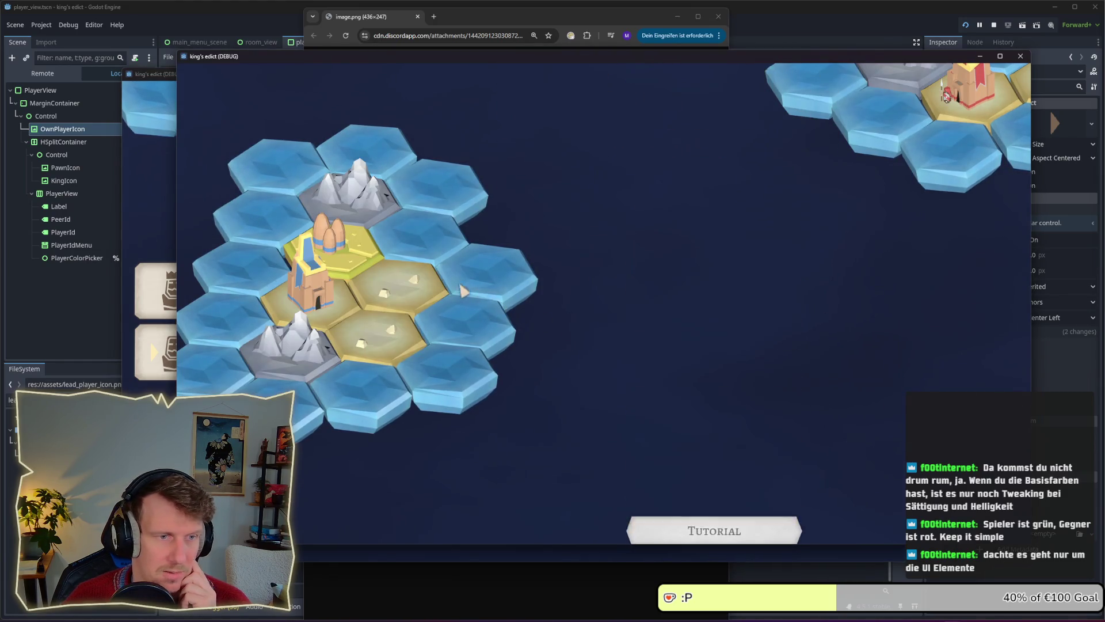
left_click(823, 140)
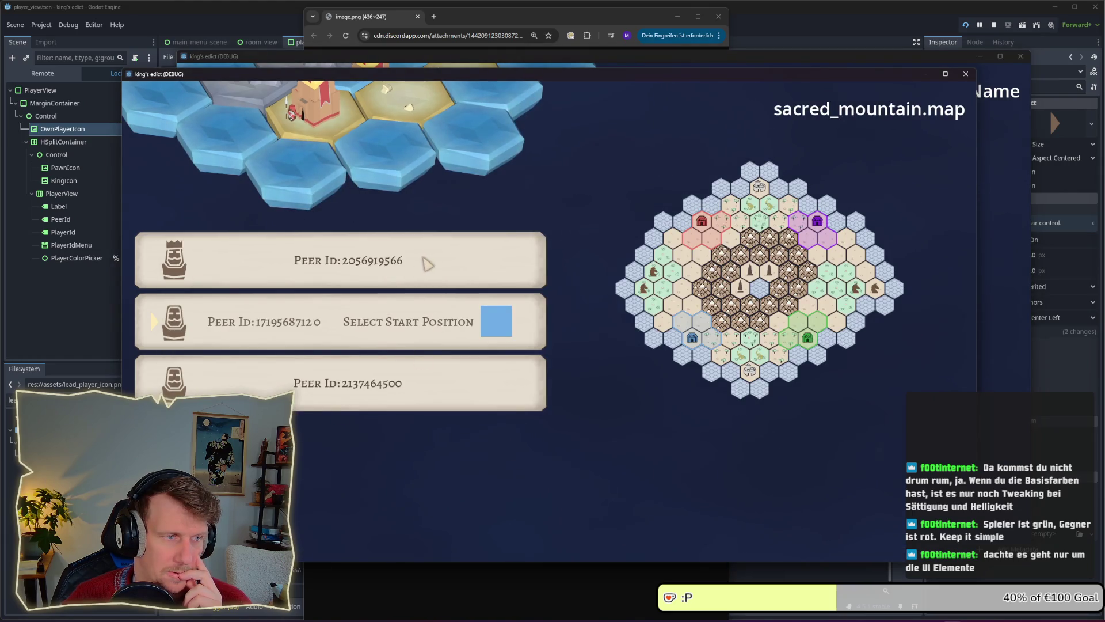
left_click(413, 325)
left_click(342, 363)
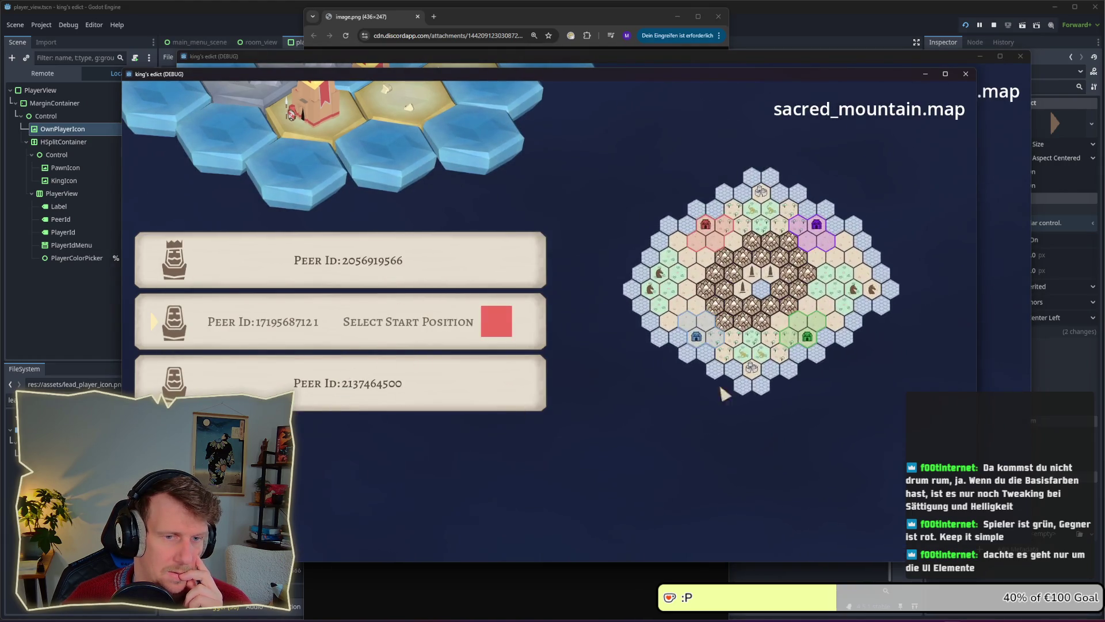
left_click(1024, 326)
left_click(475, 366)
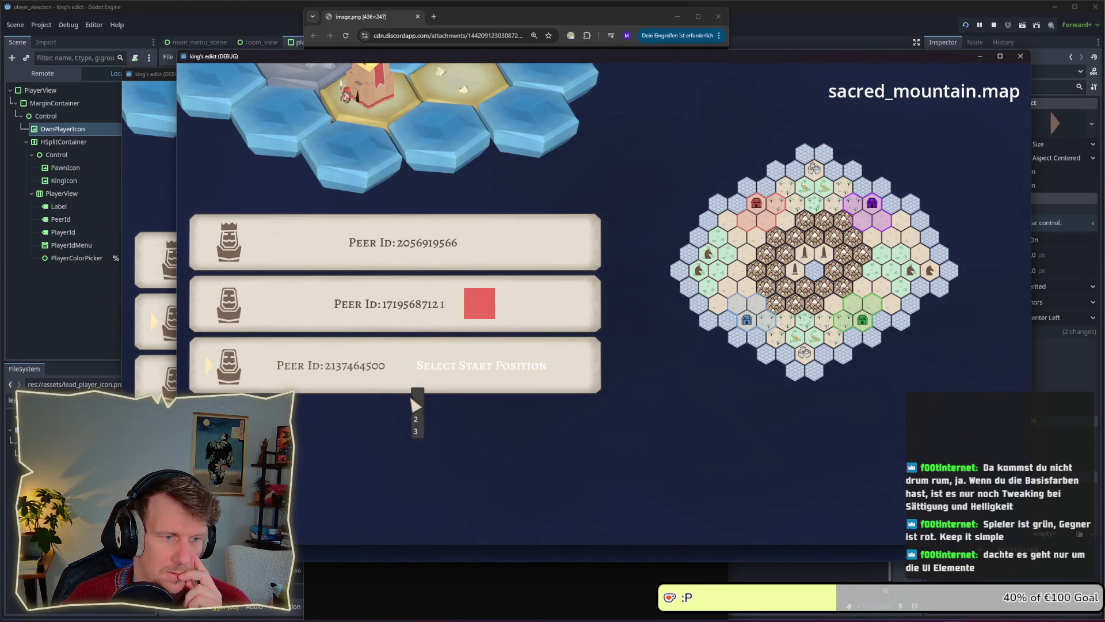
left_click(417, 427)
Set the third player's colour to yellow and the second player's to purple.
left_click(542, 369)
left_click(522, 351)
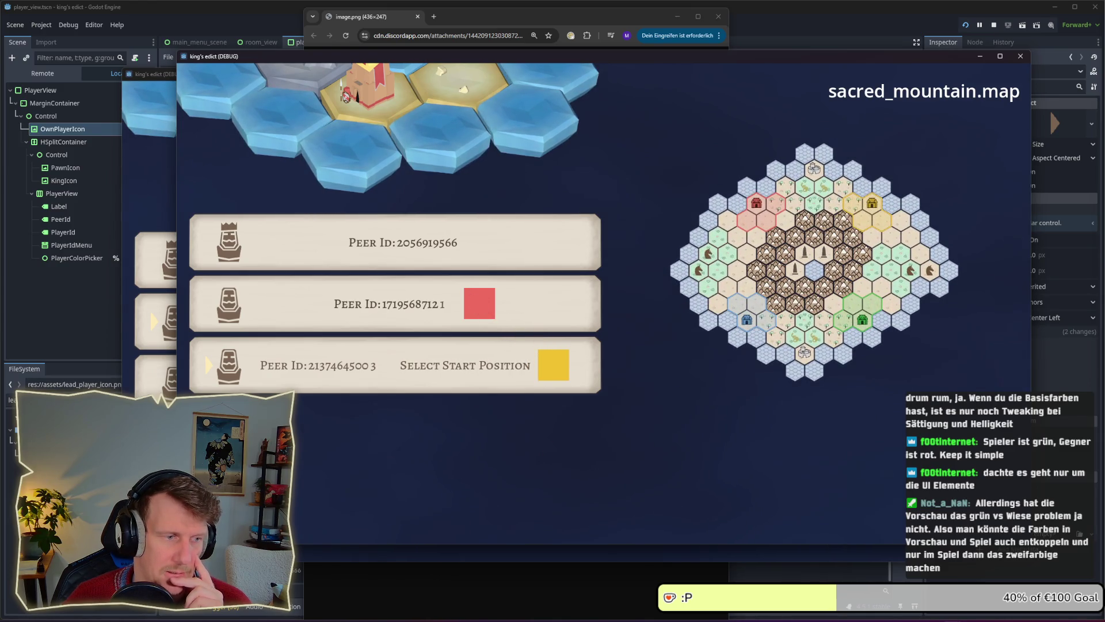
left_click(490, 325)
left_click(465, 294)
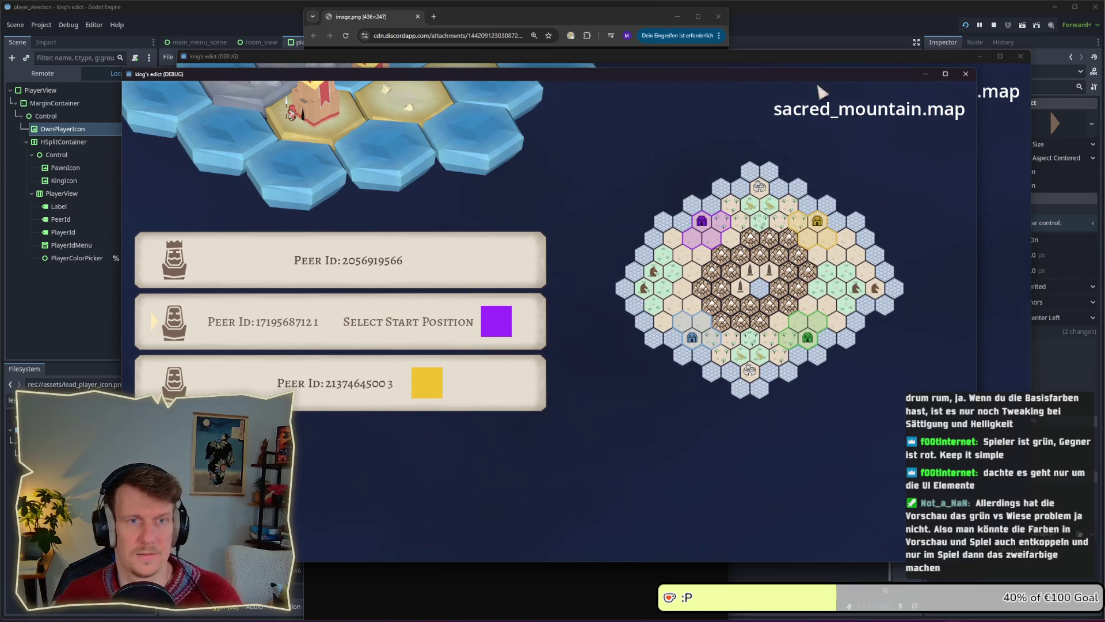
key("alt+Tab")
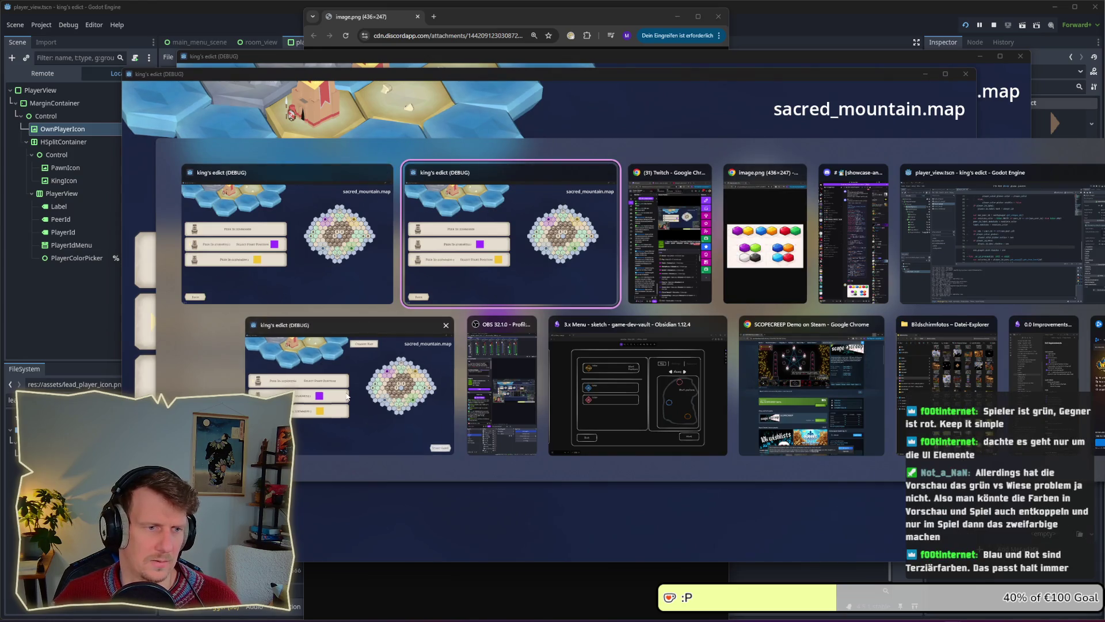
In the first game window, set player 1's colour to reddish-brown after trying orange.
left_click(350, 398)
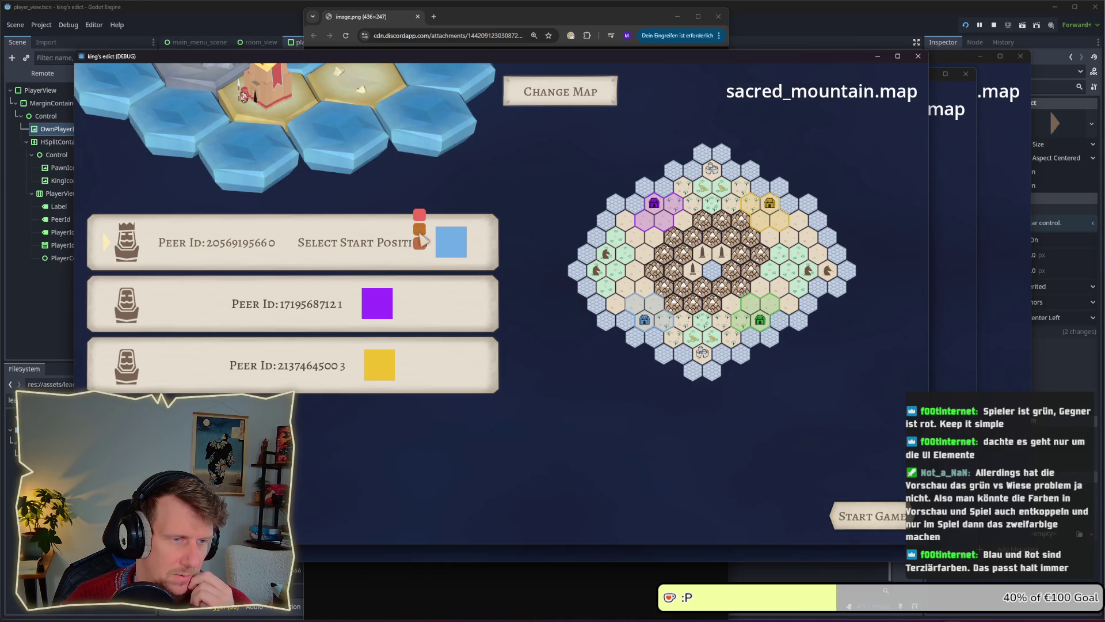
left_click(420, 243)
left_click(420, 229)
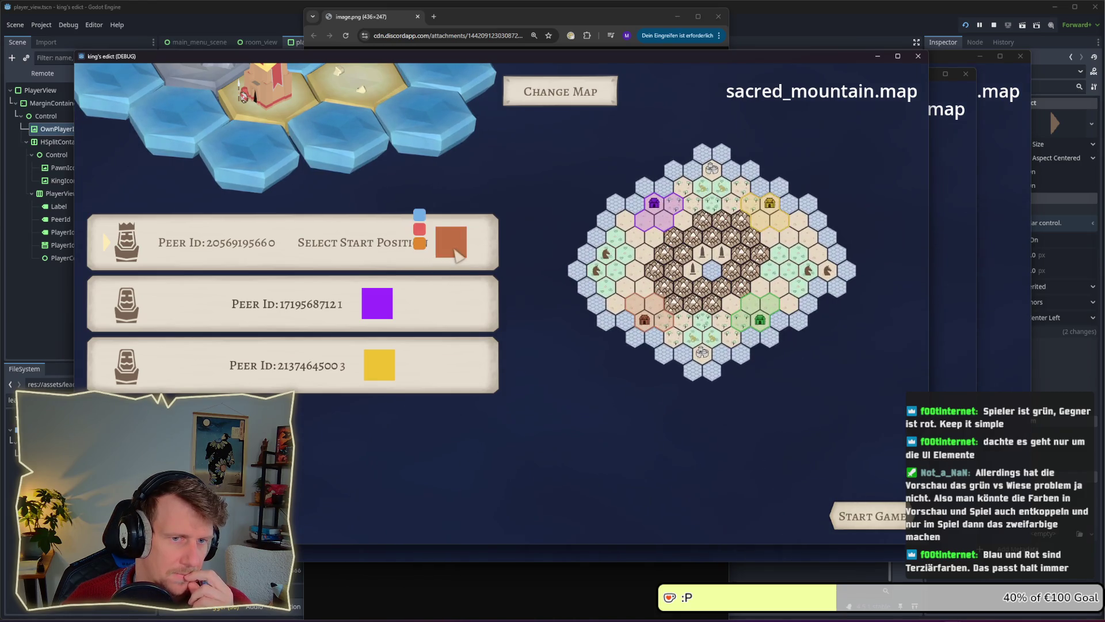
left_click(420, 243)
left_click(419, 243)
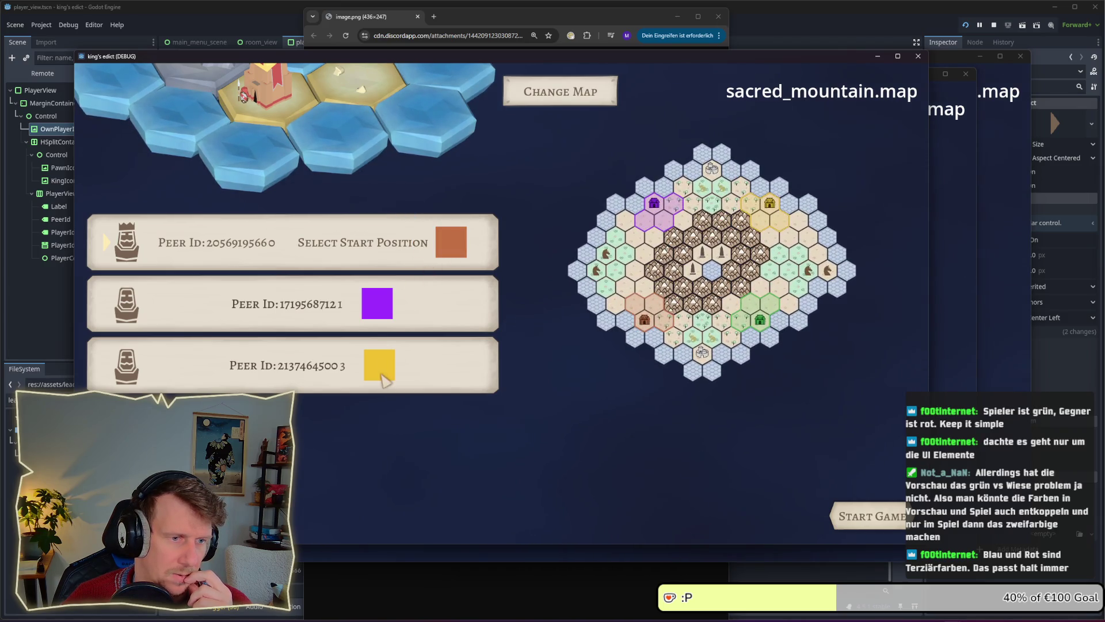
left_click(998, 352)
left_click(554, 368)
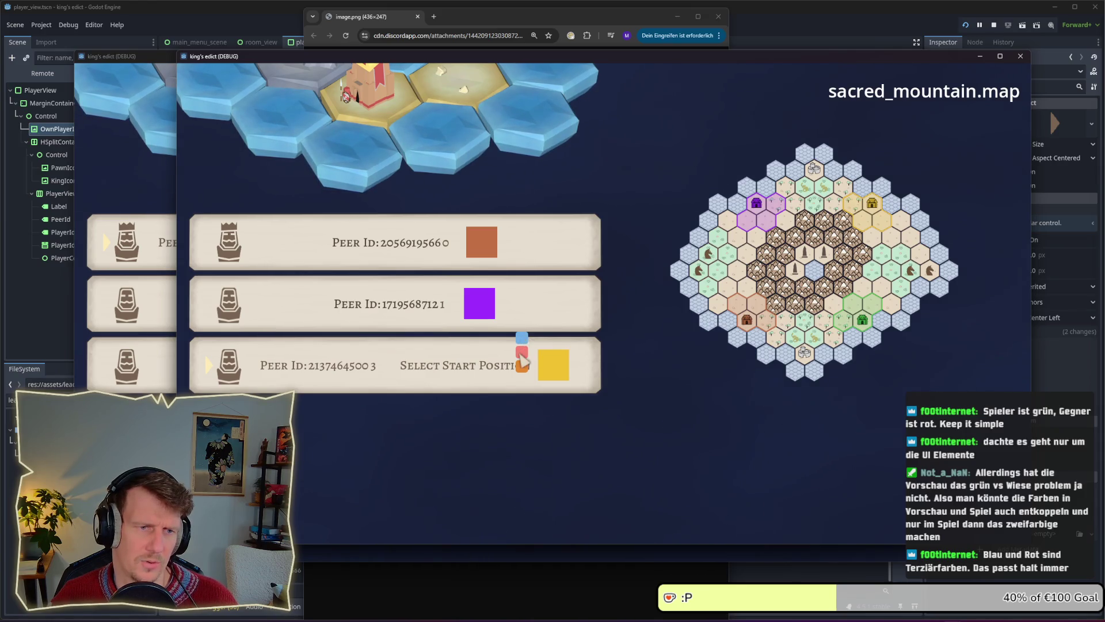
left_click(521, 352)
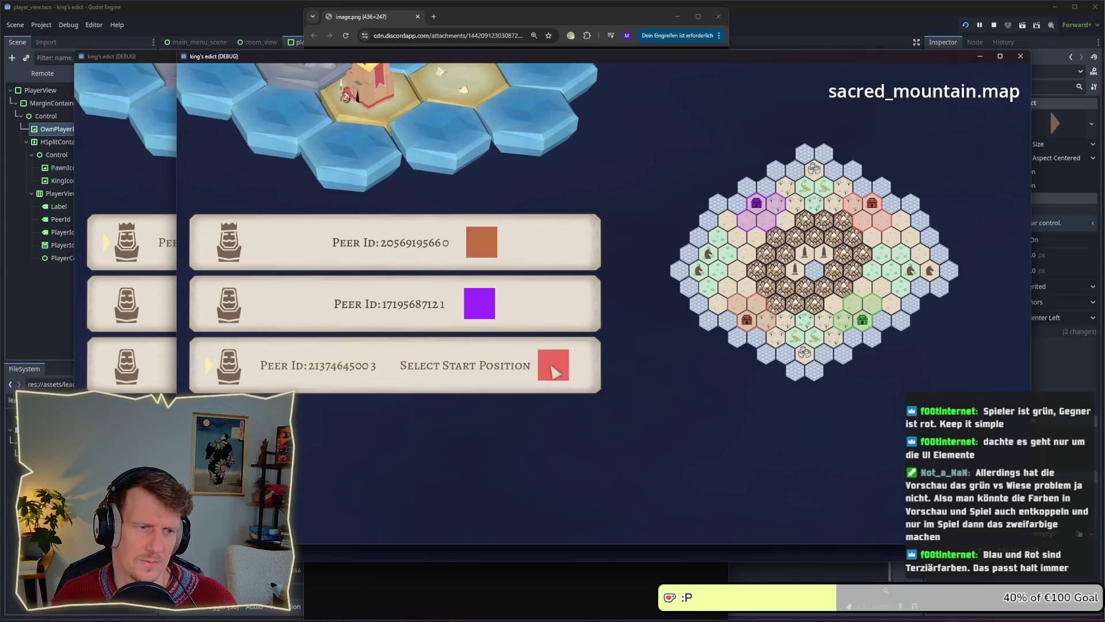
left_click(523, 339)
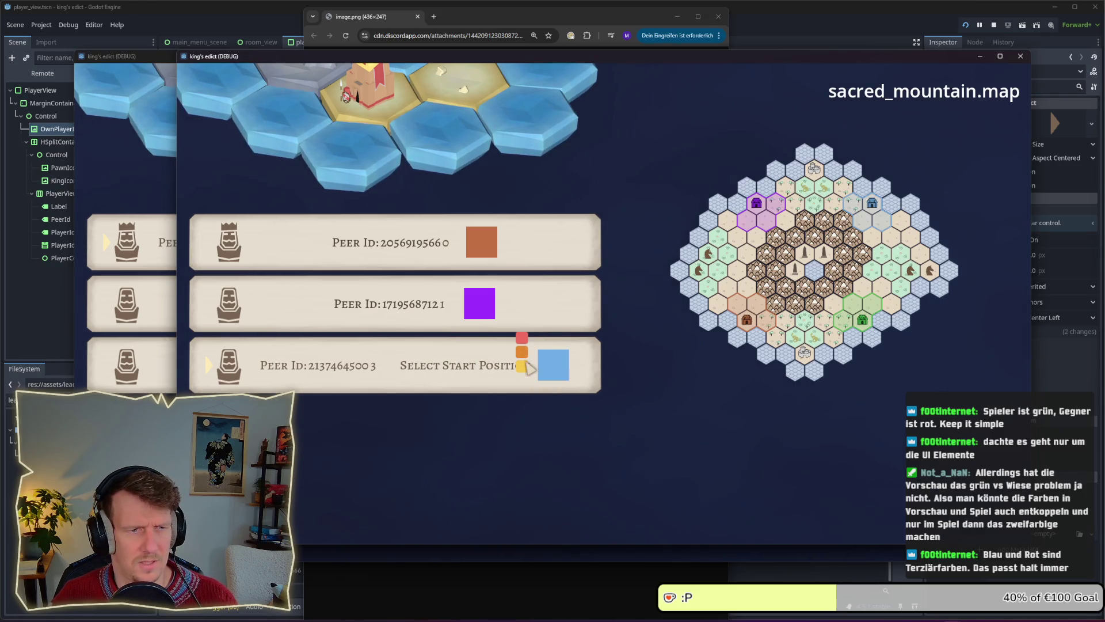
left_click(522, 366)
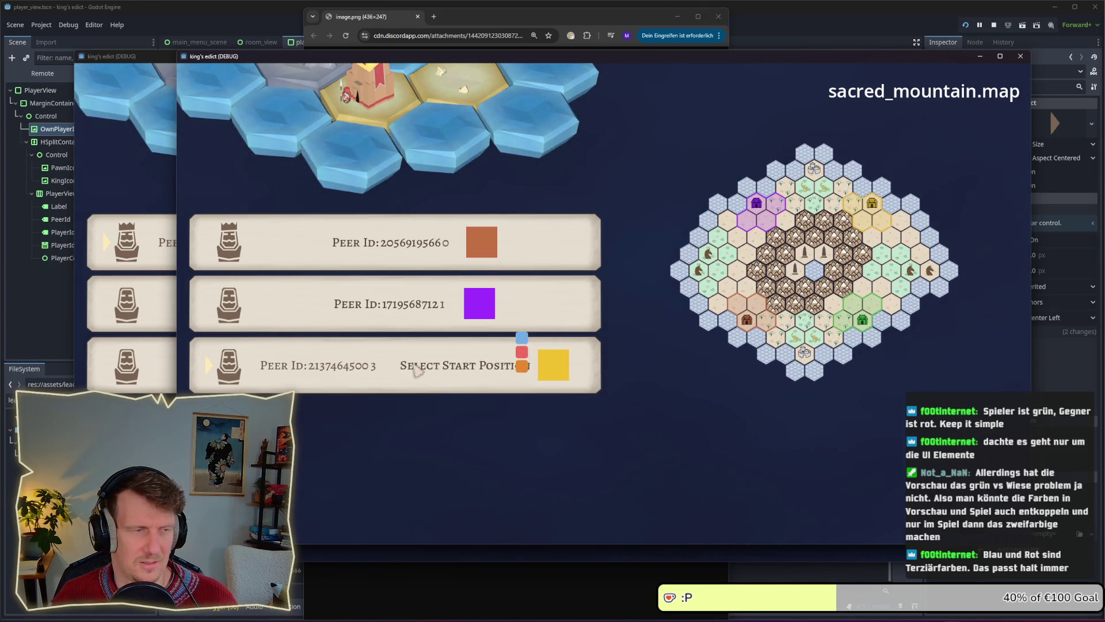
key("alt+Tab")
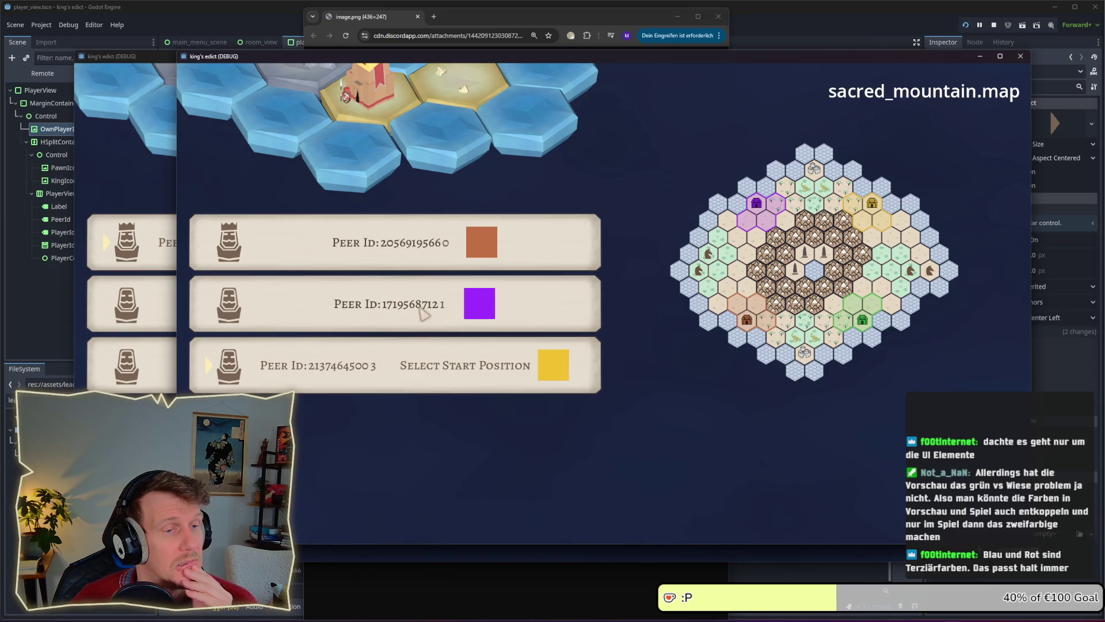
left_click_drag(1035, 299, 907, 297)
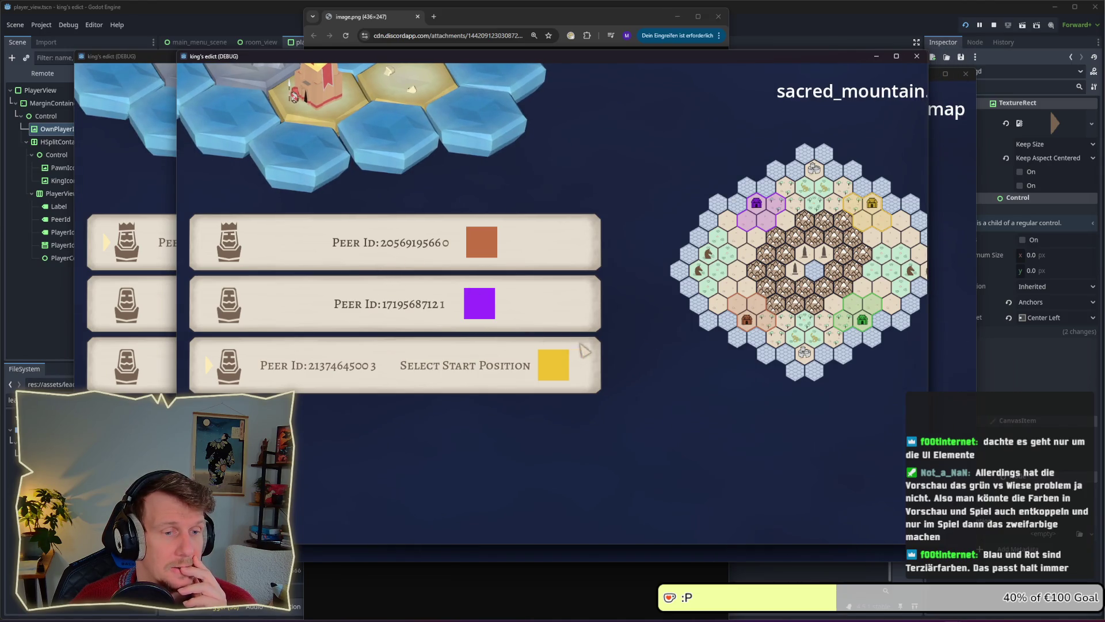
mouse_move(928, 340)
left_mouse_down()
mouse_move(1065, 336)
mouse_move(894, 334)
mouse_move(950, 335)
left_mouse_up()
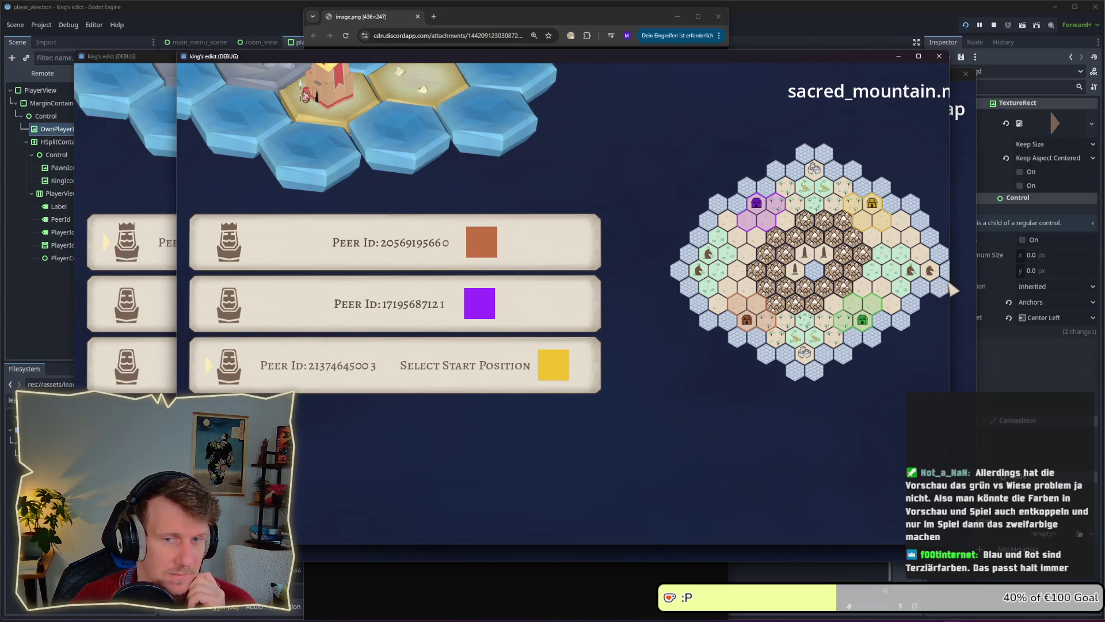
left_click_drag(950, 282, 1007, 281)
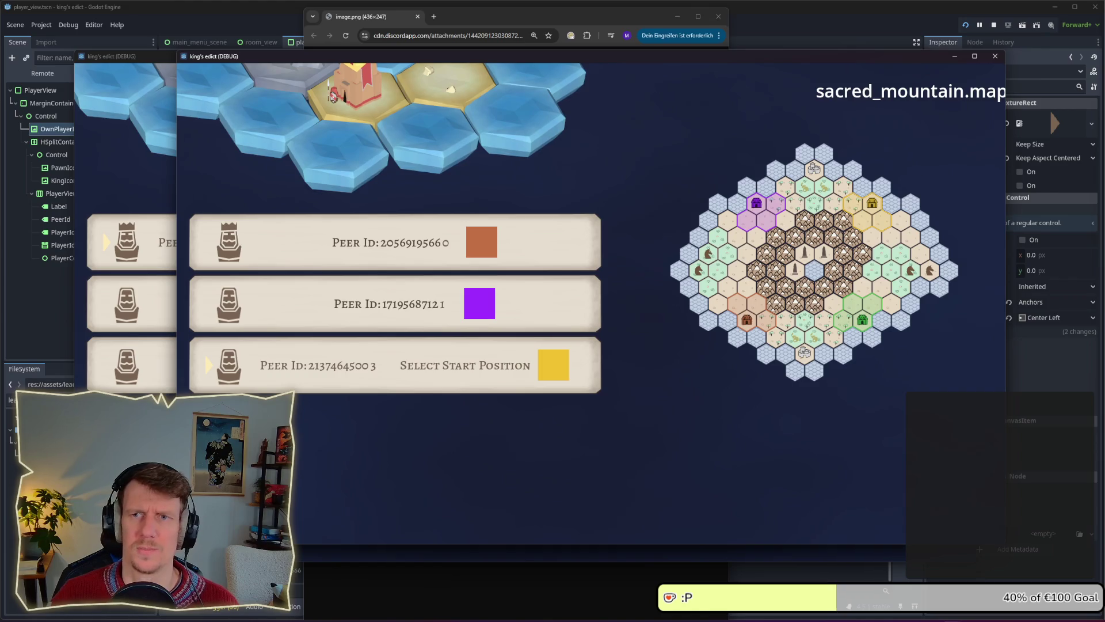
left_click(634, 336)
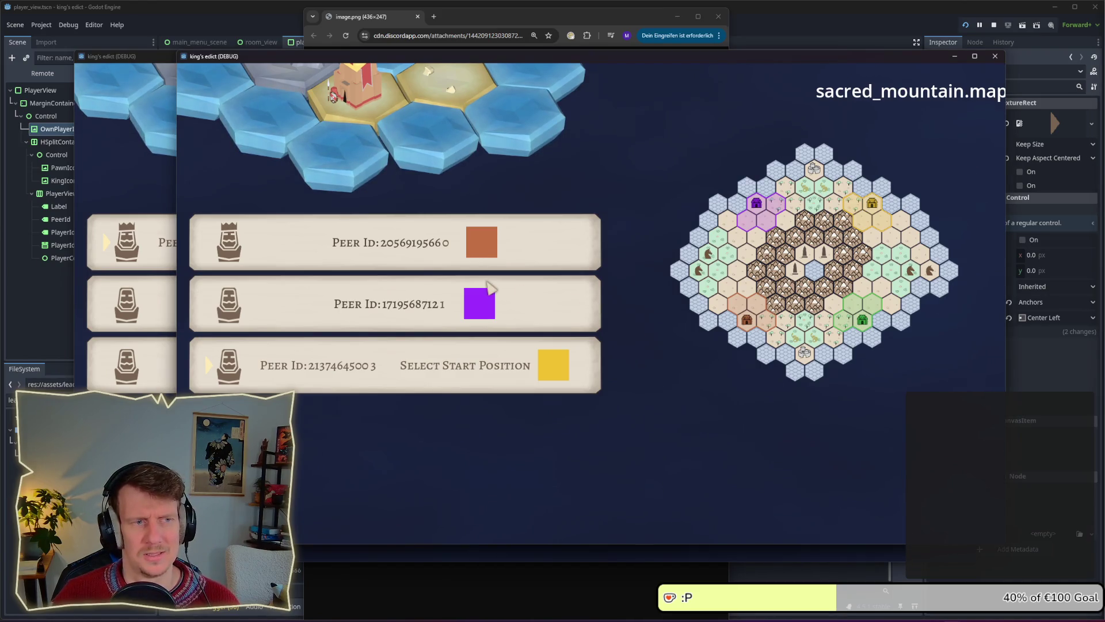